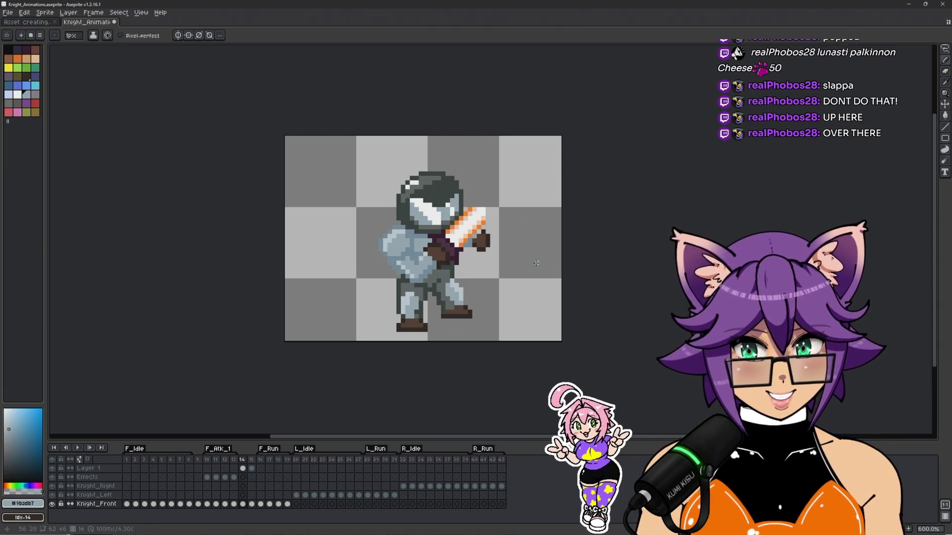
Step: On frame 15, repaint the knight's light-blue armour pixels with grey #5b6462
{"action": "key", "text": "Right"}
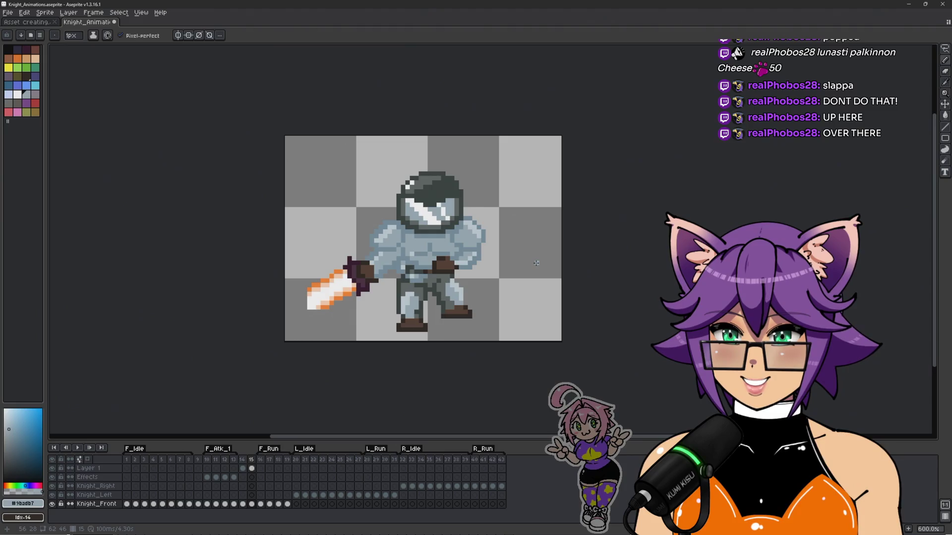
{"action": "key", "text": "Left"}
{"action": "key", "text": "Right"}
{"action": "scroll", "coordinate": [458, 272], "scroll_direction": "up", "scroll_amount": 6}
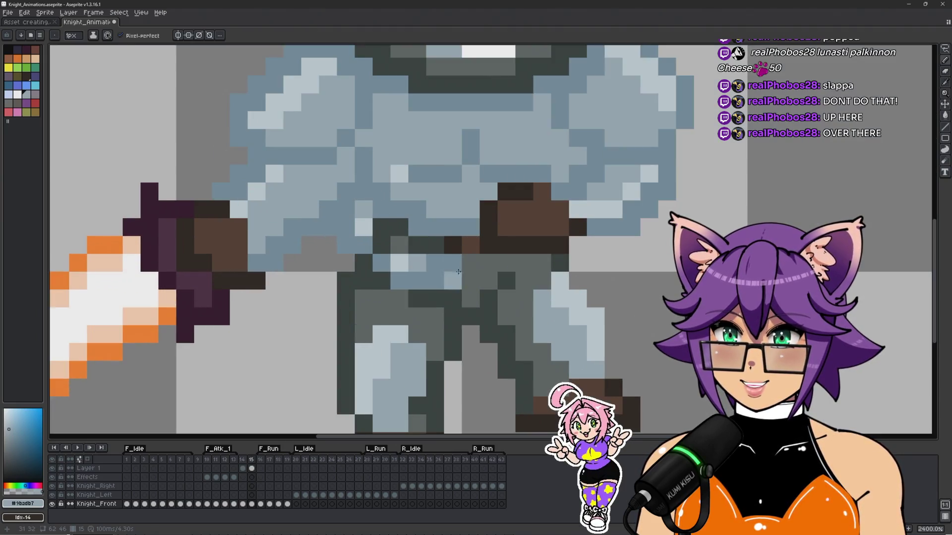
{"action": "left_click", "coordinate": [474, 273], "text": "alt"}
{"action": "mouse_move", "coordinate": [436, 262]}
{"action": "left_mouse_down"}
{"action": "mouse_move", "coordinate": [382, 263]}
{"action": "mouse_move", "coordinate": [444, 273]}
{"action": "left_mouse_up"}
Step: Paint one grey armour pixel with the dark outline colour #323c39
{"action": "scroll", "coordinate": [428, 272], "scroll_direction": "down", "scroll_amount": 5}
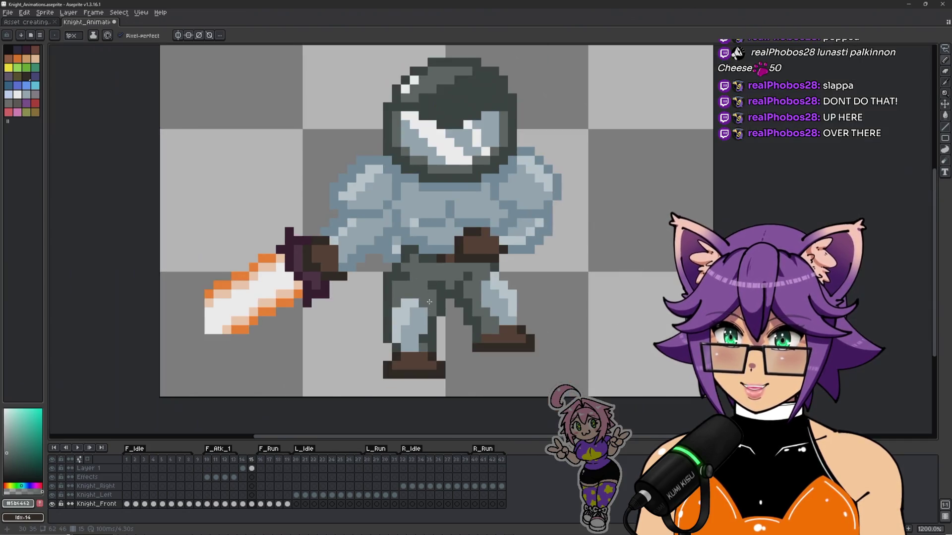
{"action": "scroll", "coordinate": [423, 273], "scroll_direction": "up", "scroll_amount": 3}
{"action": "left_click", "coordinate": [436, 284], "text": "alt"}
{"action": "left_click", "coordinate": [422, 272]}
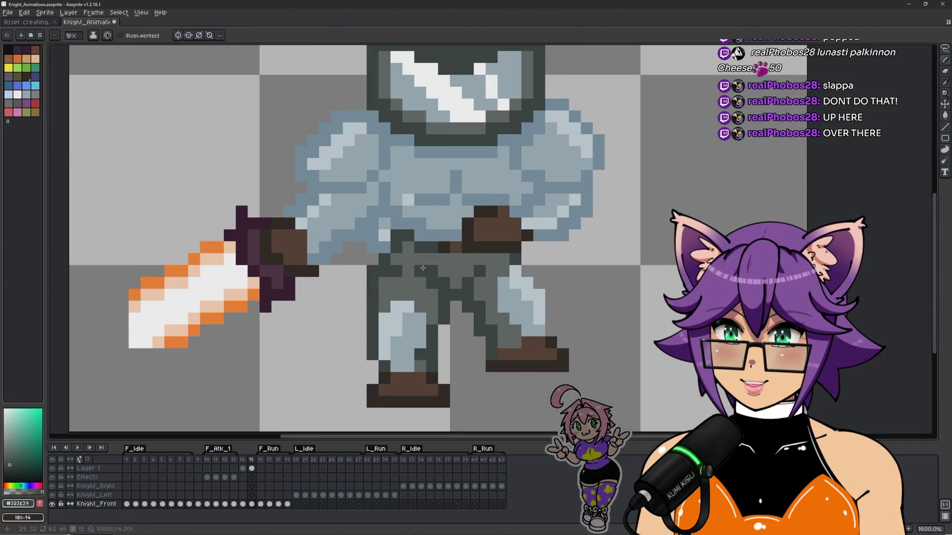
{"action": "scroll", "coordinate": [423, 269], "scroll_direction": "down", "scroll_amount": 4}
Step: Re-centre the knight and select frames 14 and 15 together in the timeline
{"action": "left_click_drag", "start_coordinate": [569, 314], "coordinate": [537, 314]}
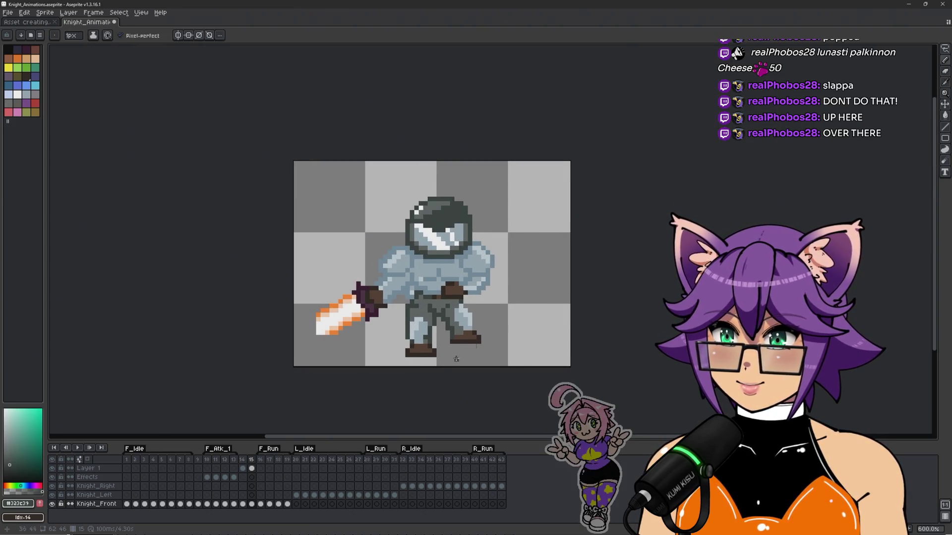
{"action": "left_click", "coordinate": [243, 460]}
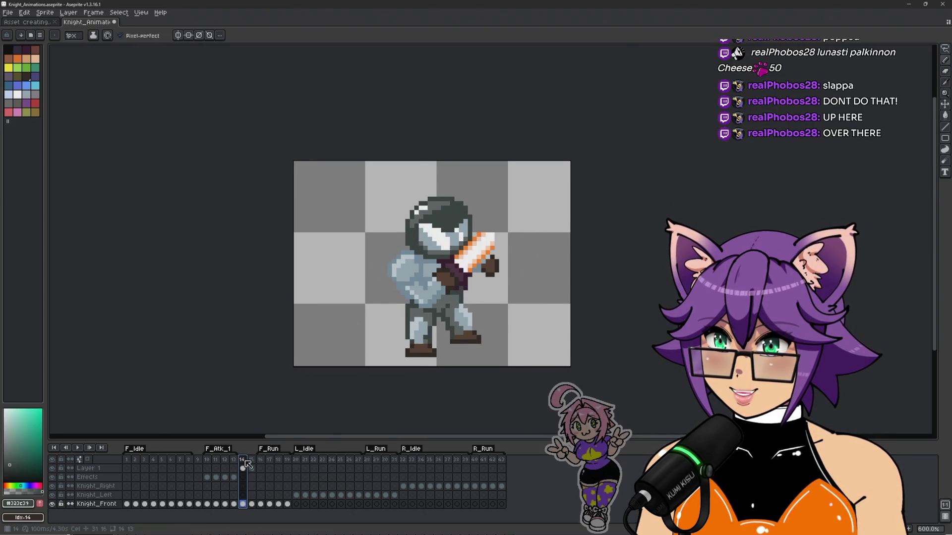
{"action": "left_click_drag", "start_coordinate": [246, 465], "coordinate": [251, 460]}
{"action": "right_click", "coordinate": [243, 460]}
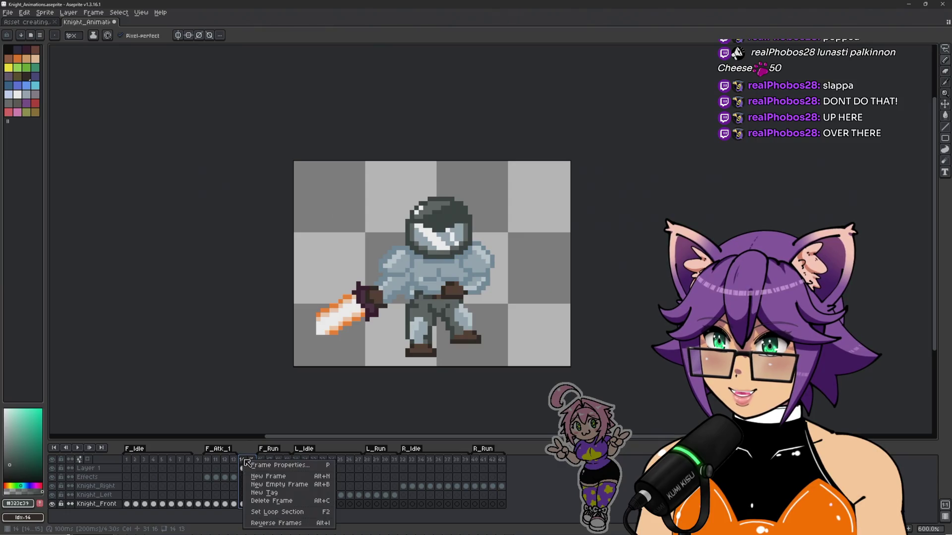
Step: Create an F_Atk_2 tag over frames 14–15 and play it to preview the attack
{"action": "left_click", "coordinate": [285, 494]}
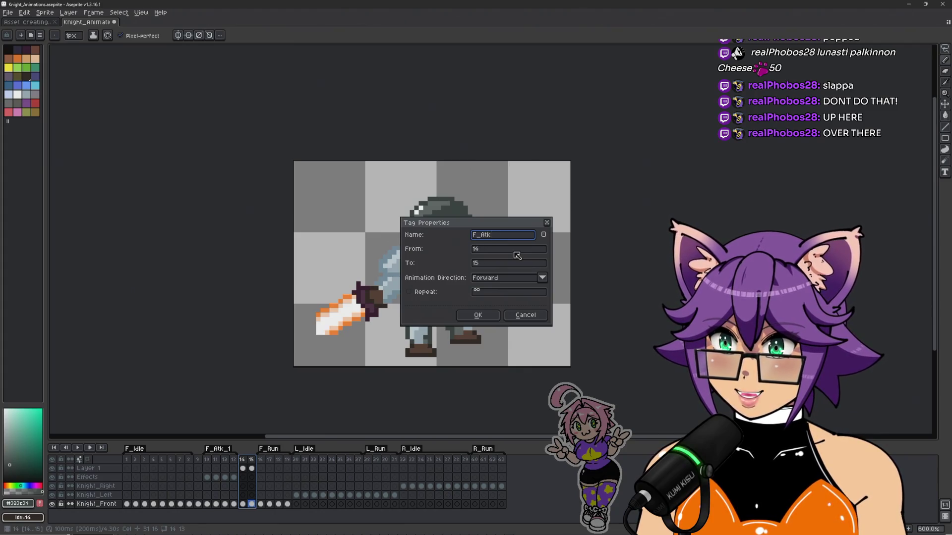
{"action": "left_click", "coordinate": [478, 315]}
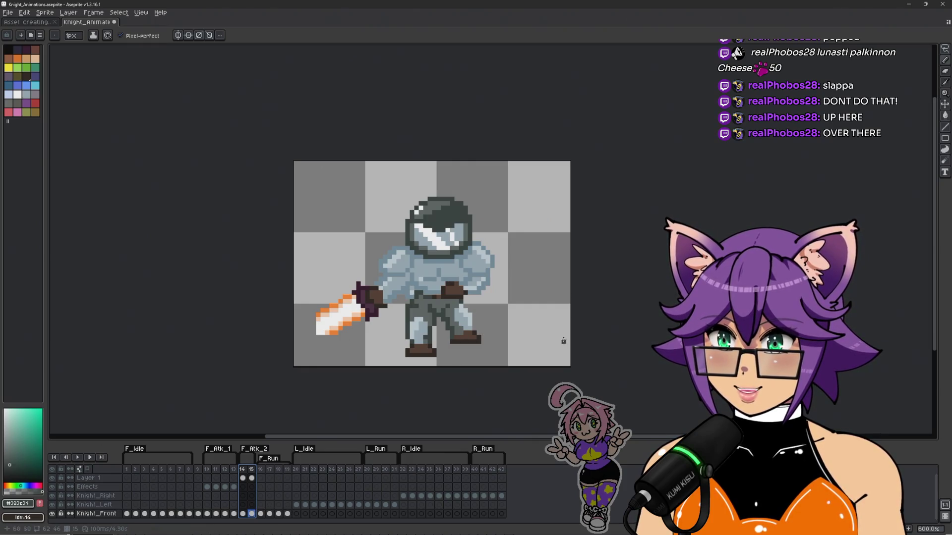
{"action": "key", "text": "Return"}
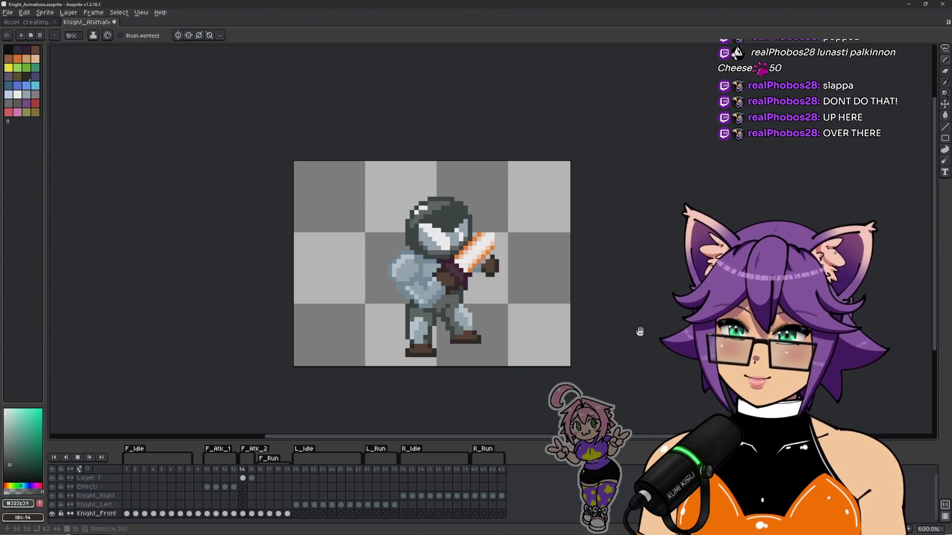
Step: Insert new frames after frame 15 with Alt+N and play the F_Atk_2 attack
{"action": "left_click", "coordinate": [207, 469]}
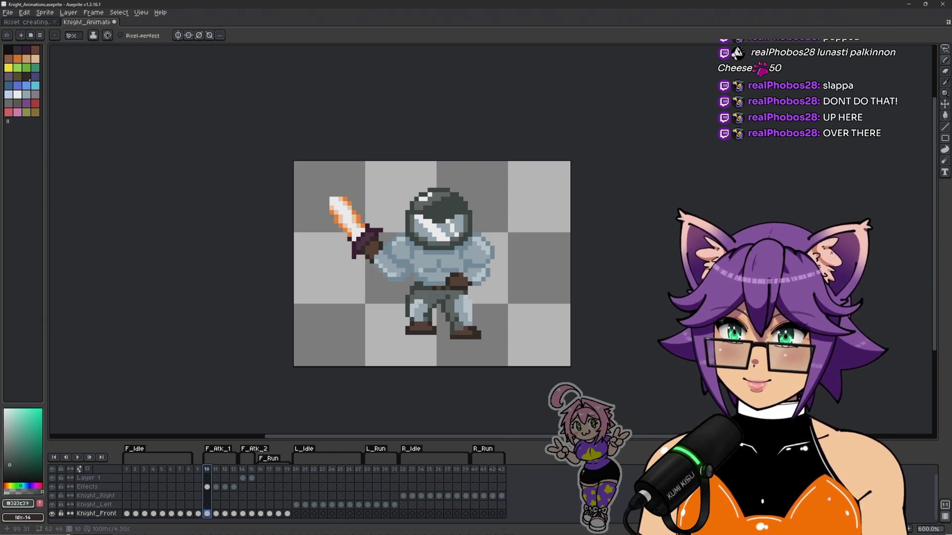
{"action": "key", "text": "Right"}
{"action": "key", "text": "Right"}
{"action": "key", "text": "Right"}
{"action": "key", "text": "Right"}
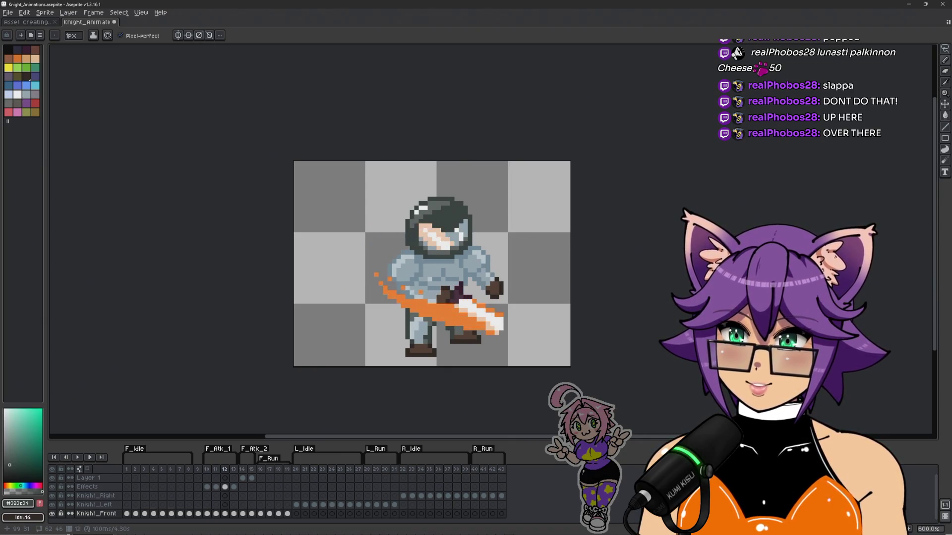
{"action": "key", "text": "Right"}
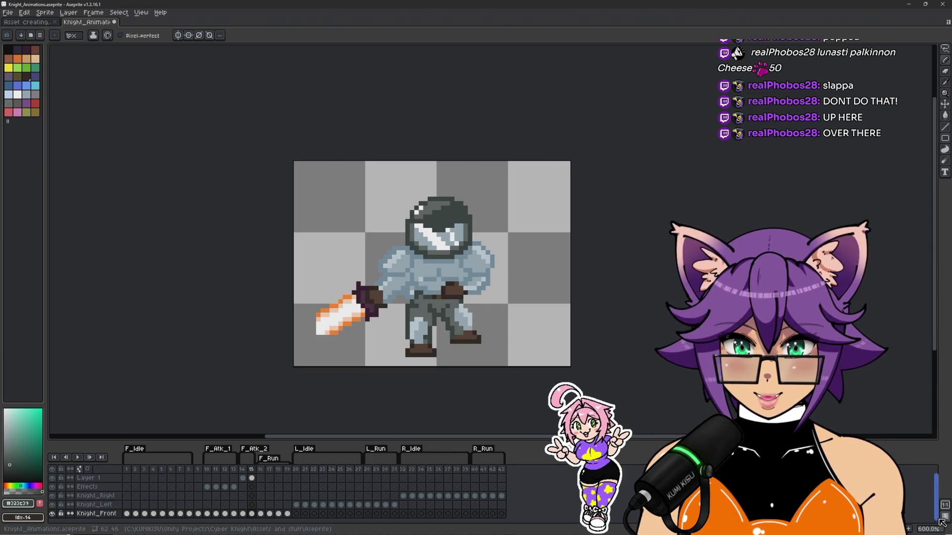
{"action": "key", "text": "alt+n"}
{"action": "key", "text": "alt+n"}
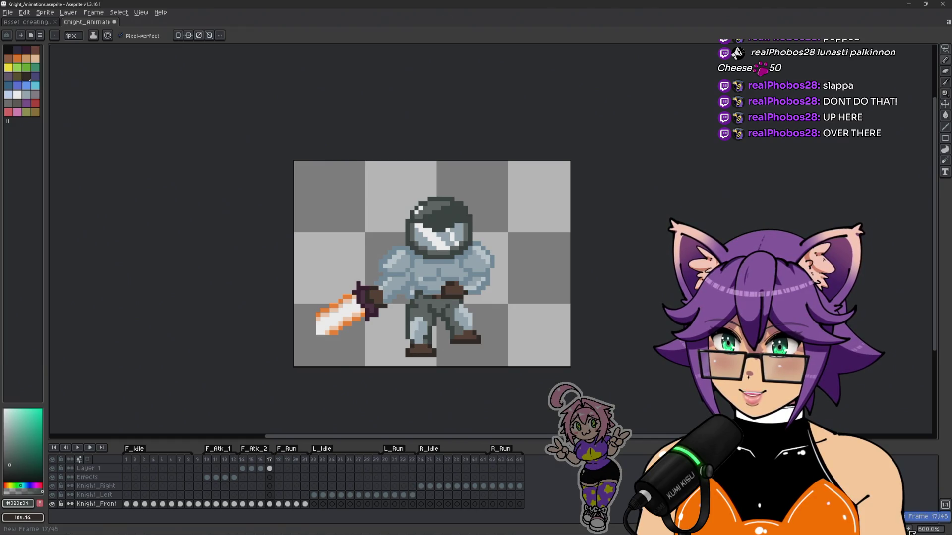
{"action": "scroll", "coordinate": [389, 333], "scroll_direction": "up", "scroll_amount": 1}
{"action": "key", "text": "Left"}
{"action": "key", "text": "Left"}
{"action": "key", "text": "Left"}
{"action": "key", "text": "Right"}
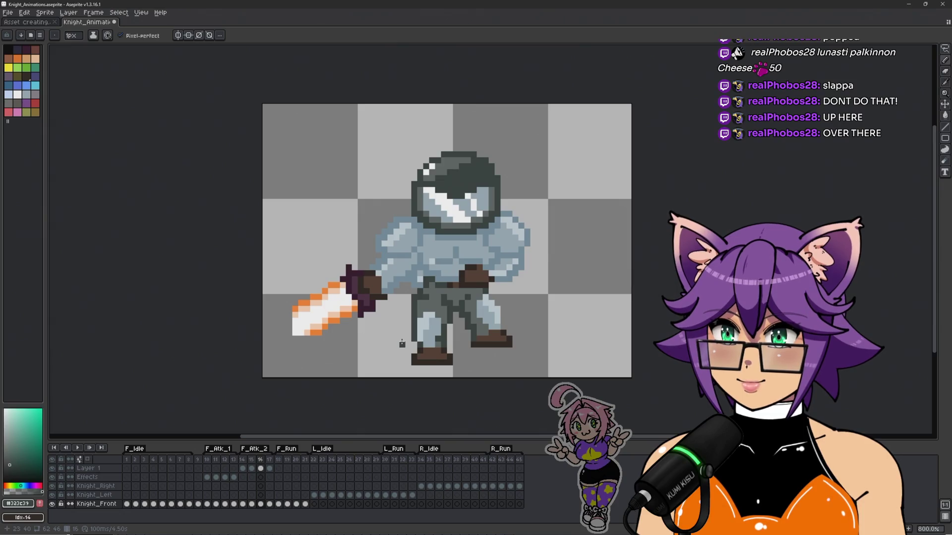
{"action": "key", "text": "Return"}
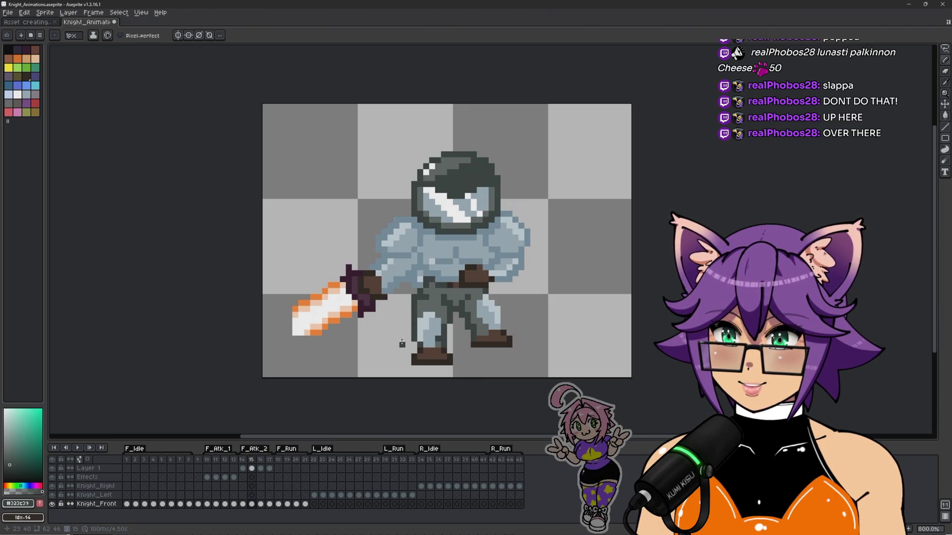
Step: Delete the extra frame 17, then compare frames 16 and 17
{"action": "left_click", "coordinate": [271, 467]}
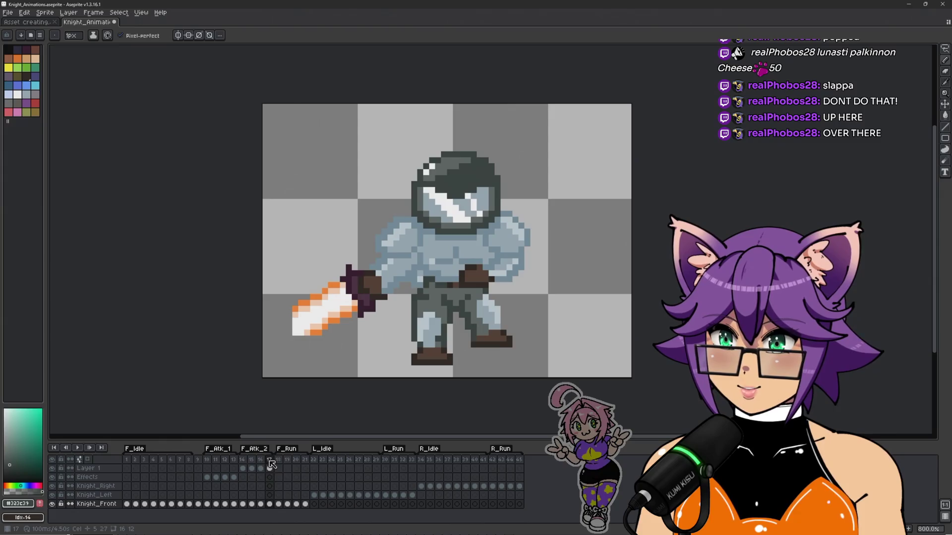
{"action": "right_click", "coordinate": [270, 461]}
{"action": "left_click", "coordinate": [300, 502]}
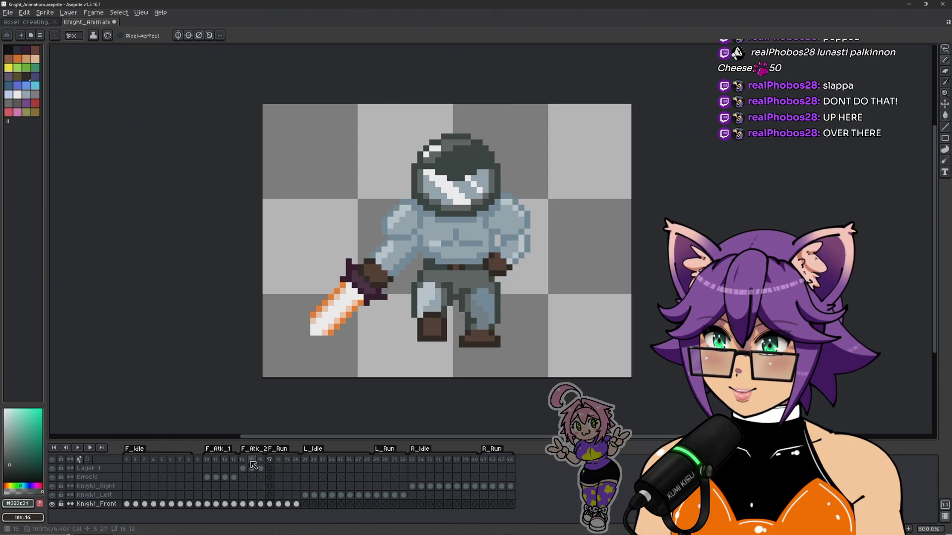
{"action": "left_click", "coordinate": [260, 461]}
{"action": "left_click", "coordinate": [269, 461]}
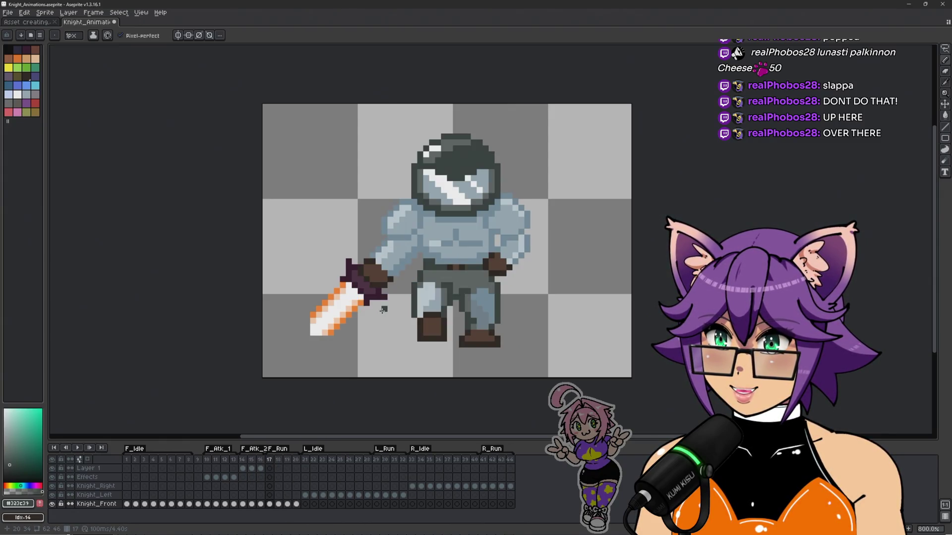
{"action": "key", "text": "Left"}
{"action": "key", "text": "Right"}
{"action": "key", "text": "Left"}
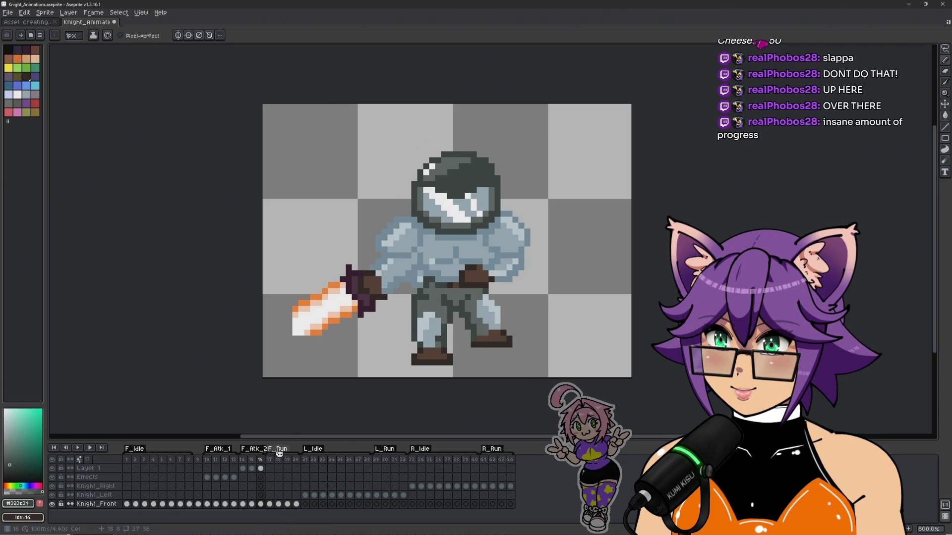
{"action": "scroll", "coordinate": [339, 303], "scroll_direction": "up", "scroll_amount": 2}
{"action": "scroll", "coordinate": [339, 302], "scroll_direction": "down", "scroll_amount": 2}
Step: Lasso the sword on frame 16 and move it 1 px left, checking against frame 15
{"action": "scroll", "coordinate": [339, 303], "scroll_direction": "up", "scroll_amount": 2}
{"action": "key", "text": "q"}
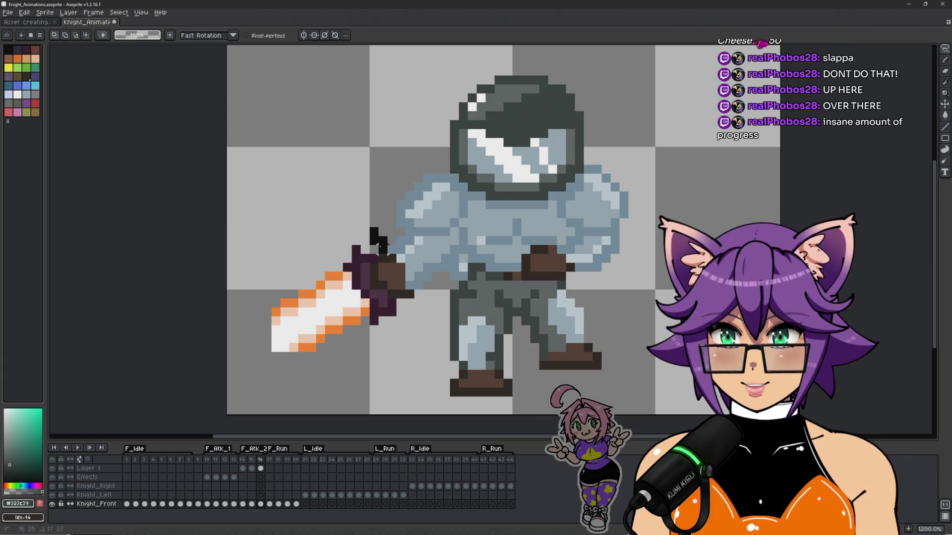
{"action": "mouse_move", "coordinate": [395, 267]}
{"action": "left_mouse_down"}
{"action": "mouse_move", "coordinate": [430, 335]}
{"action": "mouse_move", "coordinate": [237, 228]}
{"action": "mouse_move", "coordinate": [379, 295]}
{"action": "left_mouse_up"}
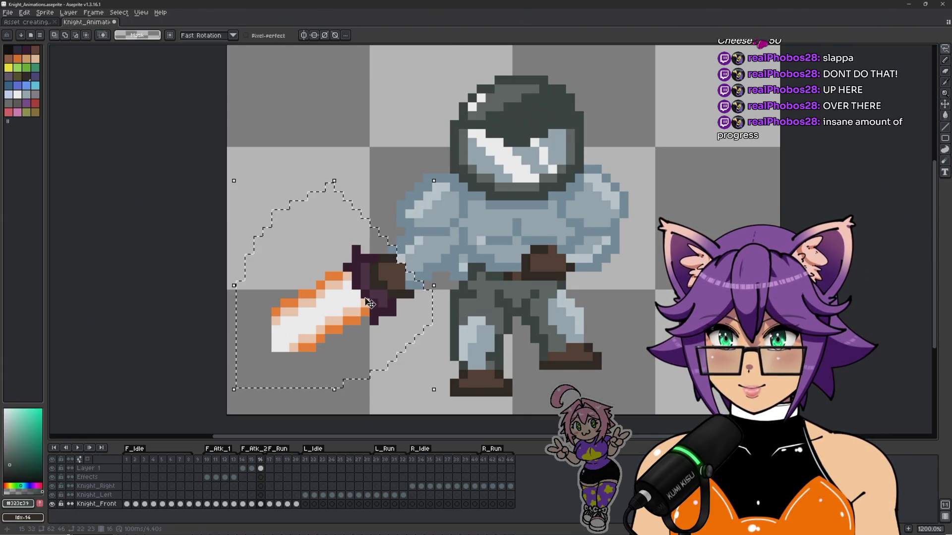
{"action": "key", "text": "Up"}
{"action": "key", "text": "Up"}
{"action": "key", "text": "Up"}
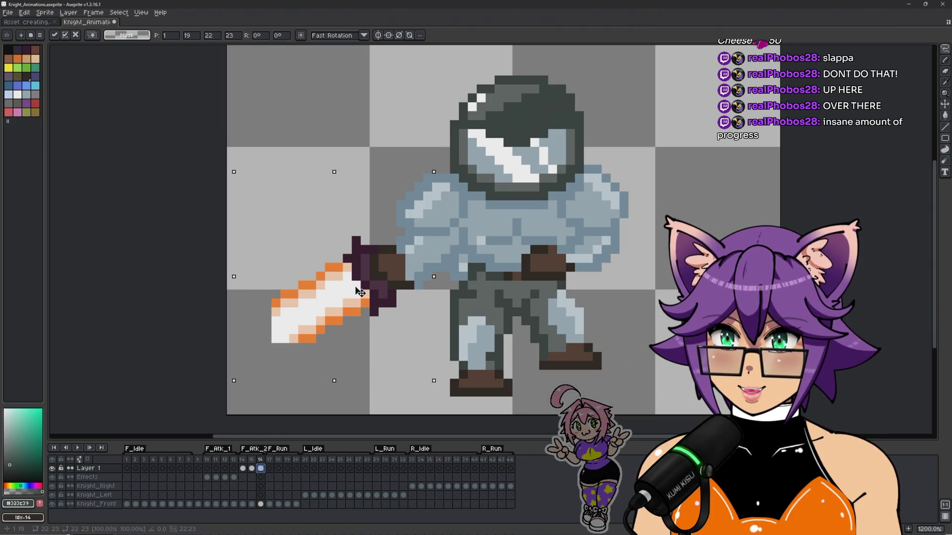
{"action": "left_click_drag", "start_coordinate": [358, 296], "coordinate": [355, 296]}
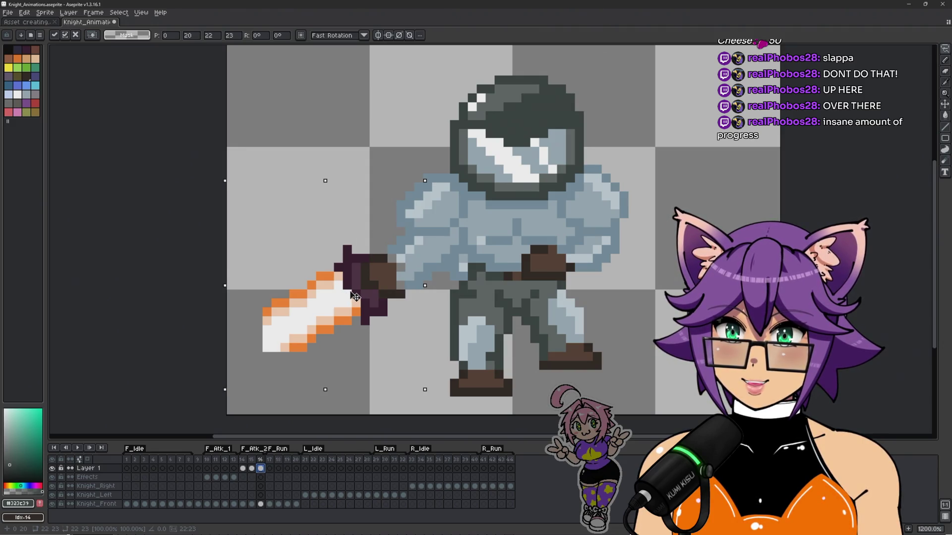
{"action": "key", "text": "Return"}
{"action": "scroll", "coordinate": [391, 170], "scroll_direction": "down", "scroll_amount": 2}
{"action": "key", "text": "Left"}
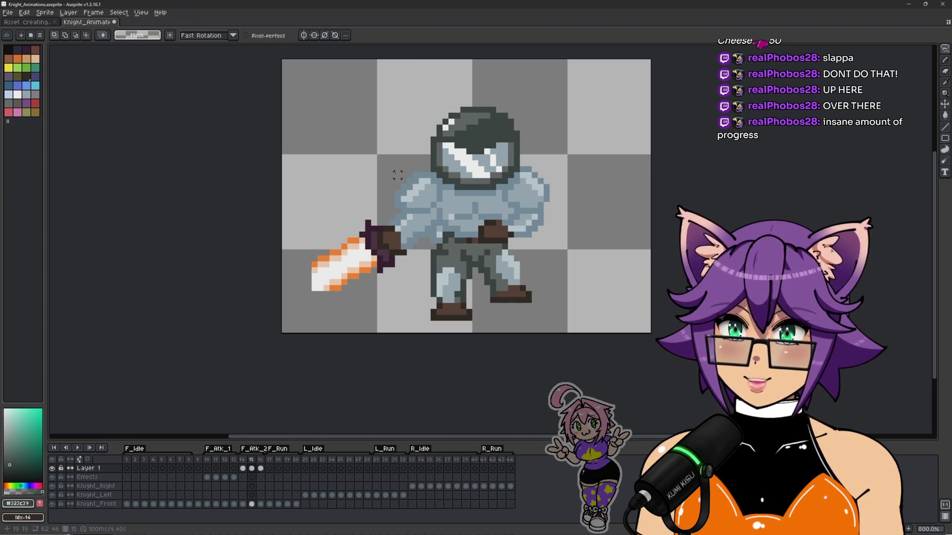
{"action": "scroll", "coordinate": [395, 217], "scroll_direction": "up", "scroll_amount": 2}
{"action": "key", "text": "Right"}
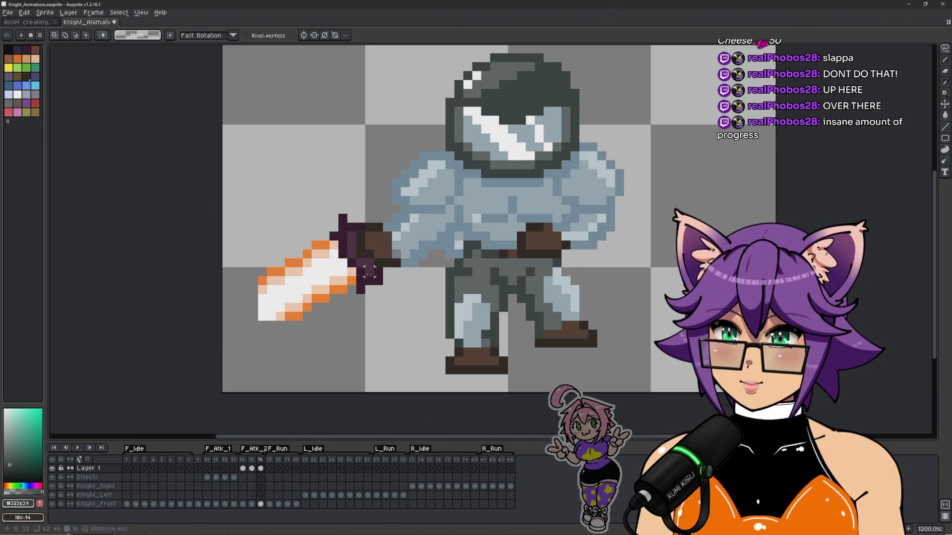
Step: Lasso the sword and arm on frame 16, move them 1 px down, and deselect
{"action": "mouse_move", "coordinate": [363, 157]}
{"action": "left_mouse_down"}
{"action": "mouse_move", "coordinate": [423, 323]}
{"action": "mouse_move", "coordinate": [243, 204]}
{"action": "mouse_move", "coordinate": [347, 147]}
{"action": "left_mouse_up"}
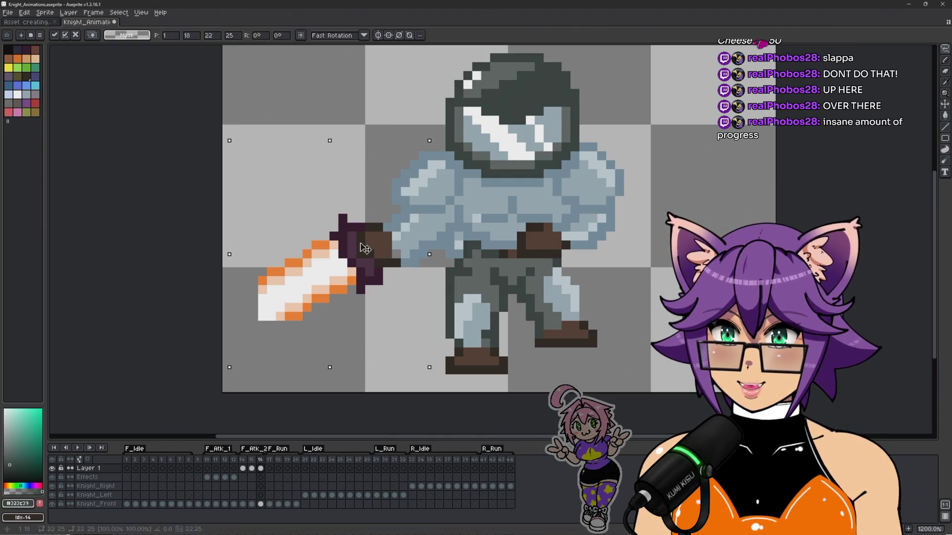
{"action": "left_click_drag", "start_coordinate": [363, 255], "coordinate": [364, 263]}
{"action": "key", "text": "Left"}
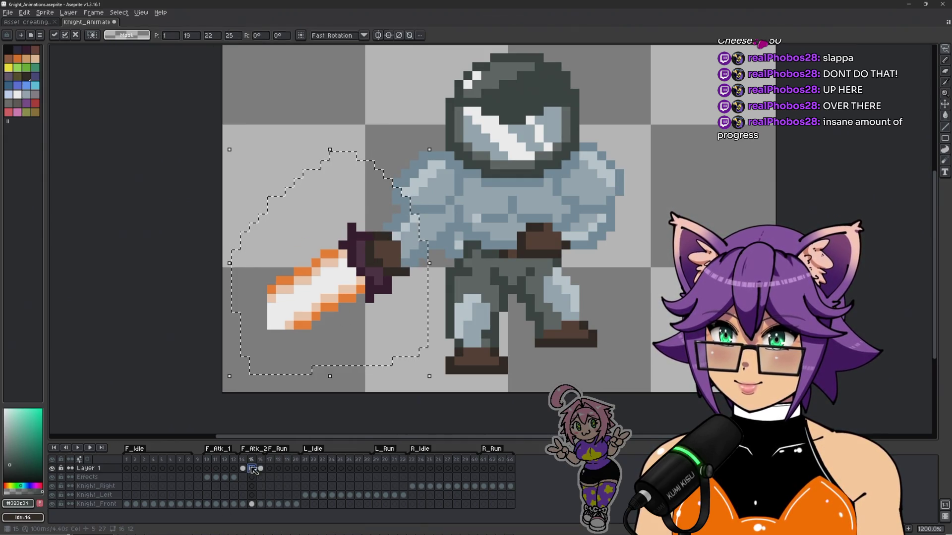
{"action": "key", "text": "Right"}
{"action": "key", "text": "ctrl+d"}
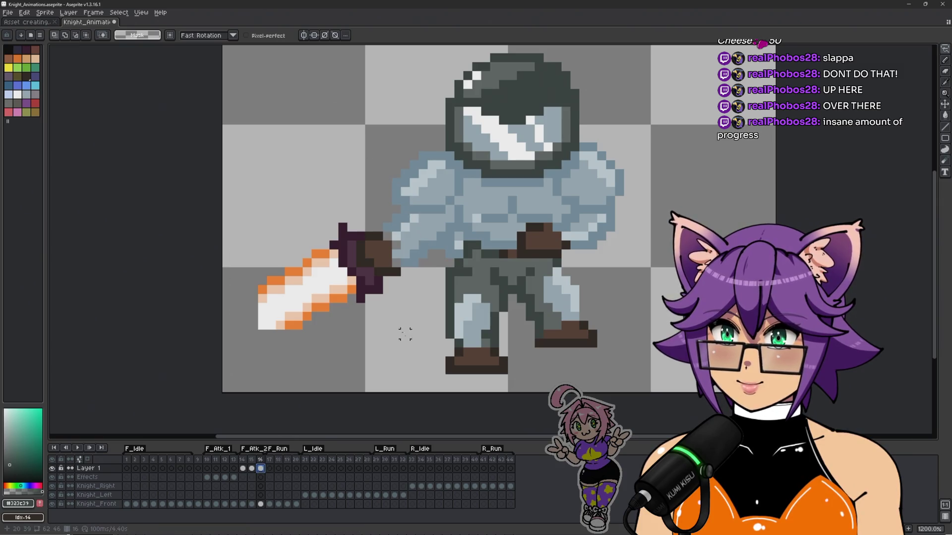
{"action": "scroll", "coordinate": [397, 254], "scroll_direction": "up", "scroll_amount": 2}
{"action": "left_click", "coordinate": [260, 504]}
Step: With the pencil, paint two darker blue-grey #758f9d shading pixels on the arm
{"action": "key", "text": "b"}
{"action": "left_click", "coordinate": [415, 240], "text": "alt"}
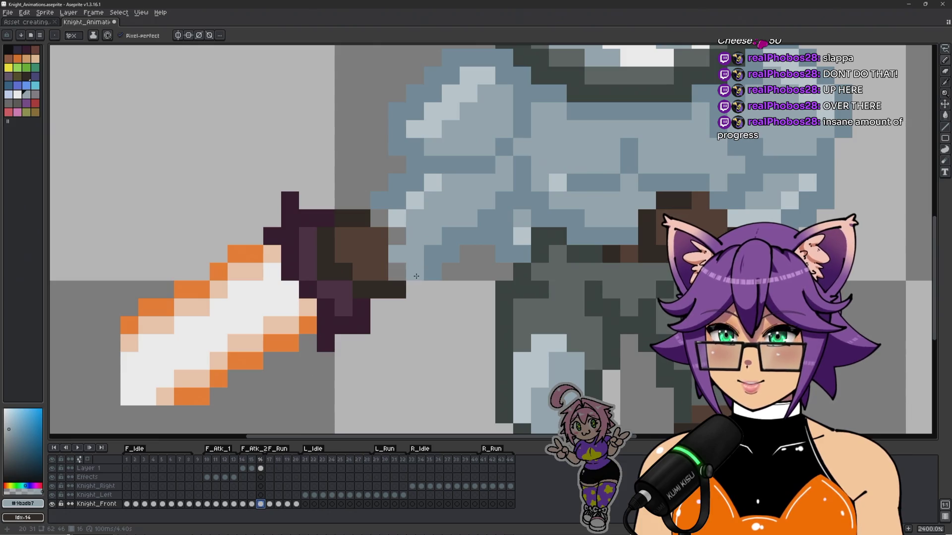
{"action": "left_click", "coordinate": [436, 263], "text": "alt"}
{"action": "left_click", "coordinate": [415, 272]}
{"action": "left_click", "coordinate": [415, 236]}
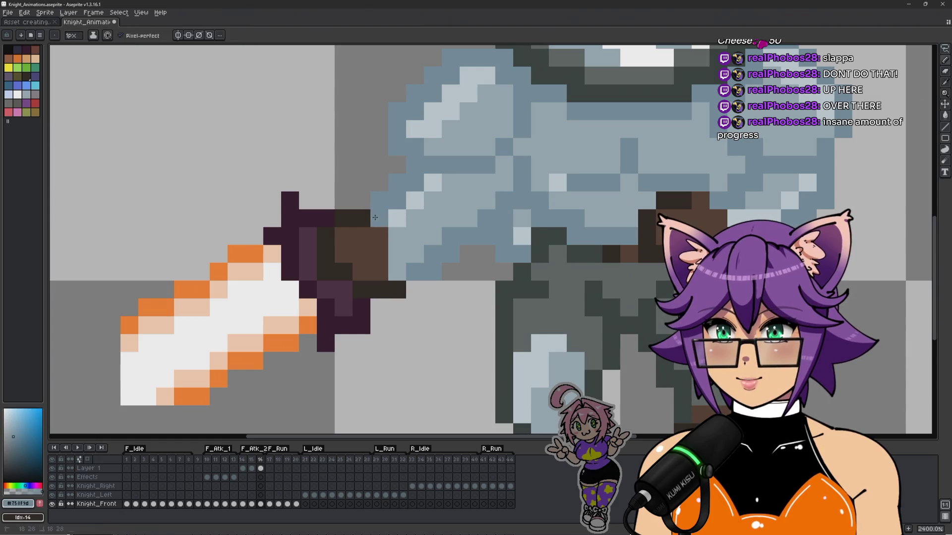
{"action": "scroll", "coordinate": [425, 227], "scroll_direction": "down", "scroll_amount": 2}
Step: Add light #c3d1d8 highlight pixels on the arm and beside the sword hand
{"action": "left_click", "coordinate": [414, 218], "text": "alt"}
{"action": "scroll", "coordinate": [431, 198], "scroll_direction": "down", "scroll_amount": 2}
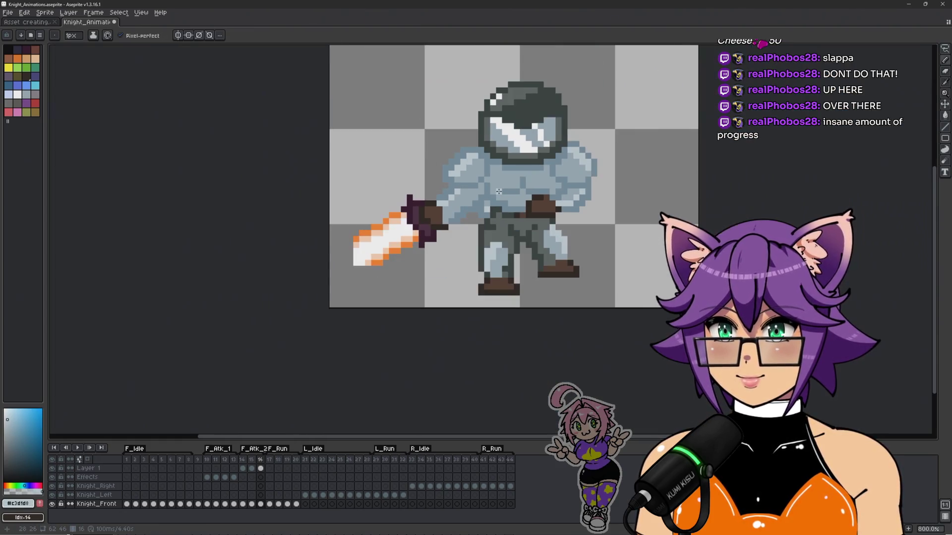
{"action": "scroll", "coordinate": [434, 185], "scroll_direction": "up", "scroll_amount": 2}
{"action": "left_click", "coordinate": [434, 184]}
{"action": "scroll", "coordinate": [434, 184], "scroll_direction": "up", "scroll_amount": 2}
{"action": "left_click", "coordinate": [450, 239], "text": "alt"}
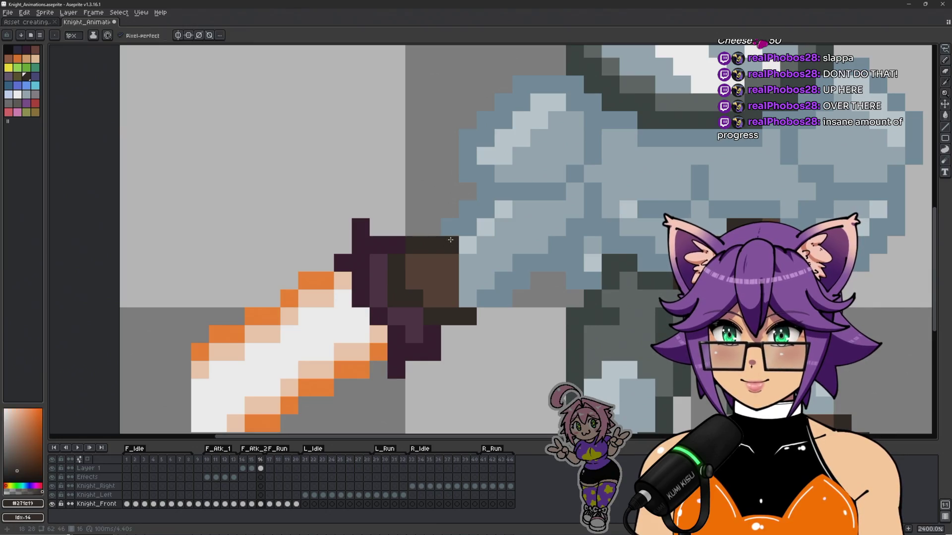
{"action": "left_click", "coordinate": [450, 240], "text": "alt"}
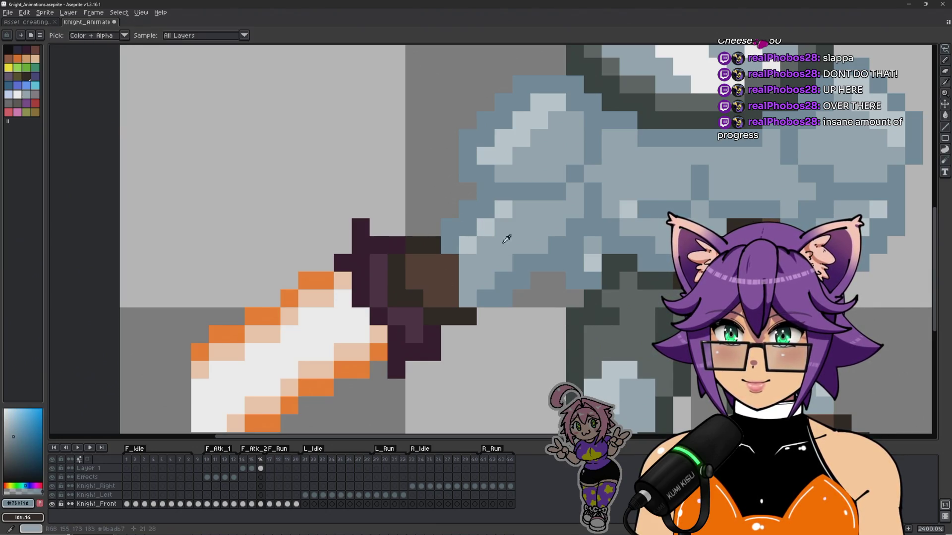
{"action": "left_click", "coordinate": [466, 249], "text": "alt"}
{"action": "left_click", "coordinate": [486, 246]}
{"action": "scroll", "coordinate": [506, 221], "scroll_direction": "down", "scroll_amount": 2}
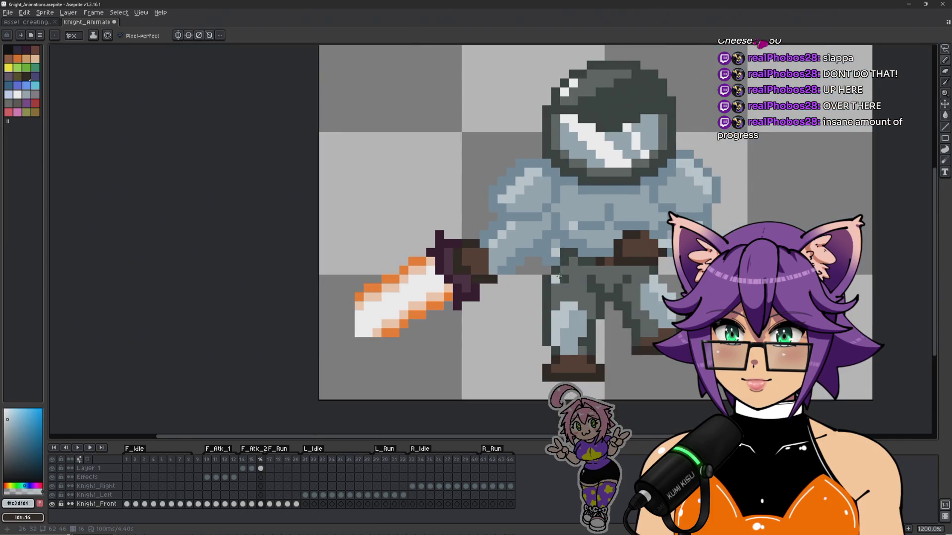
{"action": "left_click_drag", "start_coordinate": [495, 346], "coordinate": [395, 345]}
{"action": "scroll", "coordinate": [347, 318], "scroll_direction": "down", "scroll_amount": 3}
Step: Recolour the grey pixel by the hand blue-grey after comparing with frame 15
{"action": "key", "text": "Left"}
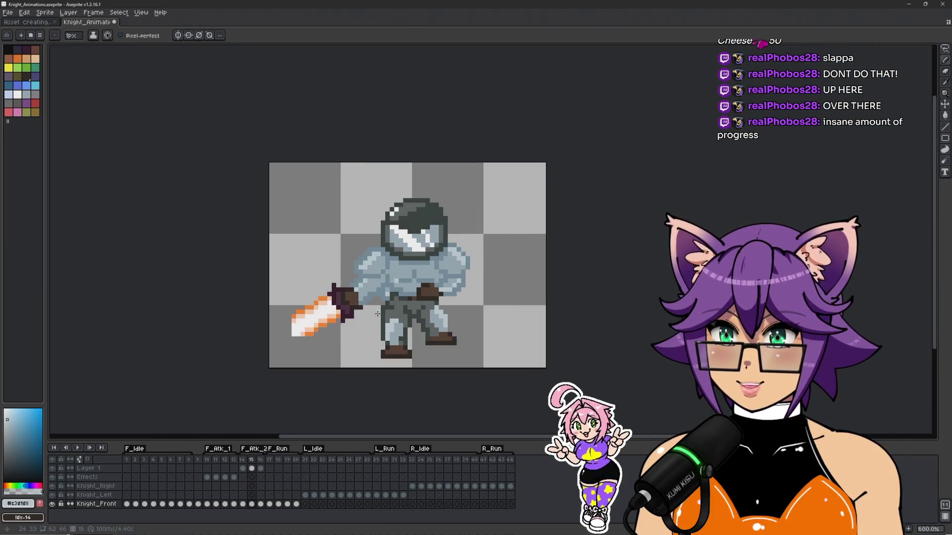
{"action": "key", "text": "Right"}
{"action": "scroll", "coordinate": [359, 319], "scroll_direction": "up", "scroll_amount": 5}
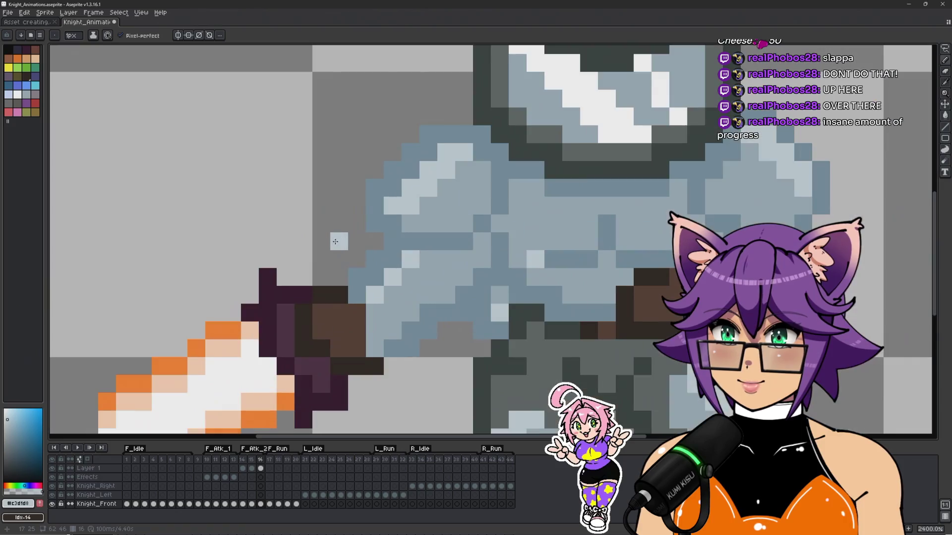
{"action": "left_click", "coordinate": [355, 276], "text": "alt"}
{"action": "left_click", "coordinate": [344, 281]}
{"action": "scroll", "coordinate": [488, 324], "scroll_direction": "down", "scroll_amount": 3}
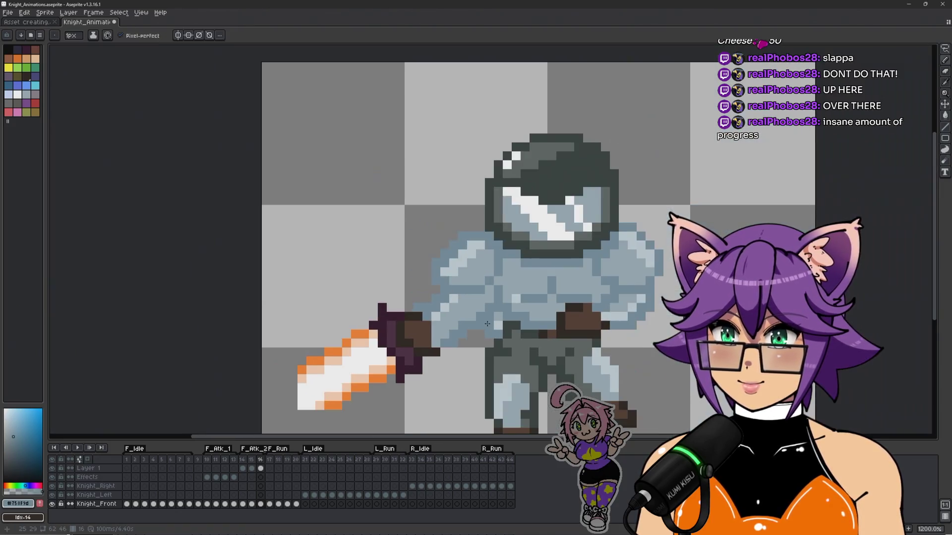
Step: Flip between frames 15 and 16 to compare poses, then make Layer 1 active
{"action": "key", "text": "Left"}
{"action": "key", "text": "Right"}
{"action": "key", "text": "Left"}
{"action": "key", "text": "Right"}
{"action": "scroll", "coordinate": [443, 371], "scroll_direction": "up", "scroll_amount": 1}
{"action": "scroll", "coordinate": [470, 368], "scroll_direction": "down", "scroll_amount": 3}
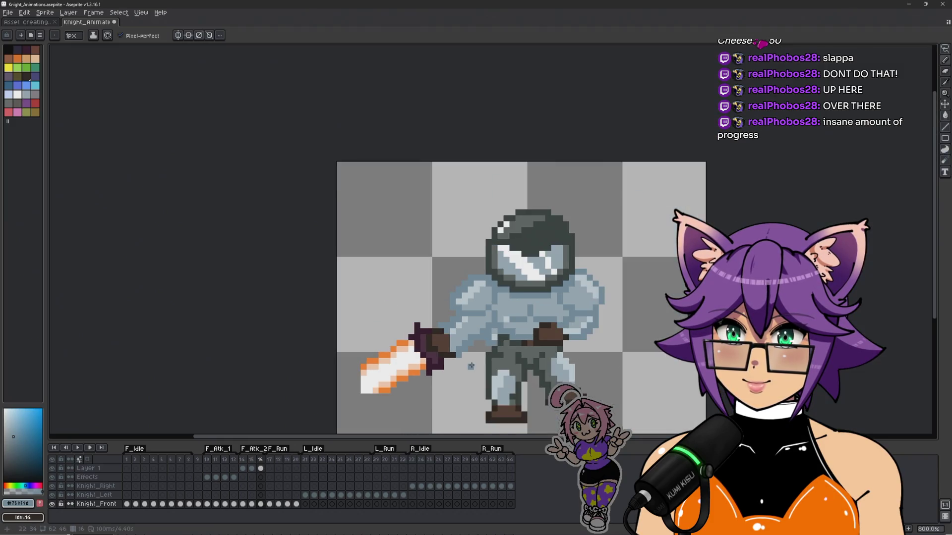
{"action": "key", "text": "Left"}
{"action": "key", "text": "Right"}
{"action": "scroll", "coordinate": [476, 368], "scroll_direction": "up", "scroll_amount": 3}
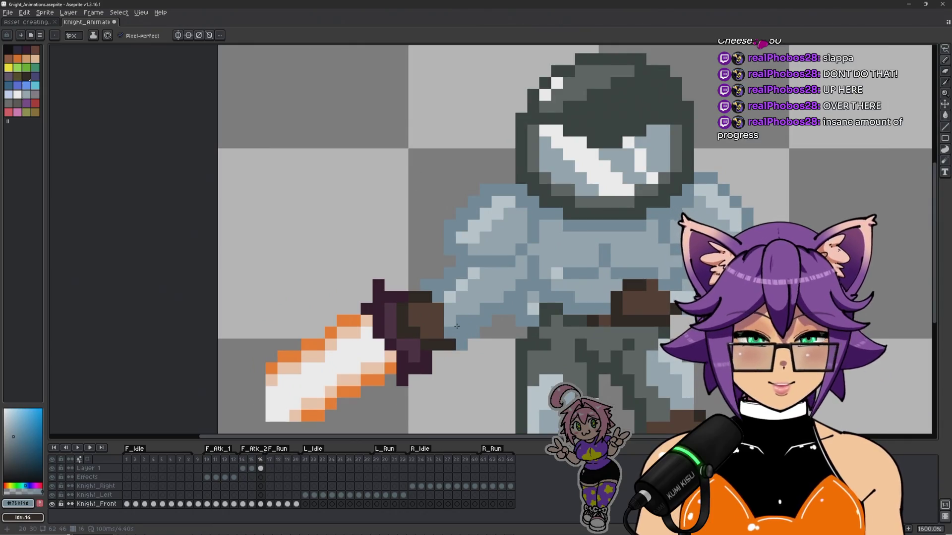
{"action": "scroll", "coordinate": [436, 343], "scroll_direction": "up", "scroll_amount": 2}
{"action": "key", "text": "Left"}
{"action": "scroll", "coordinate": [498, 385], "scroll_direction": "down", "scroll_amount": 3}
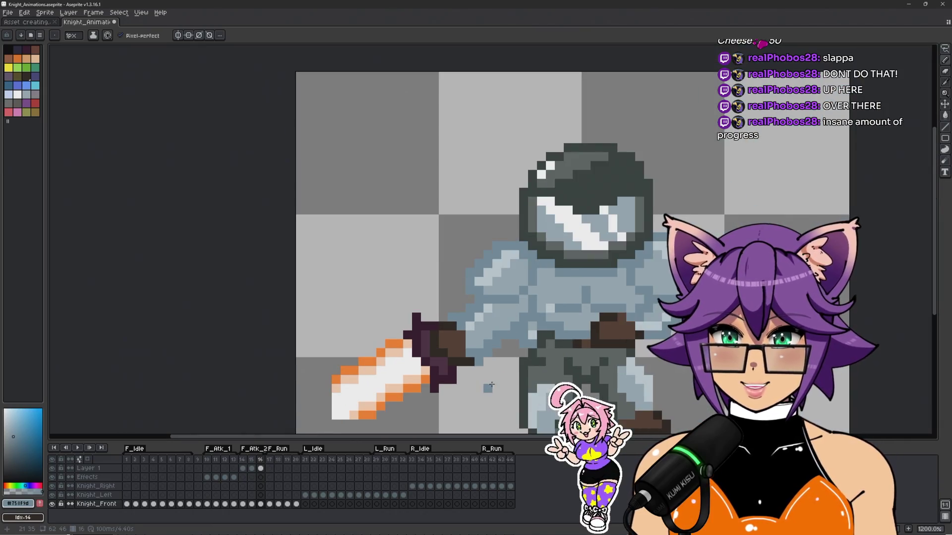
{"action": "scroll", "coordinate": [488, 381], "scroll_direction": "up", "scroll_amount": 4}
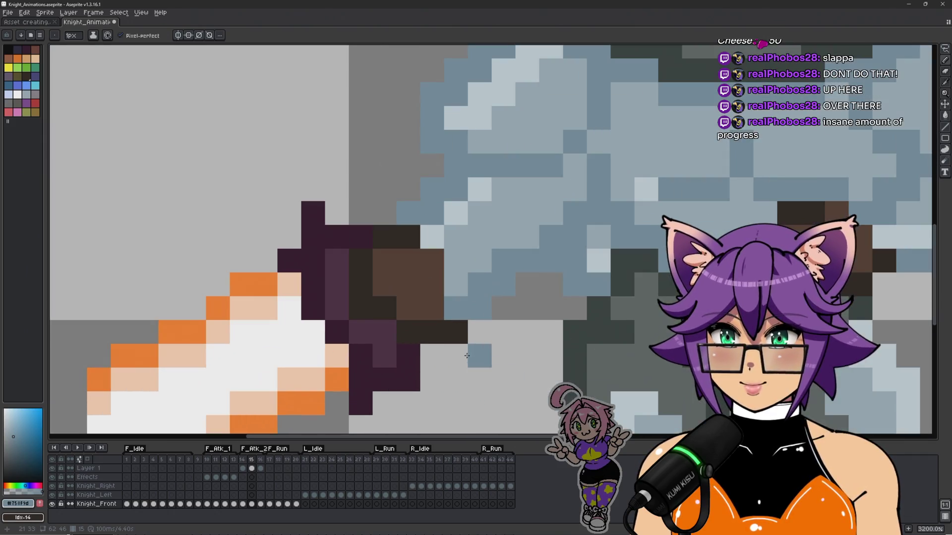
{"action": "left_click", "coordinate": [252, 469]}
Step: Erase the stray dark pixel beside the knight's hand on frame 15
{"action": "key", "text": "e"}
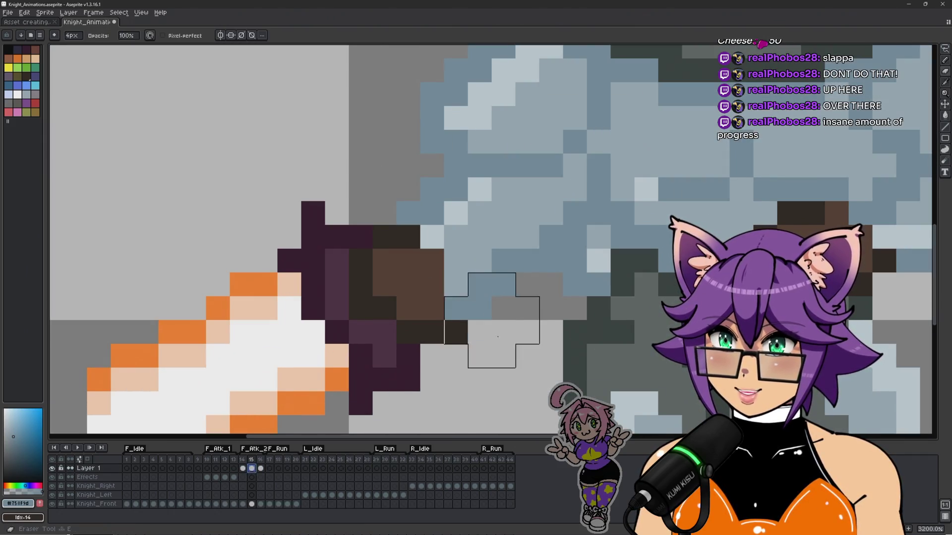
{"action": "left_click", "coordinate": [491, 343]}
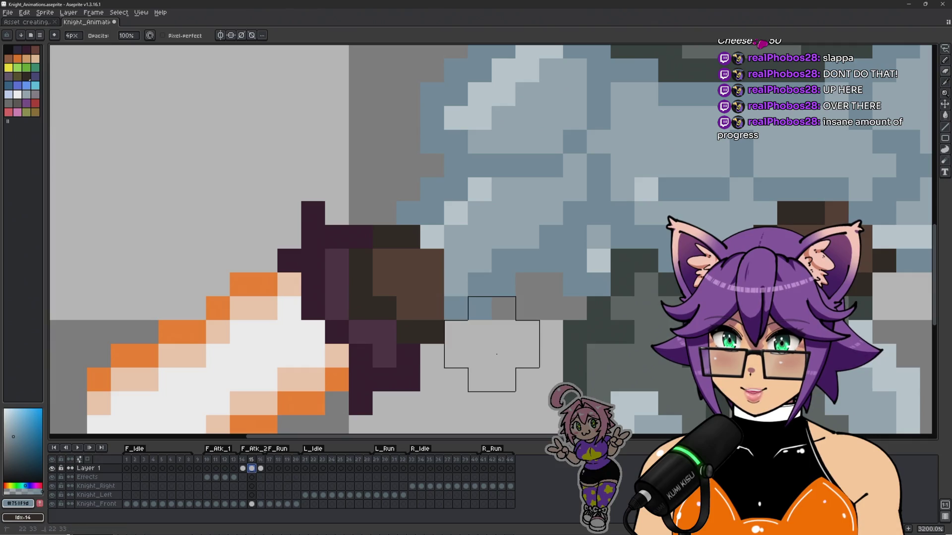
{"action": "left_click", "coordinate": [259, 469]}
{"action": "left_click", "coordinate": [252, 469]}
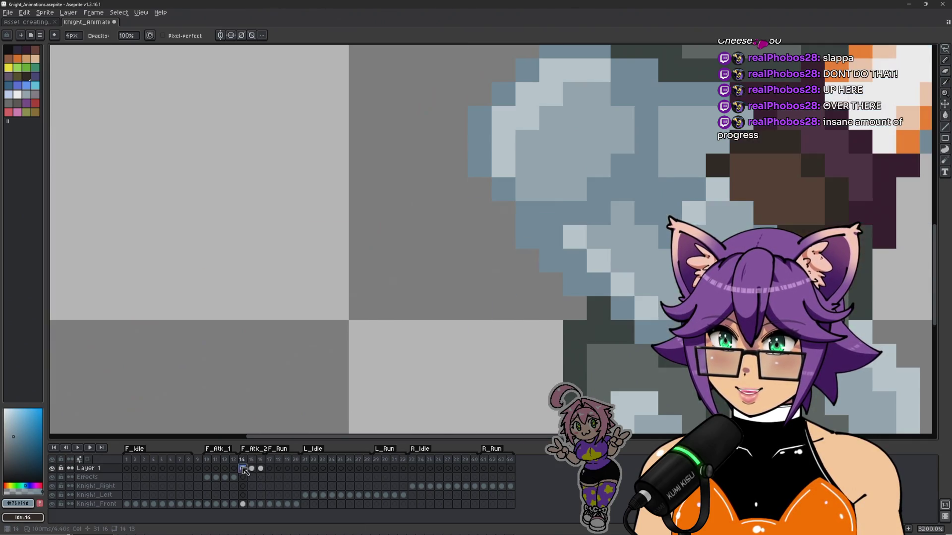
{"action": "scroll", "coordinate": [441, 350], "scroll_direction": "down", "scroll_amount": 4}
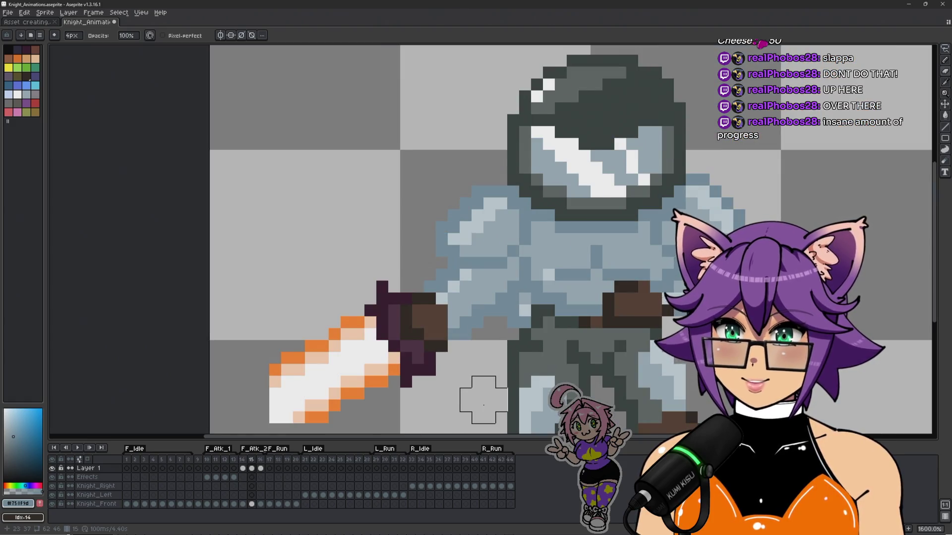
{"action": "key", "text": "Right"}
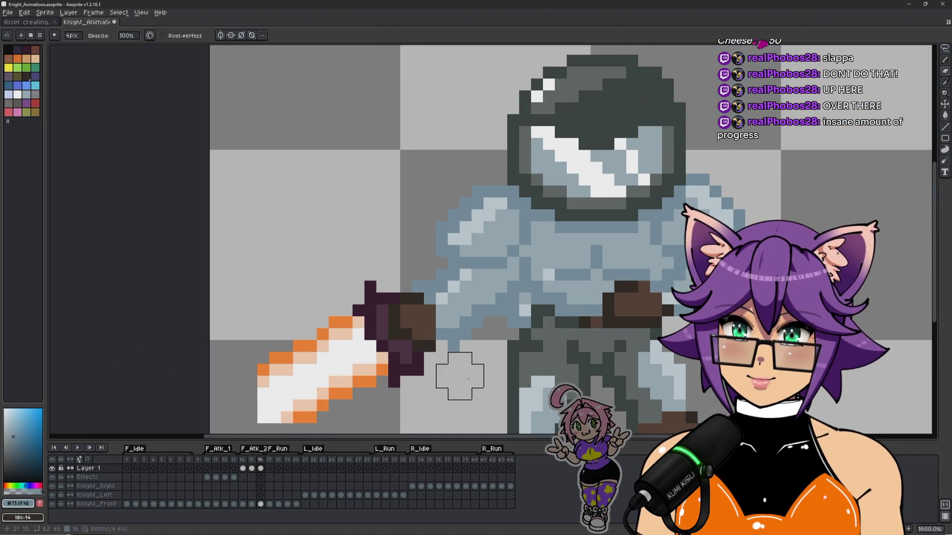
{"action": "scroll", "coordinate": [460, 365], "scroll_direction": "up", "scroll_amount": 2}
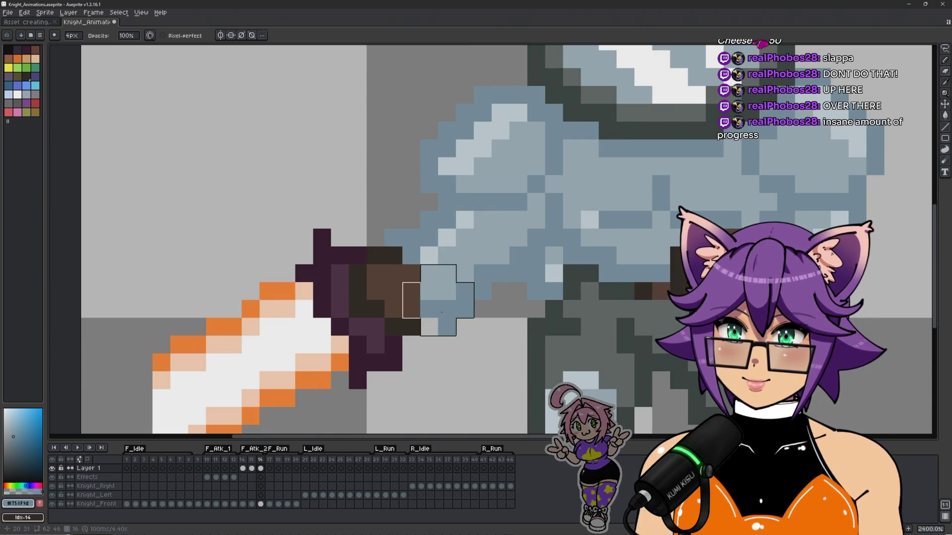
Step: Sample the light-blue armour colour and toggle frames 15 and 16 to compare
{"action": "left_click", "coordinate": [431, 301], "text": "alt"}
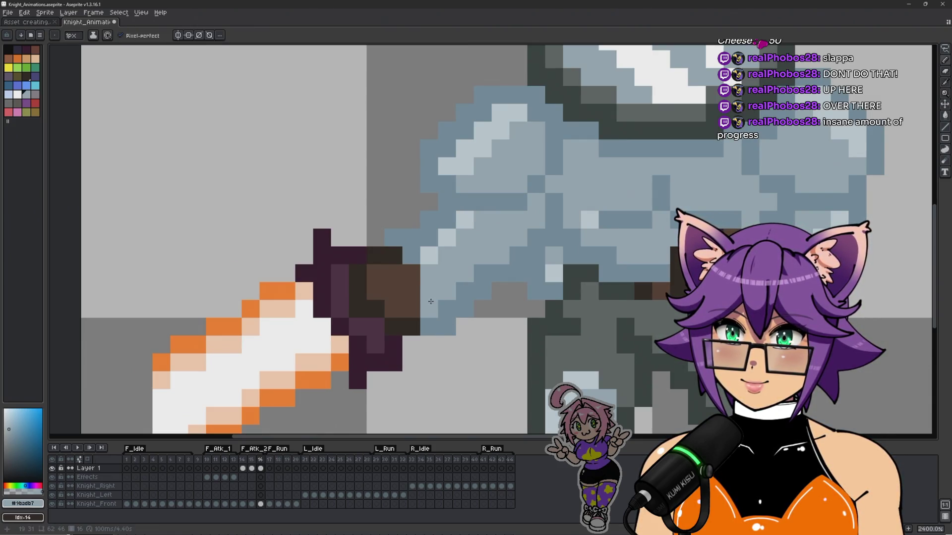
{"action": "scroll", "coordinate": [493, 298], "scroll_direction": "down", "scroll_amount": 3}
{"action": "key", "text": "Left"}
{"action": "scroll", "coordinate": [466, 374], "scroll_direction": "down", "scroll_amount": 3}
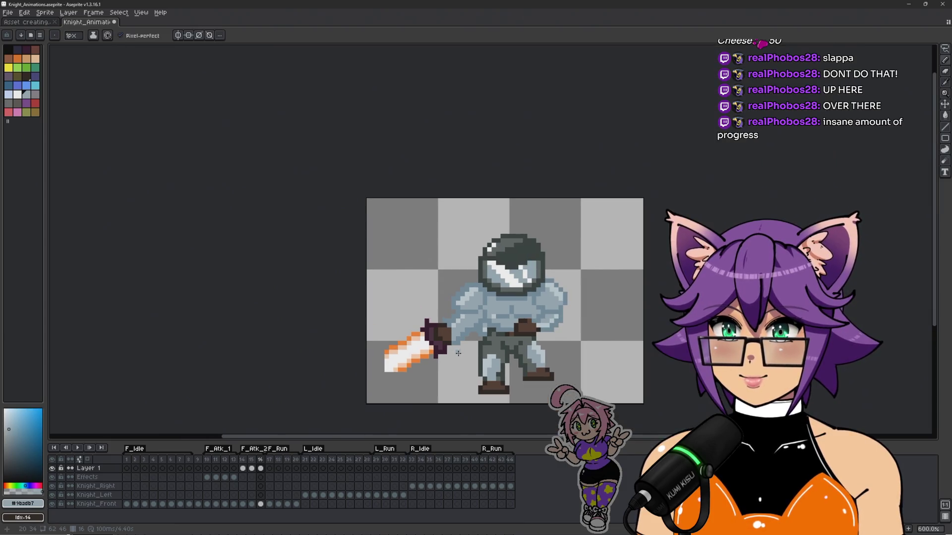
{"action": "key", "text": "Right"}
{"action": "key", "text": "Left"}
{"action": "key", "text": "Right"}
{"action": "scroll", "coordinate": [473, 370], "scroll_direction": "up", "scroll_amount": 2}
{"action": "key", "text": "Left"}
{"action": "key", "text": "Left"}
{"action": "key", "text": "Right"}
Step: Sample the darker blue-grey and compare the sword poses on frames 15 and 16
{"action": "key", "text": "Right"}
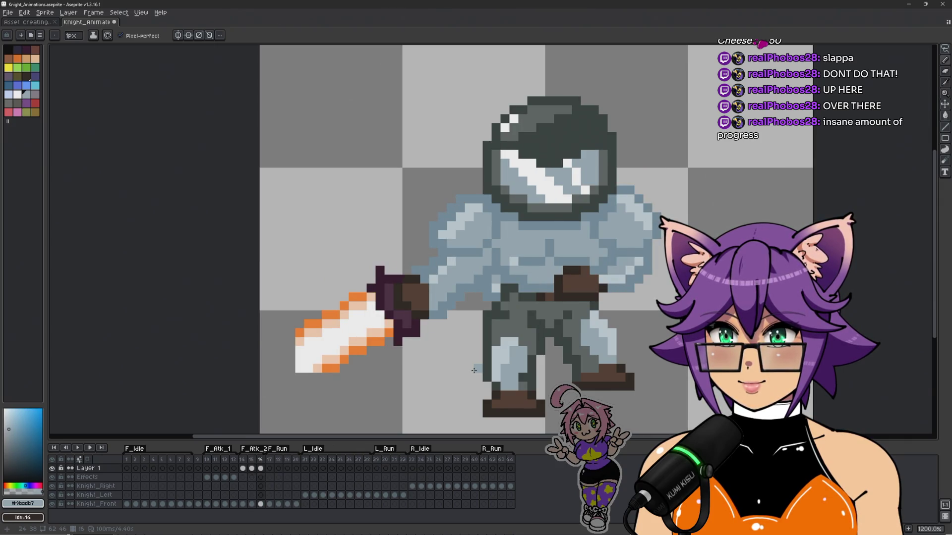
{"action": "key", "text": "Left"}
{"action": "scroll", "coordinate": [442, 308], "scroll_direction": "up", "scroll_amount": 1}
{"action": "scroll", "coordinate": [446, 298], "scroll_direction": "up", "scroll_amount": 1}
{"action": "left_click", "coordinate": [438, 292], "text": "alt"}
{"action": "scroll", "coordinate": [474, 379], "scroll_direction": "down", "scroll_amount": 2}
{"action": "key", "text": "Right"}
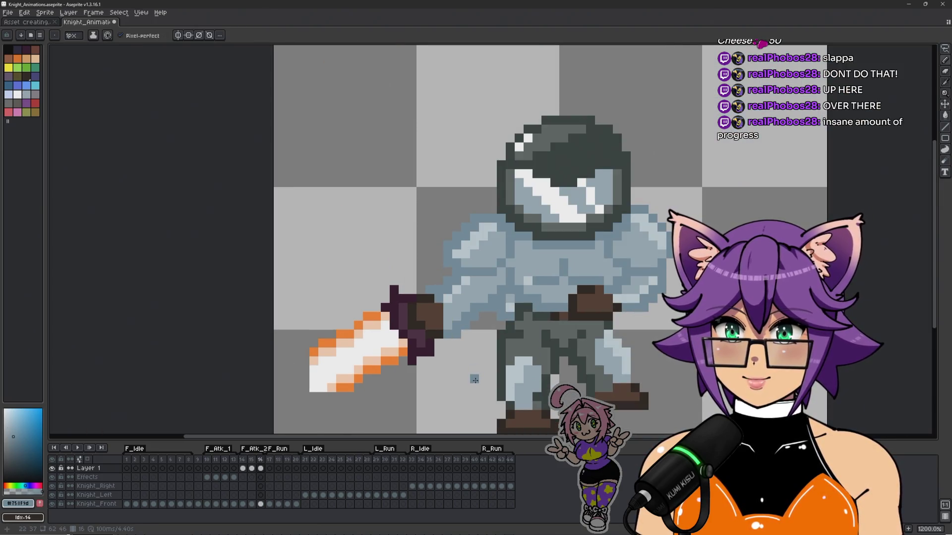
{"action": "scroll", "coordinate": [474, 380], "scroll_direction": "down", "scroll_amount": 3}
{"action": "key", "text": "Left"}
{"action": "key", "text": "Right"}
{"action": "key", "text": "Left"}
{"action": "key", "text": "Right"}
{"action": "scroll", "coordinate": [475, 379], "scroll_direction": "up", "scroll_amount": 1}
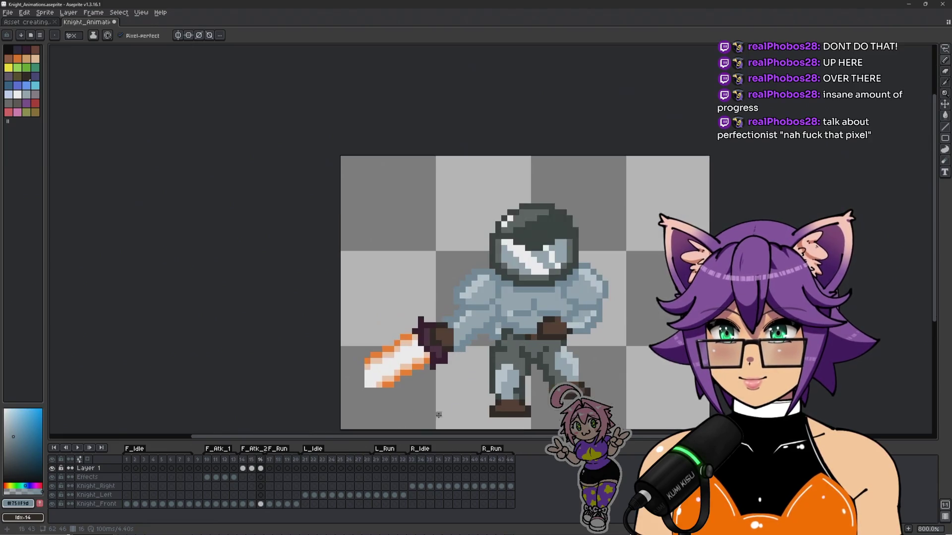
Step: Add a new frame after frame 16 and check it against the previous pose
{"action": "key", "text": "alt+n"}
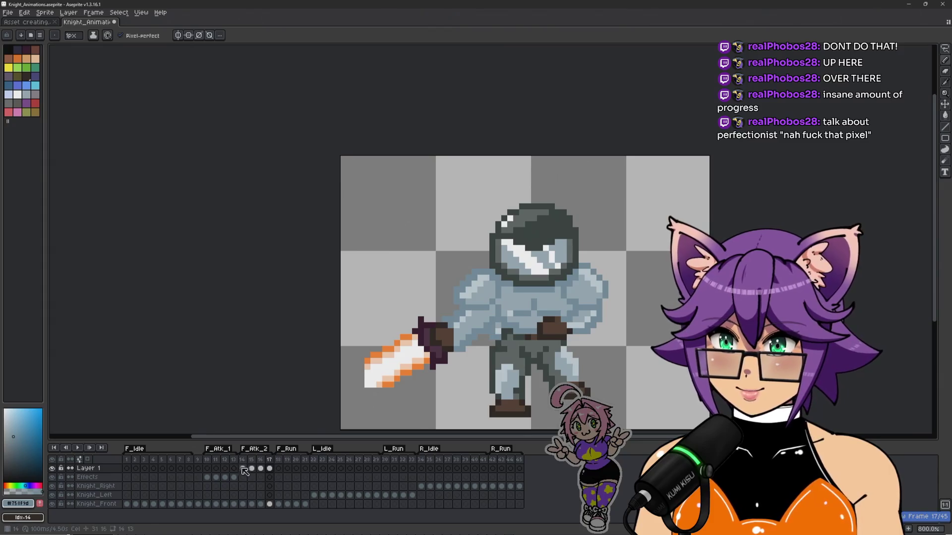
{"action": "key", "text": "Left"}
{"action": "key", "text": "Left"}
{"action": "key", "text": "Right"}
Step: Stop playback, sample the sword's orange on frame 15, and return to sword-raised frame 14
{"action": "left_click_drag", "start_coordinate": [646, 345], "coordinate": [543, 299]}
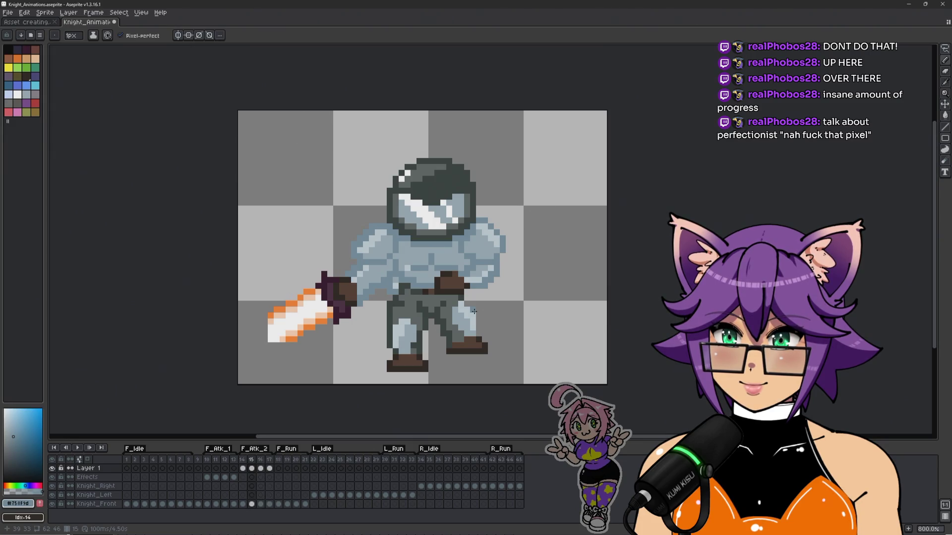
{"action": "key", "text": "Return"}
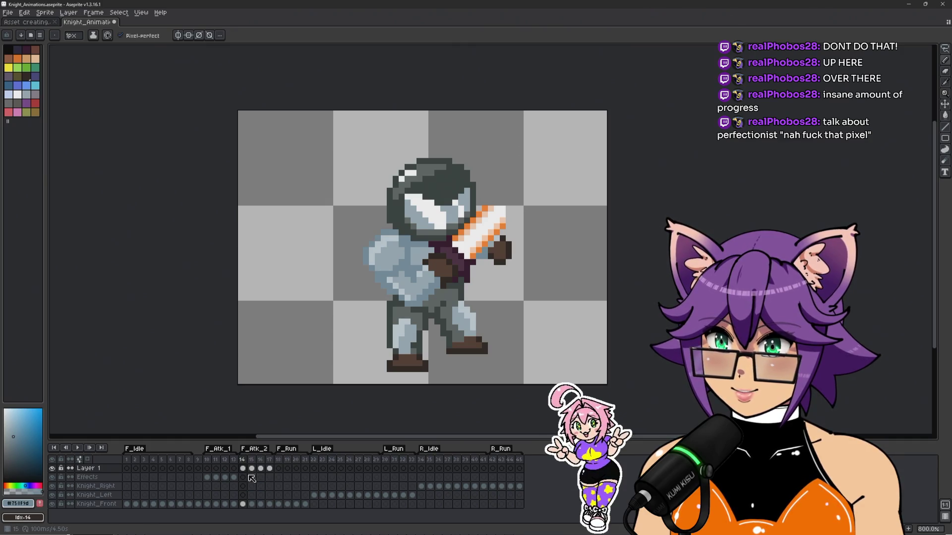
{"action": "left_click", "coordinate": [243, 478]}
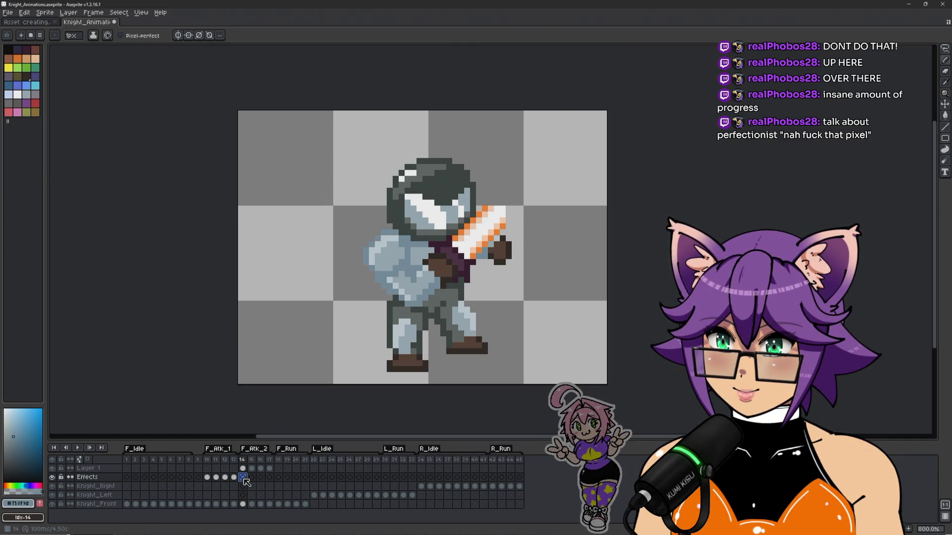
{"action": "left_click", "coordinate": [251, 482]}
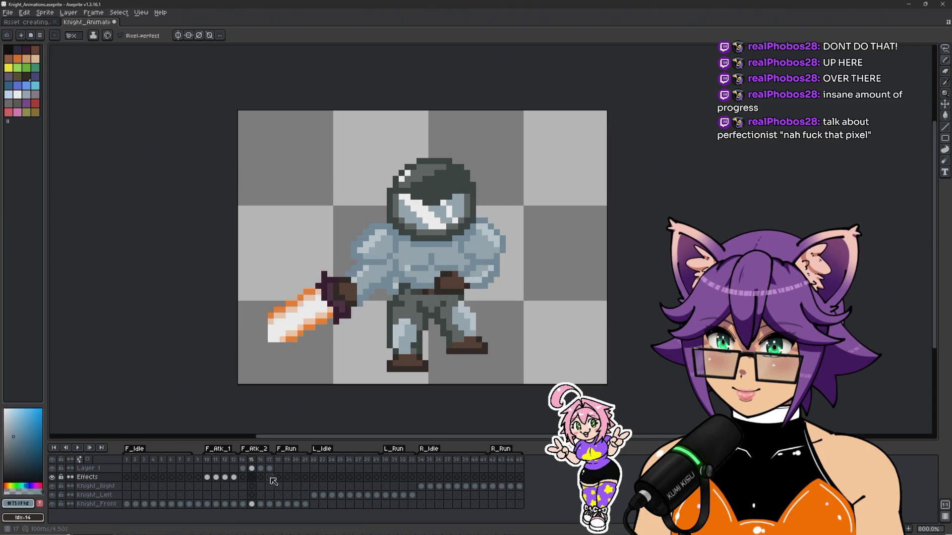
{"action": "scroll", "coordinate": [337, 317], "scroll_direction": "up", "scroll_amount": 3}
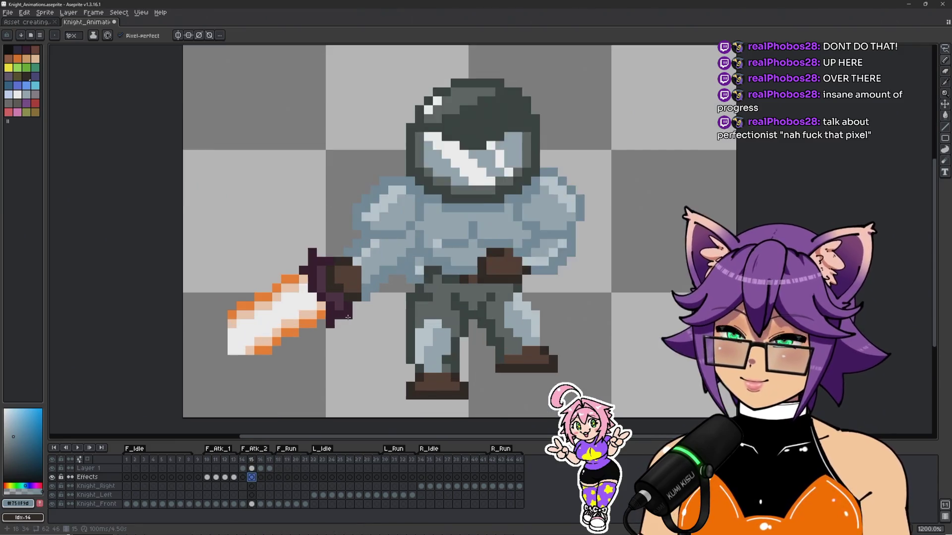
{"action": "left_click", "coordinate": [311, 324], "text": "alt"}
{"action": "scroll", "coordinate": [331, 329], "scroll_direction": "down", "scroll_amount": 1}
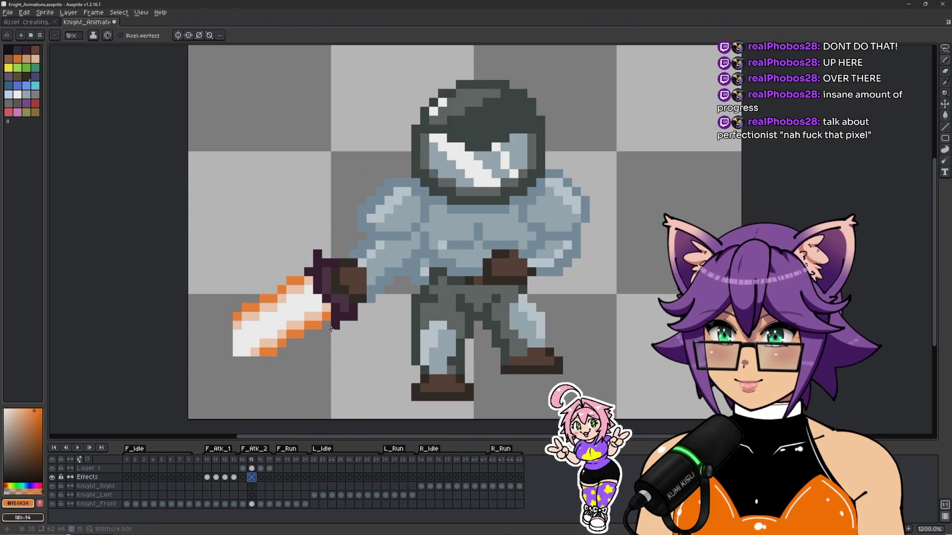
{"action": "key", "text": "comma"}
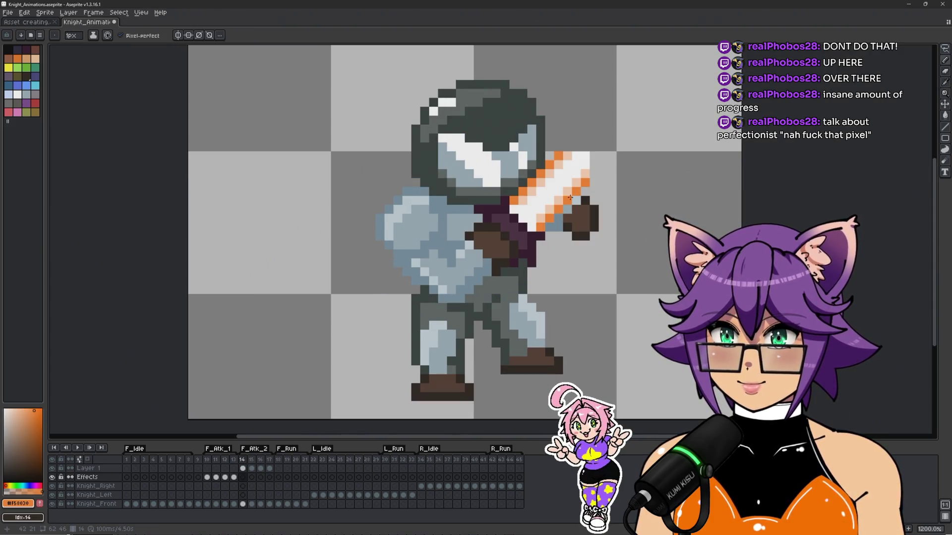
Step: On frame 15, pencil an orange slash arc from the sword across the knight's legs and fill its gaps
{"action": "key", "text": "period"}
{"action": "mouse_move", "coordinate": [576, 198]}
{"action": "left_mouse_down"}
{"action": "mouse_move", "coordinate": [554, 304]}
{"action": "mouse_move", "coordinate": [448, 360]}
{"action": "mouse_move", "coordinate": [278, 360]}
{"action": "left_mouse_up"}
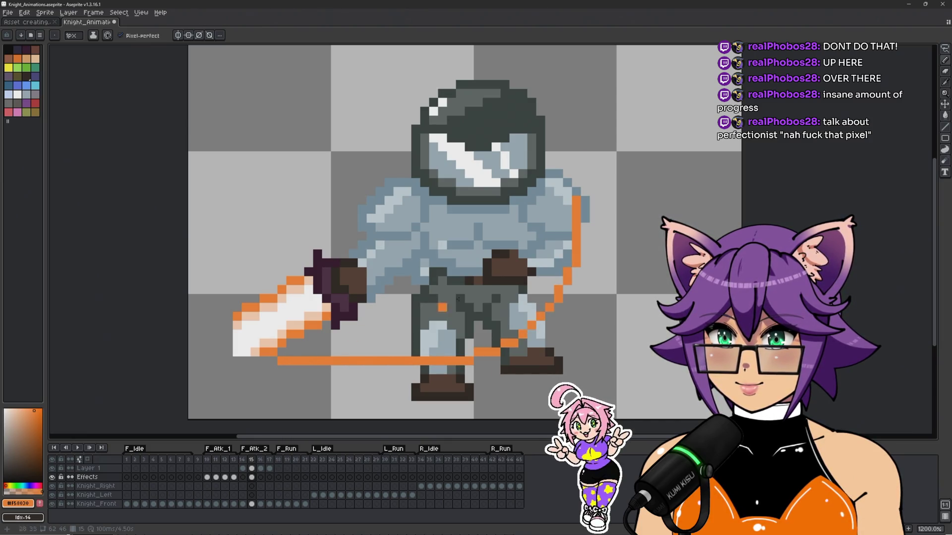
{"action": "mouse_move", "coordinate": [576, 185]}
{"action": "left_mouse_down"}
{"action": "mouse_move", "coordinate": [563, 225]}
{"action": "mouse_move", "coordinate": [473, 304]}
{"action": "mouse_move", "coordinate": [388, 332]}
{"action": "mouse_move", "coordinate": [322, 331]}
{"action": "mouse_move", "coordinate": [483, 286]}
{"action": "mouse_move", "coordinate": [571, 187]}
{"action": "mouse_move", "coordinate": [481, 312]}
{"action": "mouse_move", "coordinate": [308, 353]}
{"action": "mouse_move", "coordinate": [347, 348]}
{"action": "mouse_move", "coordinate": [414, 369]}
{"action": "left_mouse_up"}
{"action": "mouse_move", "coordinate": [307, 342]}
{"action": "left_mouse_down"}
{"action": "mouse_move", "coordinate": [263, 361]}
{"action": "mouse_move", "coordinate": [306, 365]}
{"action": "mouse_move", "coordinate": [308, 334]}
{"action": "left_mouse_up"}
{"action": "mouse_move", "coordinate": [394, 338]}
{"action": "left_mouse_down"}
{"action": "mouse_move", "coordinate": [417, 321]}
{"action": "mouse_move", "coordinate": [446, 337]}
{"action": "mouse_move", "coordinate": [416, 343]}
{"action": "mouse_move", "coordinate": [478, 299]}
{"action": "mouse_move", "coordinate": [513, 333]}
{"action": "mouse_move", "coordinate": [533, 290]}
{"action": "mouse_move", "coordinate": [528, 270]}
{"action": "left_mouse_up"}
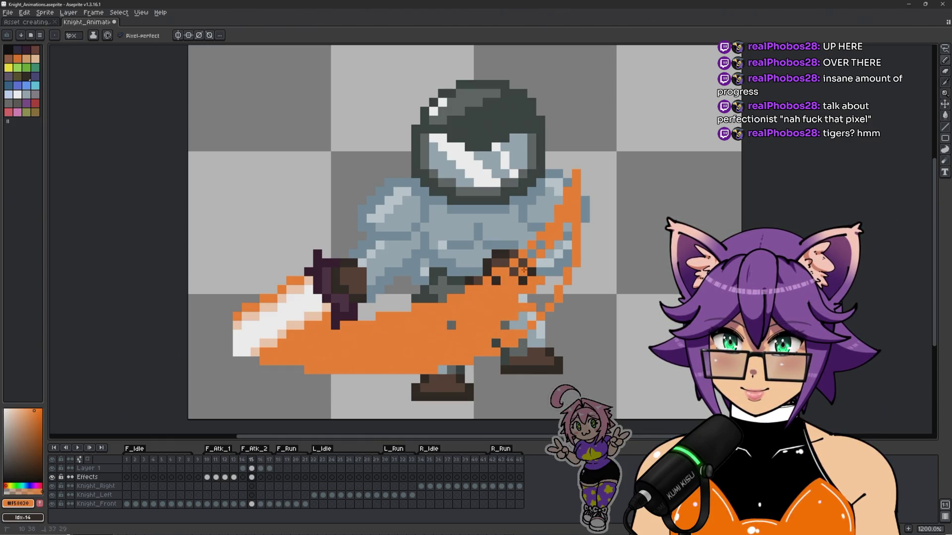
{"action": "mouse_move", "coordinate": [498, 298]}
{"action": "left_mouse_down"}
{"action": "mouse_move", "coordinate": [510, 325]}
{"action": "mouse_move", "coordinate": [565, 248]}
{"action": "mouse_move", "coordinate": [552, 263]}
{"action": "mouse_move", "coordinate": [532, 261]}
{"action": "left_mouse_up"}
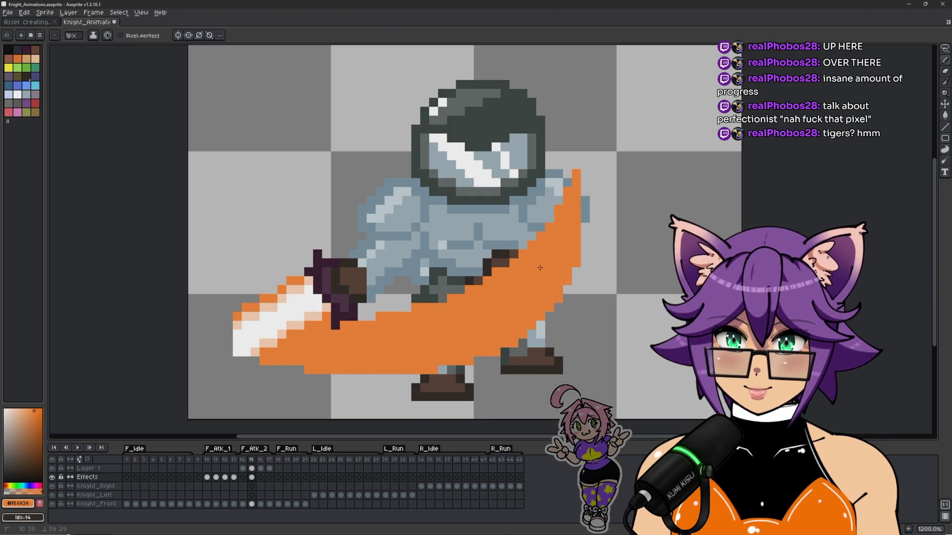
Step: Step back to the sword-raised frame and play the animation to preview the slash
{"action": "scroll", "coordinate": [543, 272], "scroll_direction": "down", "scroll_amount": 5}
{"action": "scroll", "coordinate": [436, 345], "scroll_direction": "up", "scroll_amount": 3}
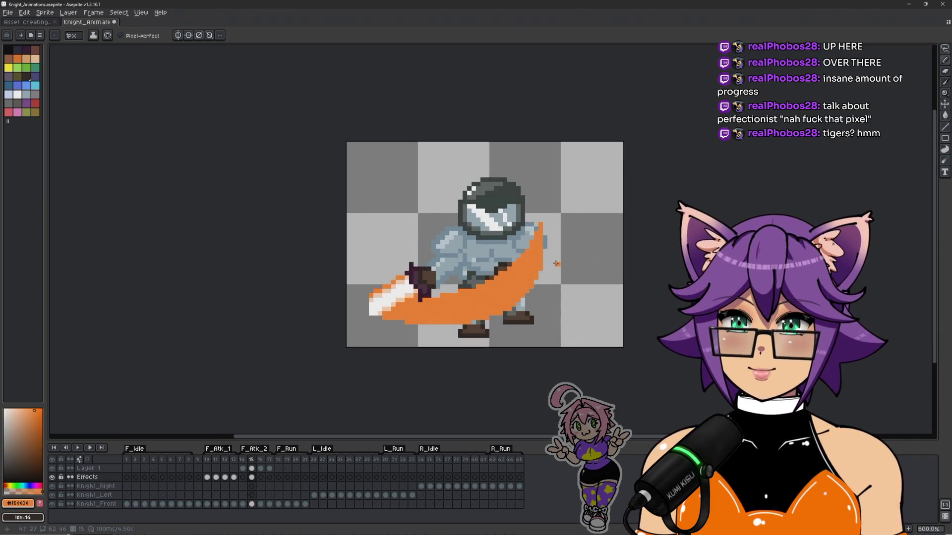
{"action": "key", "text": "Left"}
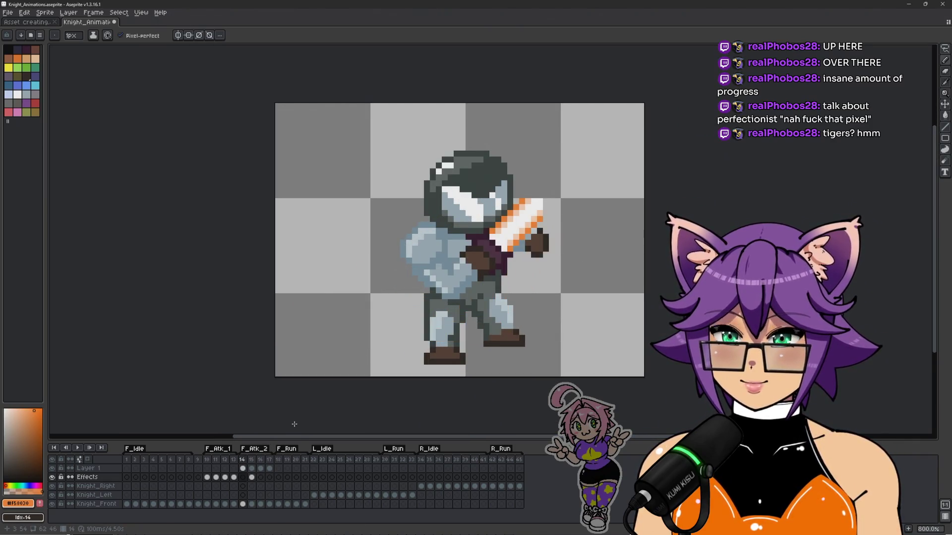
{"action": "key", "text": "Return"}
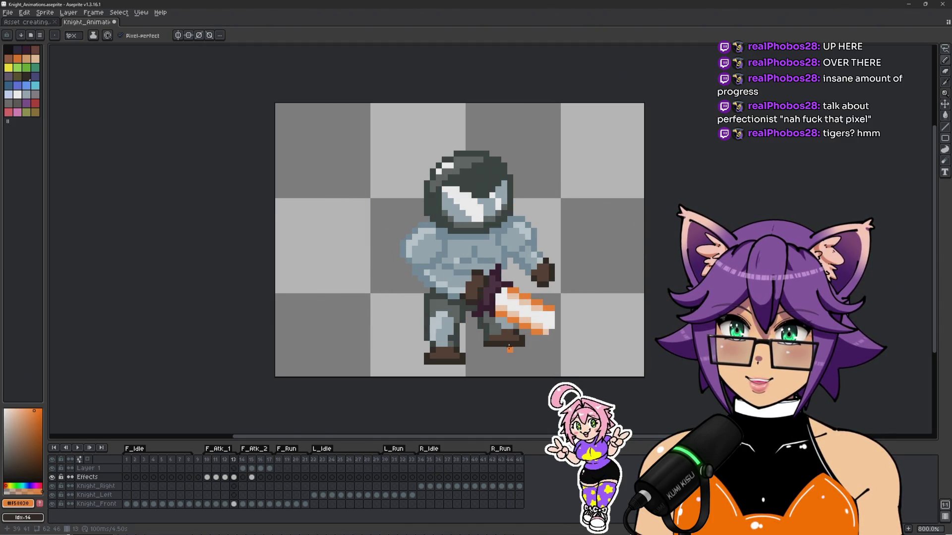
Step: Move the Effects layer above Layer 1, then play the F_Atk_1 animation from its start
{"action": "scroll", "coordinate": [515, 317], "scroll_direction": "up", "scroll_amount": 1}
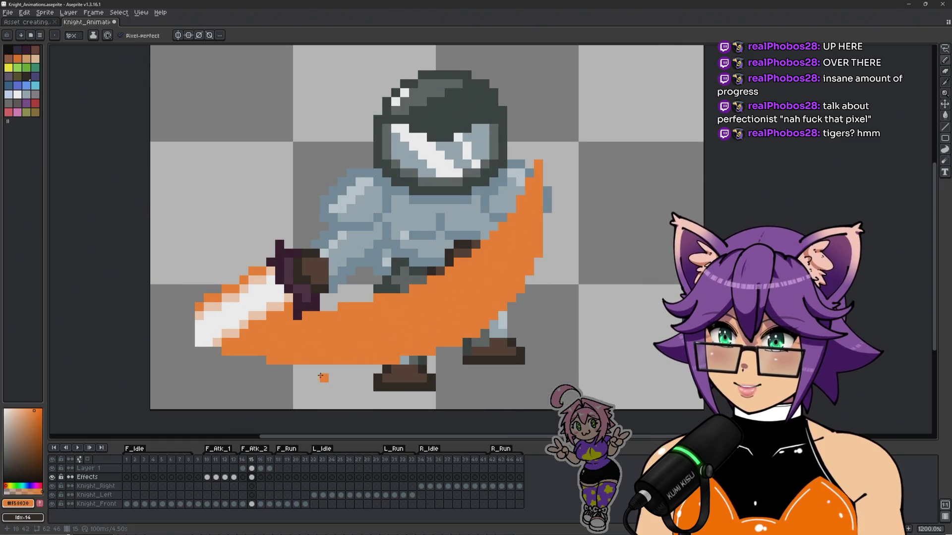
{"action": "scroll", "coordinate": [322, 376], "scroll_direction": "up", "scroll_amount": 1}
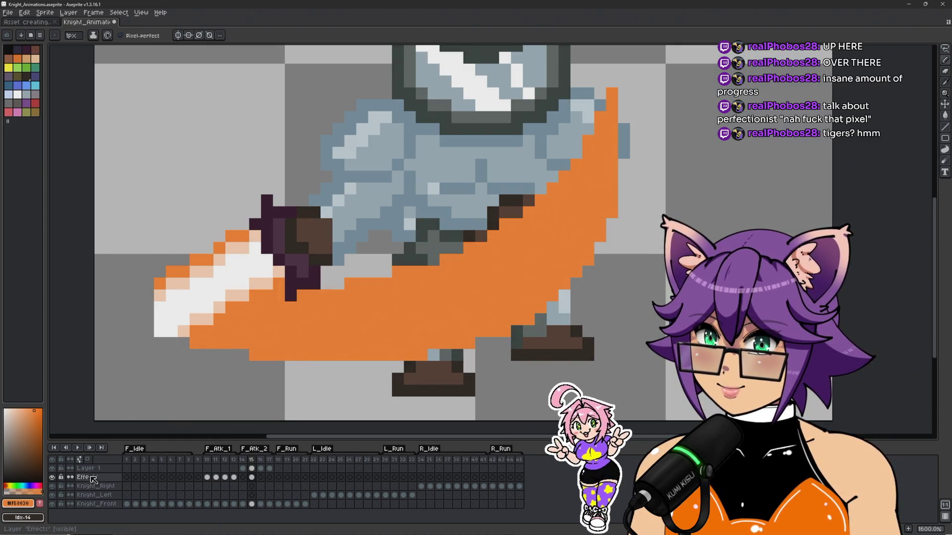
{"action": "left_click_drag", "start_coordinate": [91, 479], "coordinate": [98, 470]}
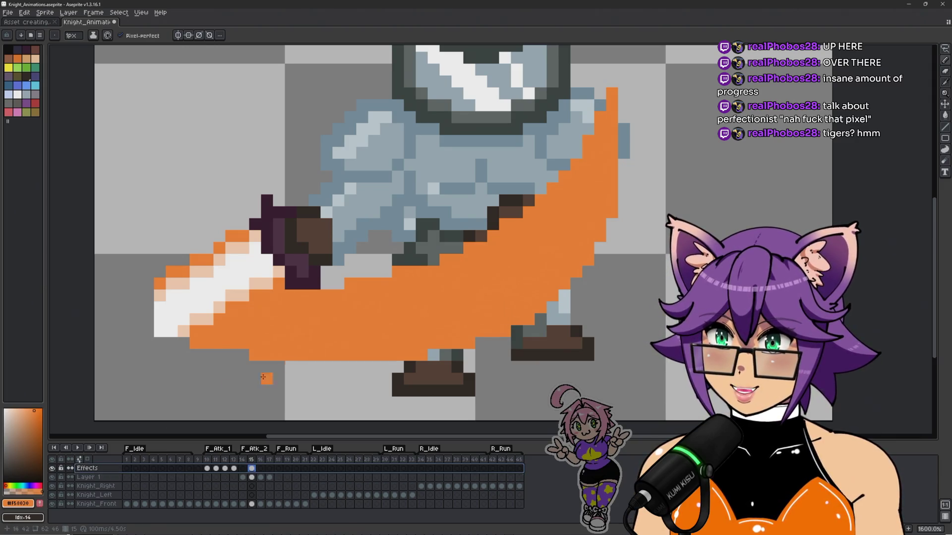
{"action": "left_click", "coordinate": [231, 452]}
{"action": "scroll", "coordinate": [416, 299], "scroll_direction": "down", "scroll_amount": 3}
{"action": "key", "text": "Return"}
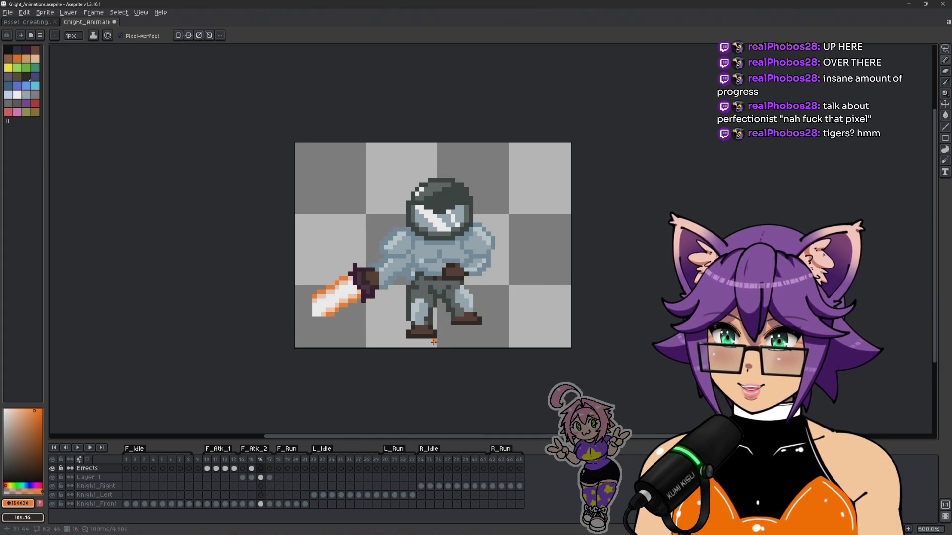
Step: Eyedrop the blade's white, line the slash's lower edge and bucket-fill the slash interior white
{"action": "scroll", "coordinate": [431, 298], "scroll_direction": "up", "scroll_amount": 3}
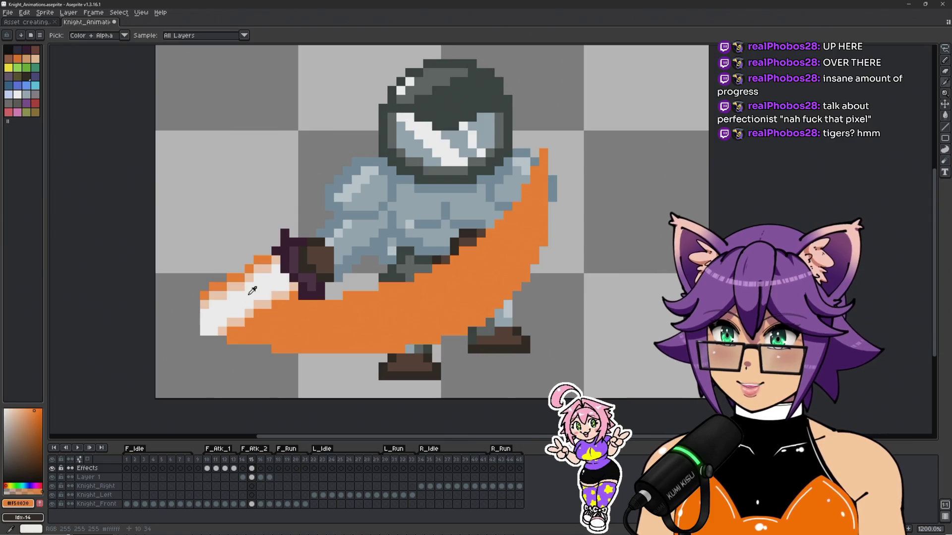
{"action": "left_click", "coordinate": [238, 323], "text": "alt"}
{"action": "mouse_move", "coordinate": [232, 327]}
{"action": "left_mouse_down"}
{"action": "mouse_move", "coordinate": [292, 339]}
{"action": "mouse_move", "coordinate": [397, 330]}
{"action": "mouse_move", "coordinate": [472, 304]}
{"action": "mouse_move", "coordinate": [526, 248]}
{"action": "mouse_move", "coordinate": [537, 166]}
{"action": "left_mouse_up"}
{"action": "key", "text": "g"}
{"action": "left_click", "coordinate": [390, 313]}
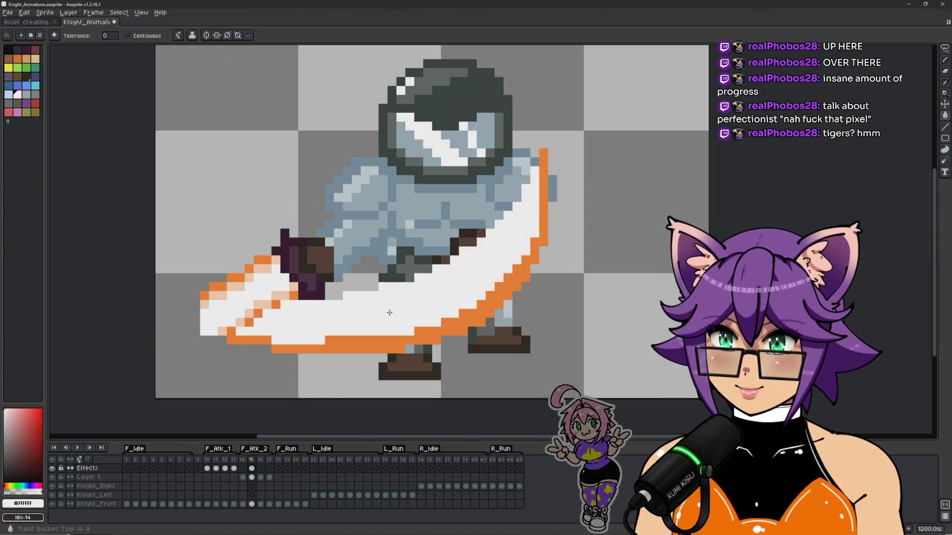
Step: Pencil the slash's inner edge and the grey pixels below the handle white
{"action": "key", "text": "b"}
{"action": "scroll", "coordinate": [239, 319], "scroll_direction": "up", "scroll_amount": 1}
{"action": "mouse_move", "coordinate": [239, 319]}
{"action": "left_mouse_down"}
{"action": "mouse_move", "coordinate": [311, 286]}
{"action": "mouse_move", "coordinate": [382, 293]}
{"action": "left_mouse_up"}
{"action": "mouse_move", "coordinate": [313, 279]}
{"action": "left_mouse_down"}
{"action": "mouse_move", "coordinate": [370, 286]}
{"action": "mouse_move", "coordinate": [419, 273]}
{"action": "left_mouse_up"}
{"action": "scroll", "coordinate": [500, 280], "scroll_direction": "down", "scroll_amount": 3}
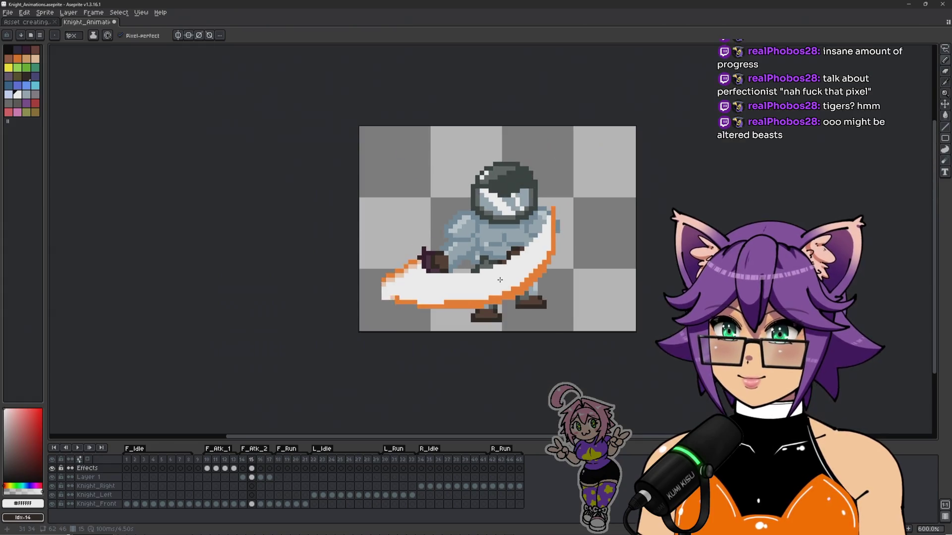
Step: Paint a peach #fad1b5 band along the slash's lower row and up its right edge
{"action": "scroll", "coordinate": [516, 287], "scroll_direction": "up", "scroll_amount": 1}
{"action": "scroll", "coordinate": [520, 297], "scroll_direction": "up", "scroll_amount": 3}
{"action": "left_click", "coordinate": [185, 304], "text": "alt"}
{"action": "mouse_move", "coordinate": [188, 305]}
{"action": "left_mouse_down"}
{"action": "mouse_move", "coordinate": [252, 304]}
{"action": "mouse_move", "coordinate": [260, 317]}
{"action": "mouse_move", "coordinate": [317, 317]}
{"action": "mouse_move", "coordinate": [468, 304]}
{"action": "mouse_move", "coordinate": [531, 282]}
{"action": "mouse_move", "coordinate": [589, 210]}
{"action": "mouse_move", "coordinate": [553, 245]}
{"action": "left_mouse_up"}
{"action": "left_click", "coordinate": [518, 263], "text": "alt"}
{"action": "left_click", "coordinate": [524, 282], "text": "alt"}
{"action": "left_click", "coordinate": [566, 199], "text": "alt"}
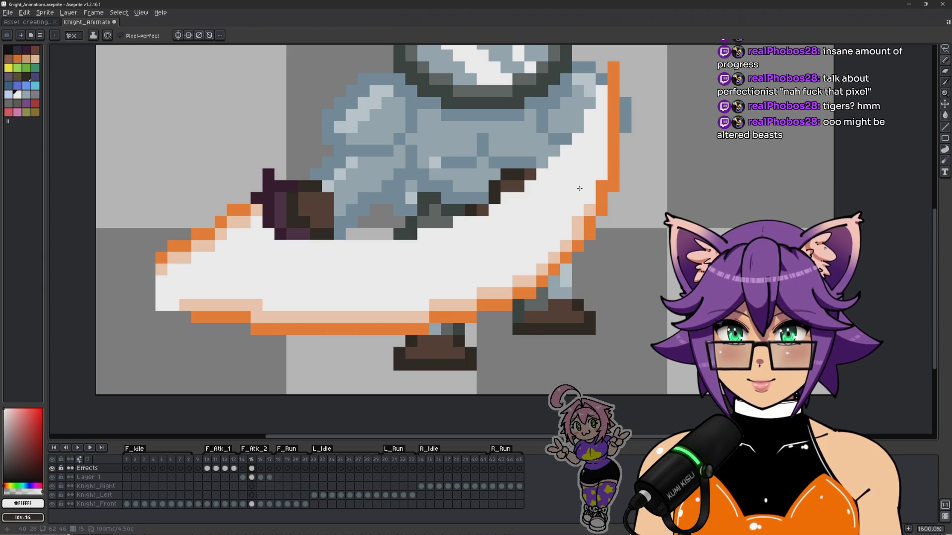
{"action": "left_click", "coordinate": [589, 210], "text": "alt"}
{"action": "mouse_move", "coordinate": [589, 199]}
{"action": "left_mouse_down"}
{"action": "mouse_move", "coordinate": [605, 173]}
{"action": "mouse_move", "coordinate": [600, 125]}
{"action": "left_mouse_up"}
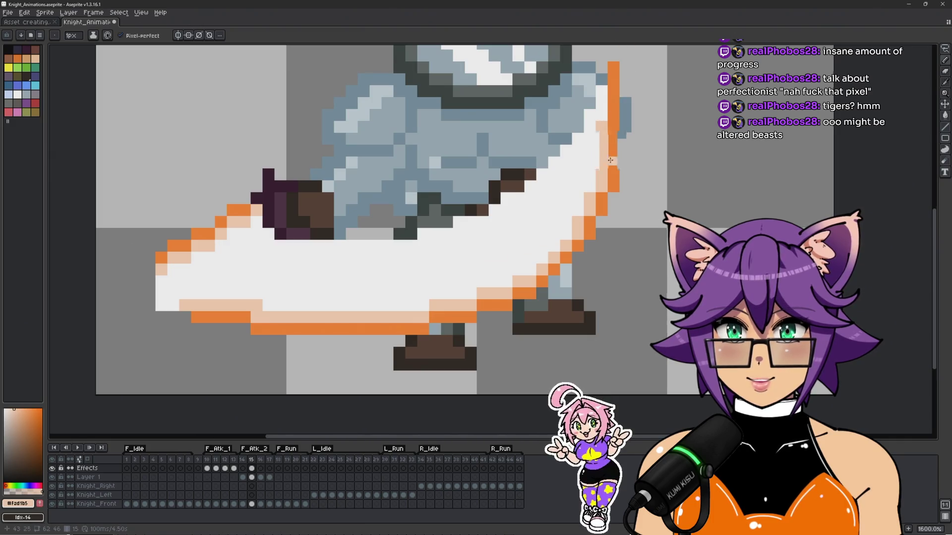
Step: Add a peach pixel on the lower slash and whiten three stray peach pixels on its lower edge
{"action": "scroll", "coordinate": [600, 120], "scroll_direction": "down", "scroll_amount": 2}
{"action": "scroll", "coordinate": [407, 241], "scroll_direction": "up", "scroll_amount": 3}
{"action": "left_click", "coordinate": [407, 239]}
{"action": "left_click", "coordinate": [407, 247], "text": "alt"}
{"action": "left_click", "coordinate": [405, 236]}
{"action": "left_click", "coordinate": [369, 248]}
{"action": "left_click", "coordinate": [297, 245]}
Step: Go to frame 11 and play the attack animation
{"action": "scroll", "coordinate": [387, 224], "scroll_direction": "down", "scroll_amount": 4}
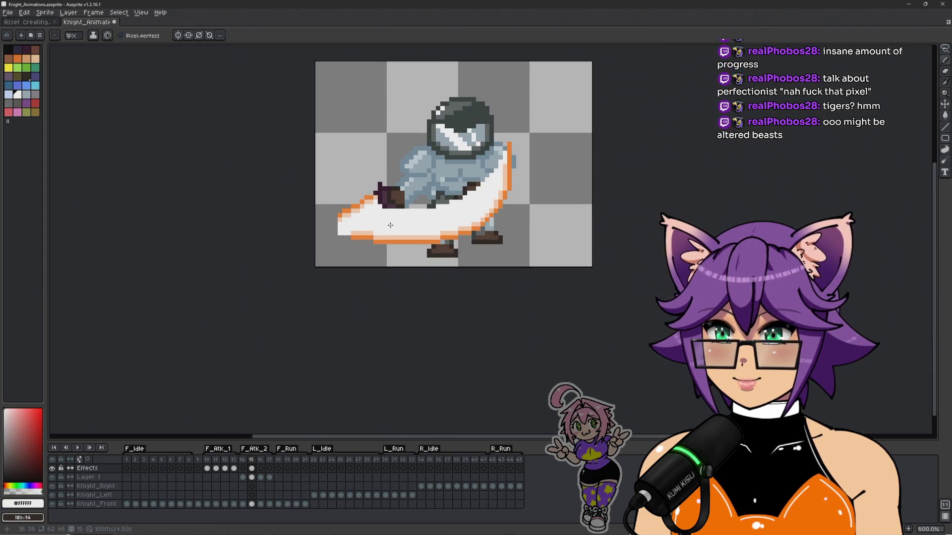
{"action": "left_click", "coordinate": [207, 469]}
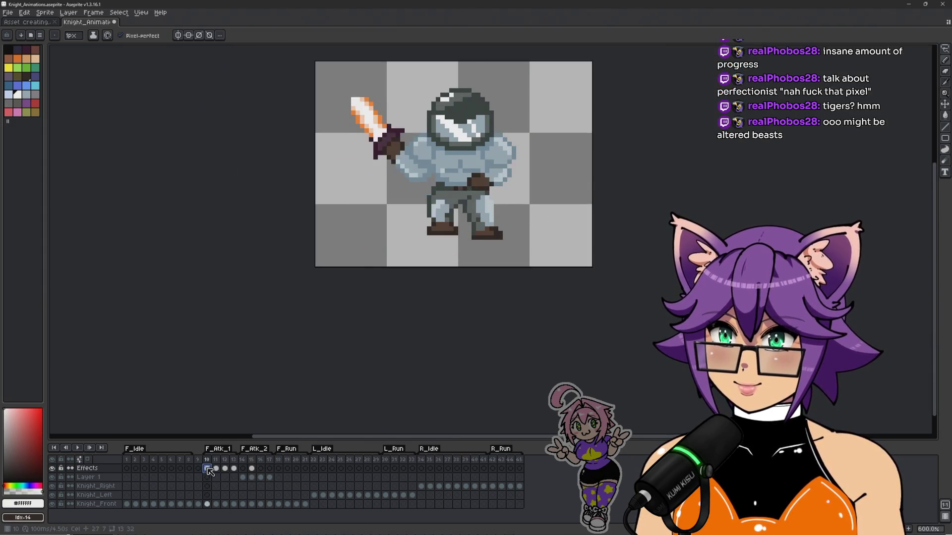
{"action": "left_click", "coordinate": [216, 469]}
{"action": "key", "text": "Return"}
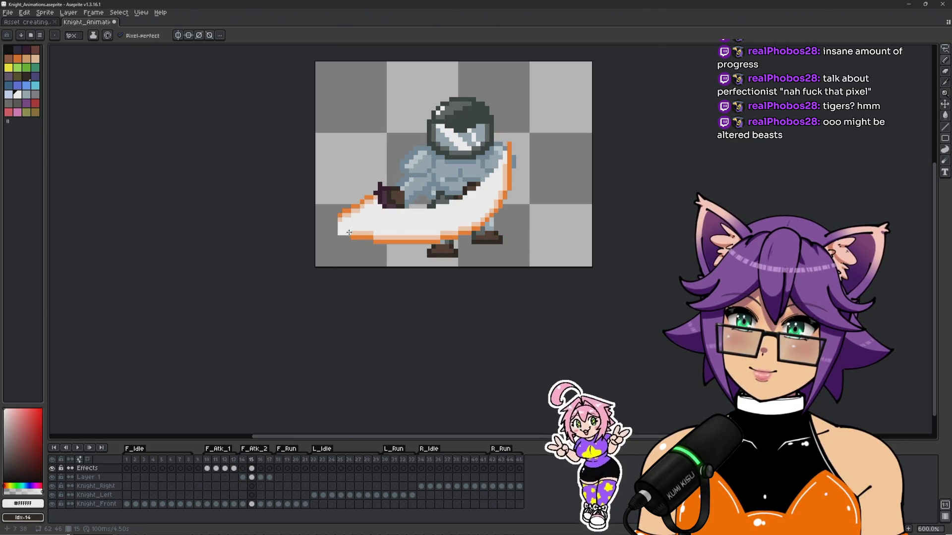
Step: Pick the peach colour and move to frame 16 on the Effects layer
{"action": "scroll", "coordinate": [387, 243], "scroll_direction": "up", "scroll_amount": 1}
{"action": "scroll", "coordinate": [381, 245], "scroll_direction": "up", "scroll_amount": 2}
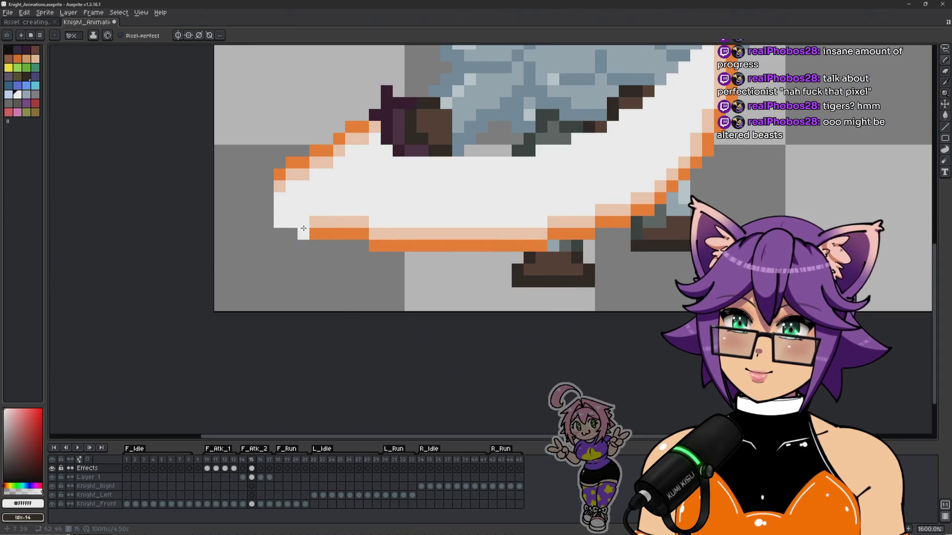
{"action": "left_click", "coordinate": [314, 219], "text": "alt"}
{"action": "scroll", "coordinate": [346, 313], "scroll_direction": "down", "scroll_amount": 3}
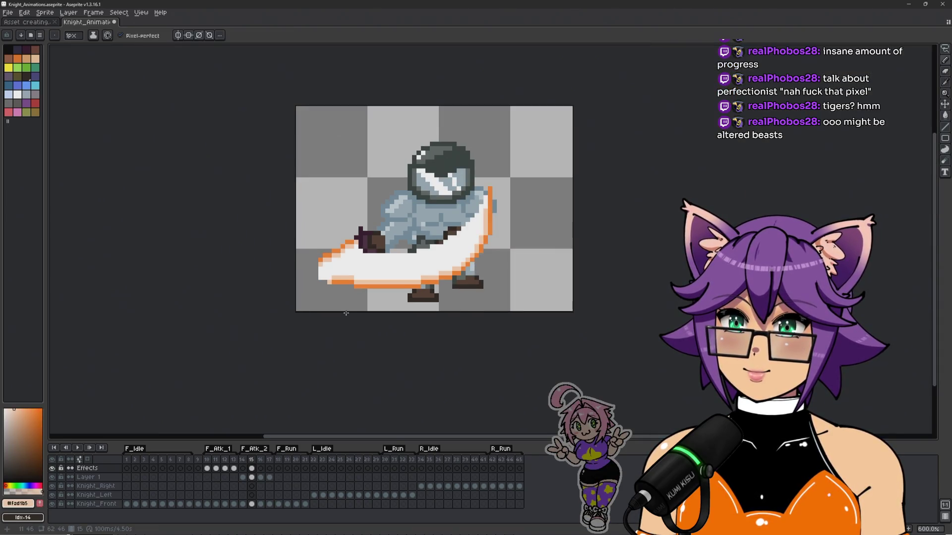
{"action": "key", "text": "Right"}
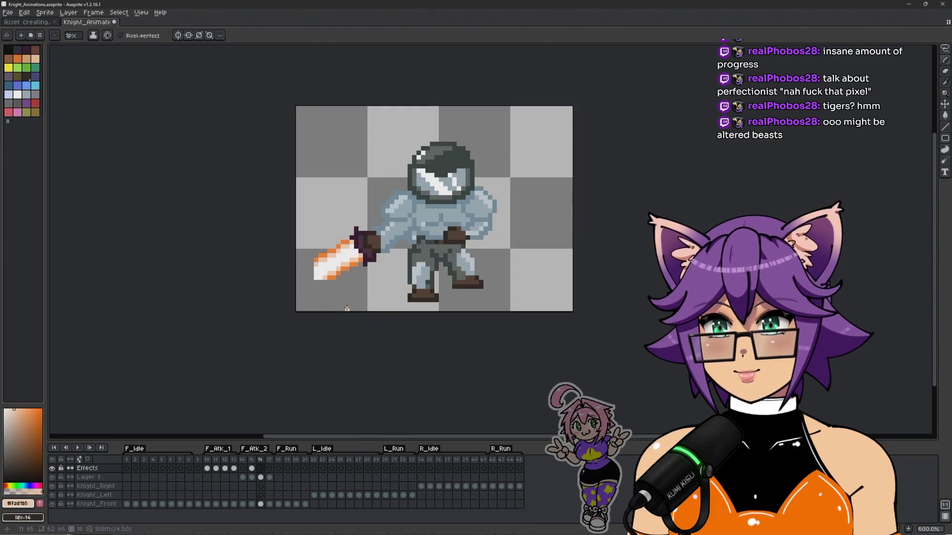
{"action": "key", "text": "Left"}
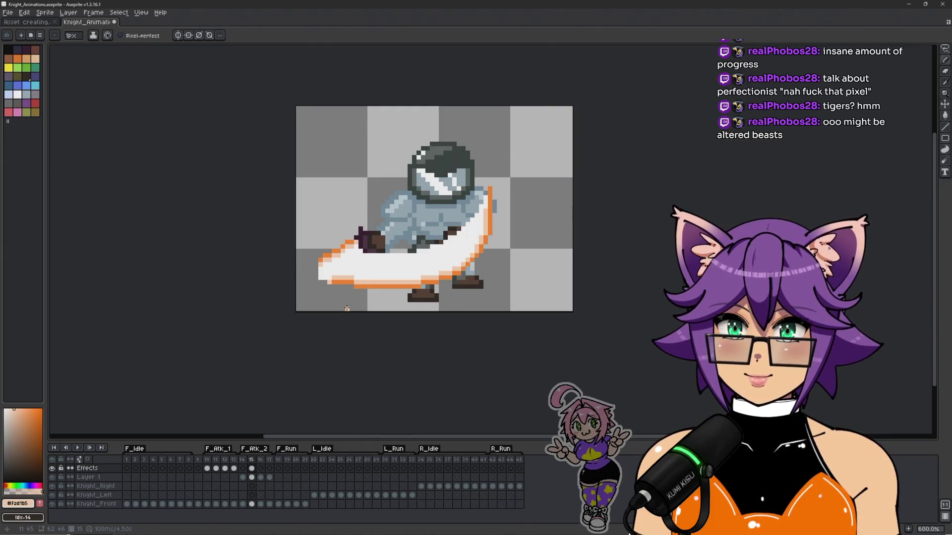
{"action": "key", "text": "Right"}
{"action": "scroll", "coordinate": [362, 282], "scroll_direction": "up", "scroll_amount": 3}
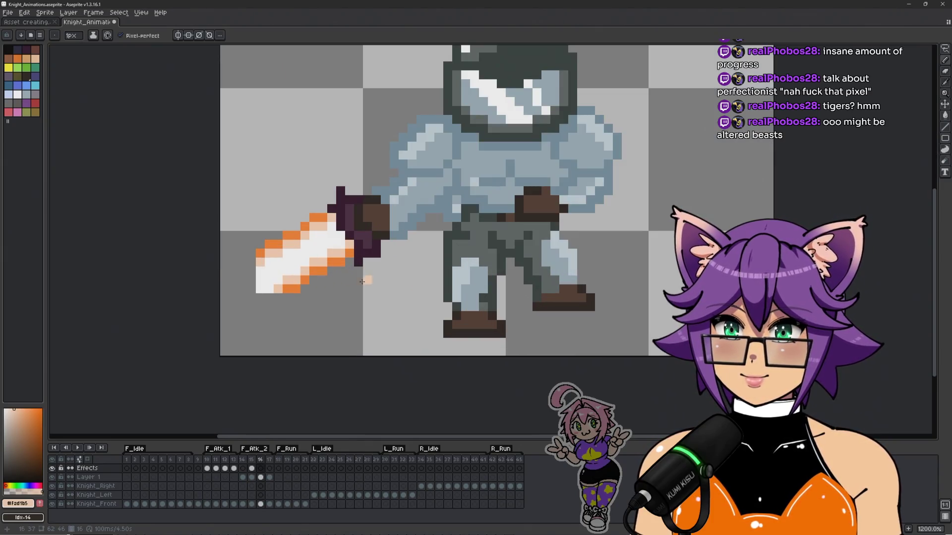
{"action": "left_click", "coordinate": [260, 477]}
{"action": "left_click", "coordinate": [260, 469]}
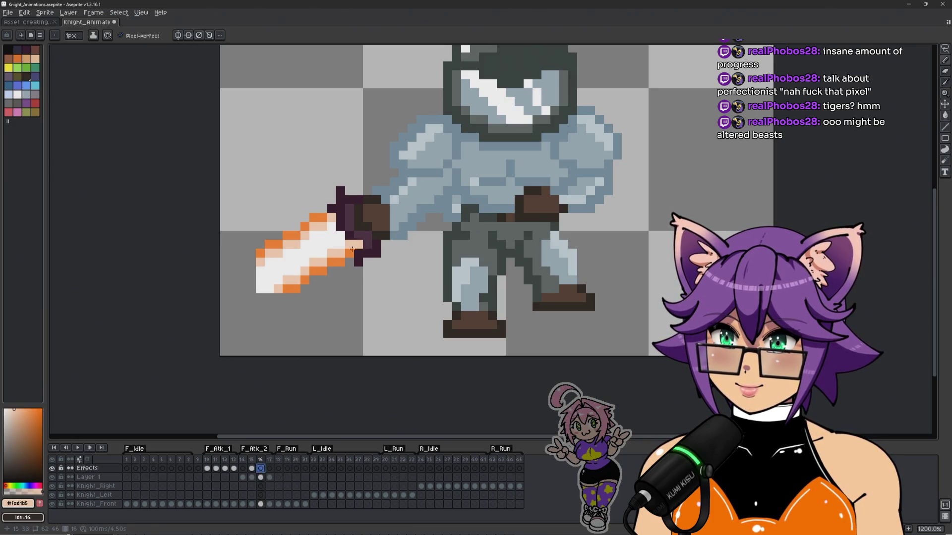
Step: Sample the slash orange and sketch an orange slash from below the blade across the knight's legs
{"action": "key", "text": "i"}
{"action": "left_click", "coordinate": [322, 272]}
{"action": "key", "text": "b"}
{"action": "left_click", "coordinate": [261, 314]}
{"action": "key", "text": "ctrl+z"}
{"action": "left_click", "coordinate": [246, 304]}
{"action": "mouse_move", "coordinate": [245, 309]}
{"action": "left_mouse_down"}
{"action": "mouse_move", "coordinate": [427, 295]}
{"action": "mouse_move", "coordinate": [491, 251]}
{"action": "mouse_move", "coordinate": [263, 297]}
{"action": "mouse_move", "coordinate": [285, 282]}
{"action": "mouse_move", "coordinate": [263, 300]}
{"action": "mouse_move", "coordinate": [426, 286]}
{"action": "mouse_move", "coordinate": [466, 270]}
{"action": "mouse_move", "coordinate": [493, 226]}
{"action": "mouse_move", "coordinate": [424, 279]}
{"action": "mouse_move", "coordinate": [328, 296]}
{"action": "mouse_move", "coordinate": [336, 291]}
{"action": "left_mouse_up"}
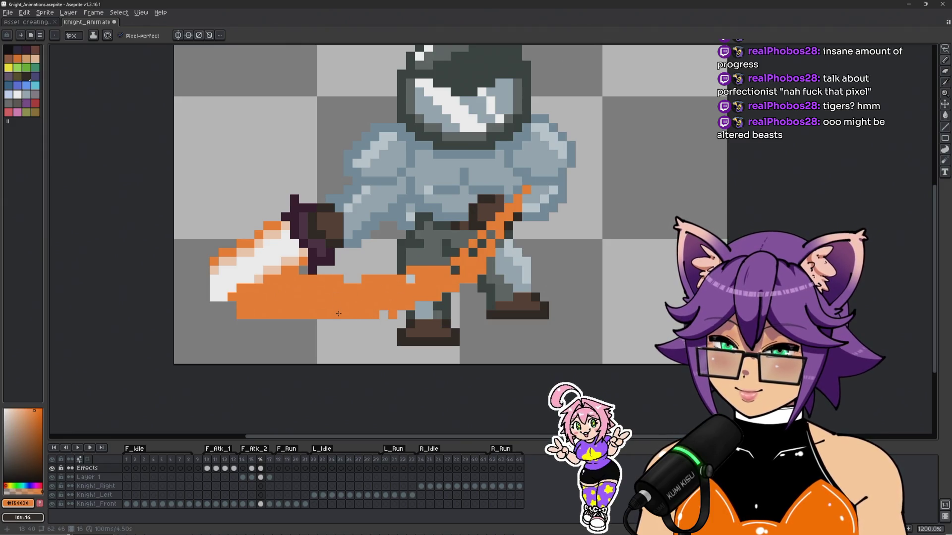
Step: Add an orange pixel, then freehand-select around the slash and shift the frame 16 cel into Layer 1
{"action": "left_click", "coordinate": [343, 345]}
{"action": "key", "text": "Left"}
{"action": "key", "text": "Left"}
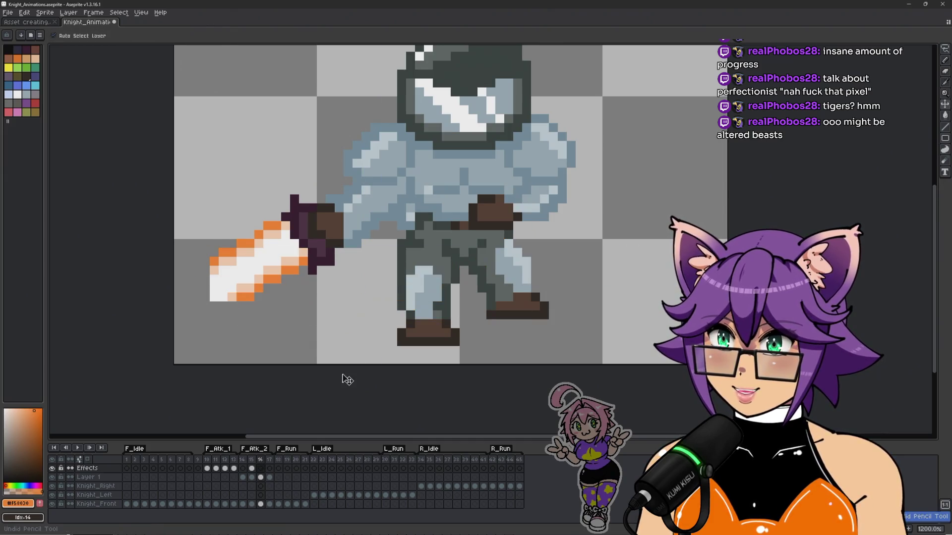
{"action": "left_click", "coordinate": [252, 477]}
{"action": "key", "text": "q"}
{"action": "mouse_move", "coordinate": [349, 180]}
{"action": "left_mouse_down"}
{"action": "mouse_move", "coordinate": [305, 364]}
{"action": "mouse_move", "coordinate": [623, 100]}
{"action": "mouse_move", "coordinate": [349, 181]}
{"action": "left_mouse_up"}
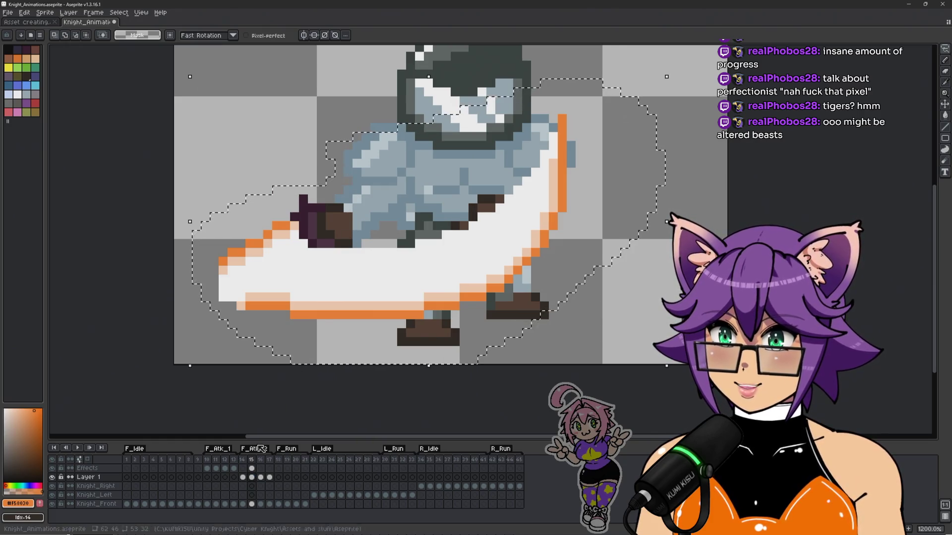
{"action": "left_click", "coordinate": [261, 469]}
{"action": "left_click_drag", "start_coordinate": [261, 469], "coordinate": [261, 477]}
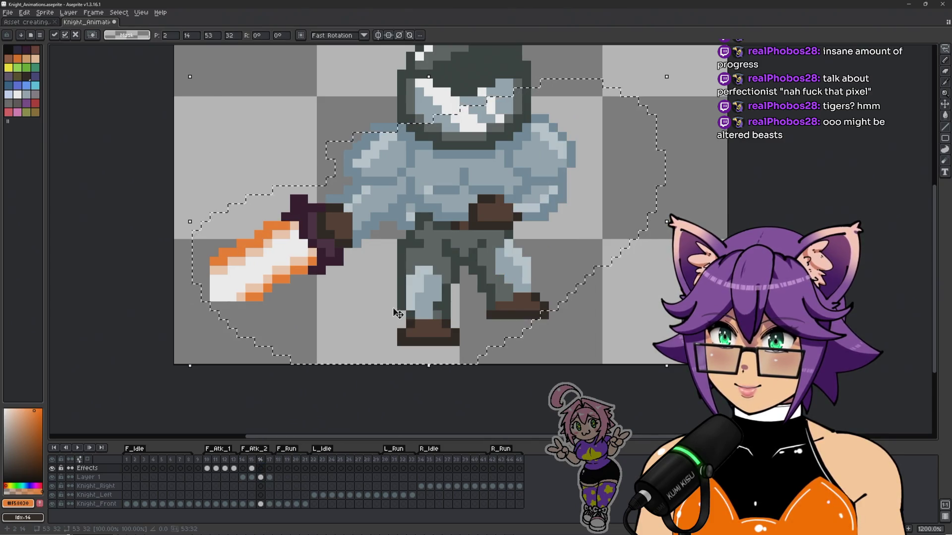
{"action": "key", "text": "Return"}
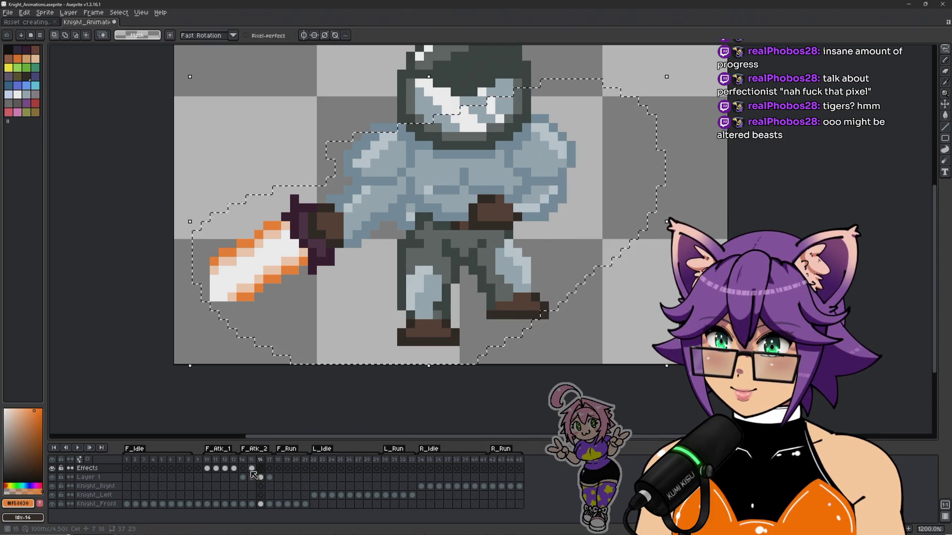
Step: Compare the slash cels on frames 15 and 16, ending on frame 16
{"action": "left_click", "coordinate": [252, 469]}
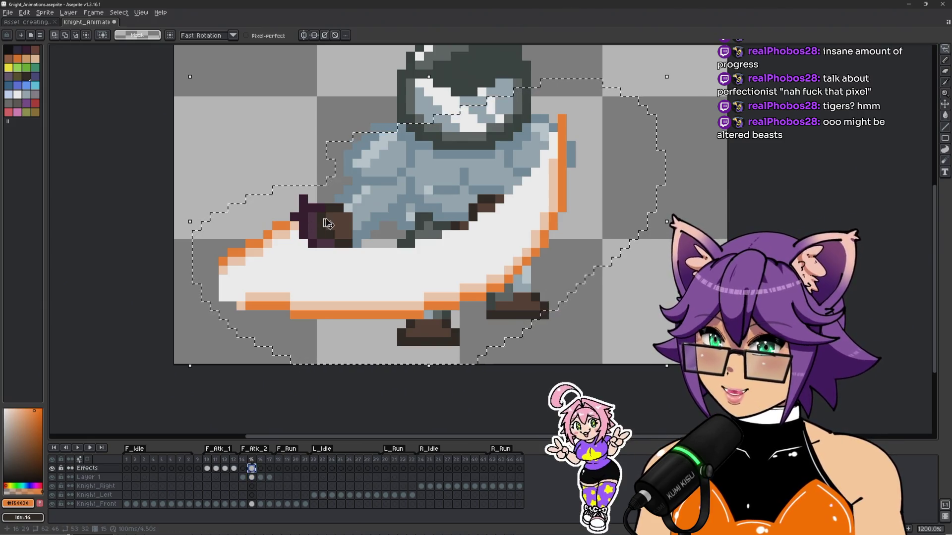
{"action": "left_click", "coordinate": [260, 469]}
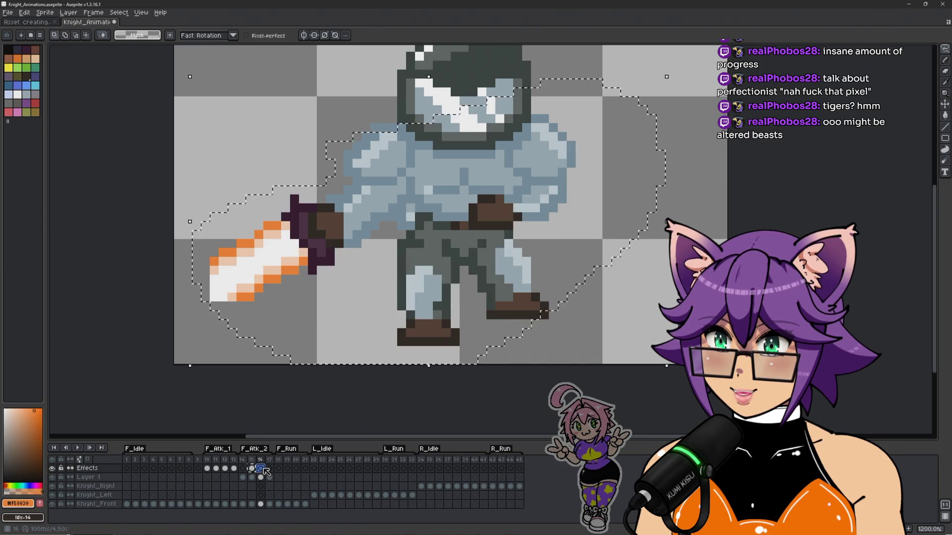
{"action": "left_click", "coordinate": [253, 469]}
{"action": "left_click", "coordinate": [261, 470]}
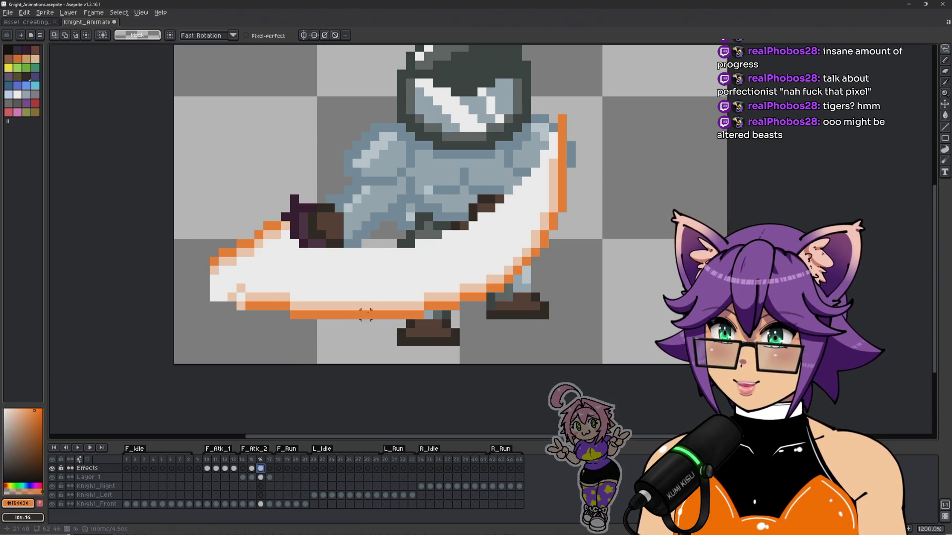
Step: Bucket-fill the white slash interior and its peach edge stripes with orange #F58030
{"action": "key", "text": "g"}
{"action": "left_click", "coordinate": [381, 271]}
{"action": "mouse_move", "coordinate": [366, 310]}
{"action": "left_mouse_down"}
{"action": "mouse_move", "coordinate": [467, 289]}
{"action": "mouse_move", "coordinate": [512, 260]}
{"action": "left_mouse_up"}
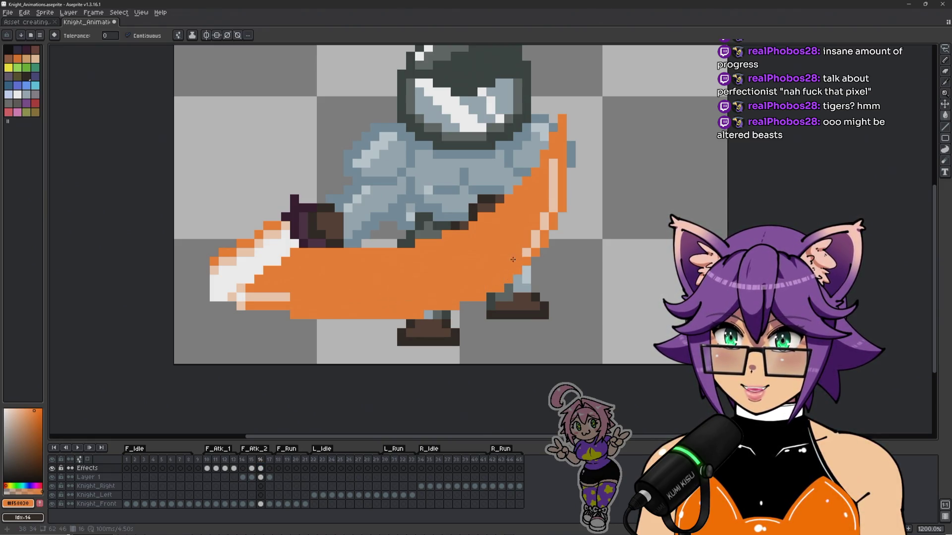
{"action": "left_click_drag", "start_coordinate": [542, 214], "coordinate": [549, 186]}
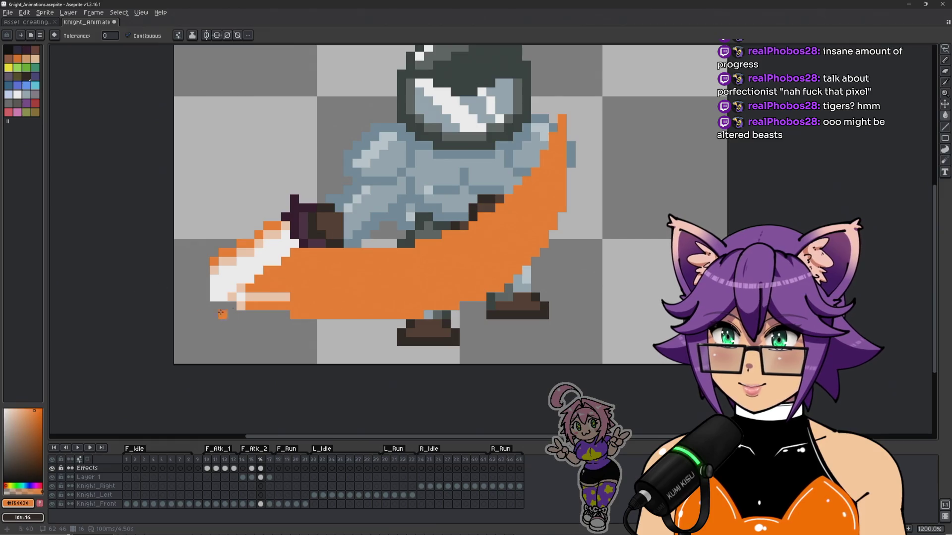
{"action": "left_click", "coordinate": [260, 292]}
{"action": "left_click", "coordinate": [241, 305]}
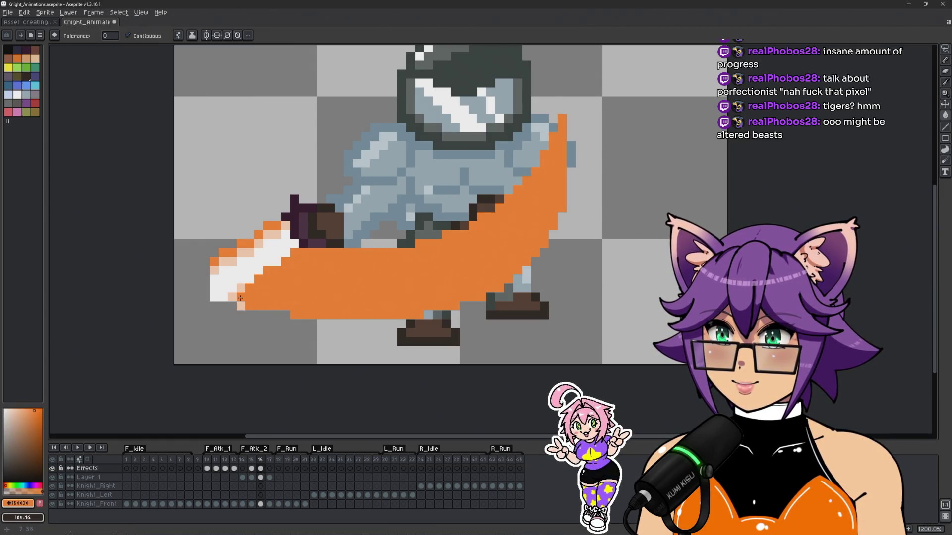
Step: Jump to frames 10 and 11 and flip between frames 11 and 12 to compare slashes
{"action": "scroll", "coordinate": [284, 292], "scroll_direction": "down", "scroll_amount": 3}
{"action": "scroll", "coordinate": [297, 295], "scroll_direction": "up", "scroll_amount": 3}
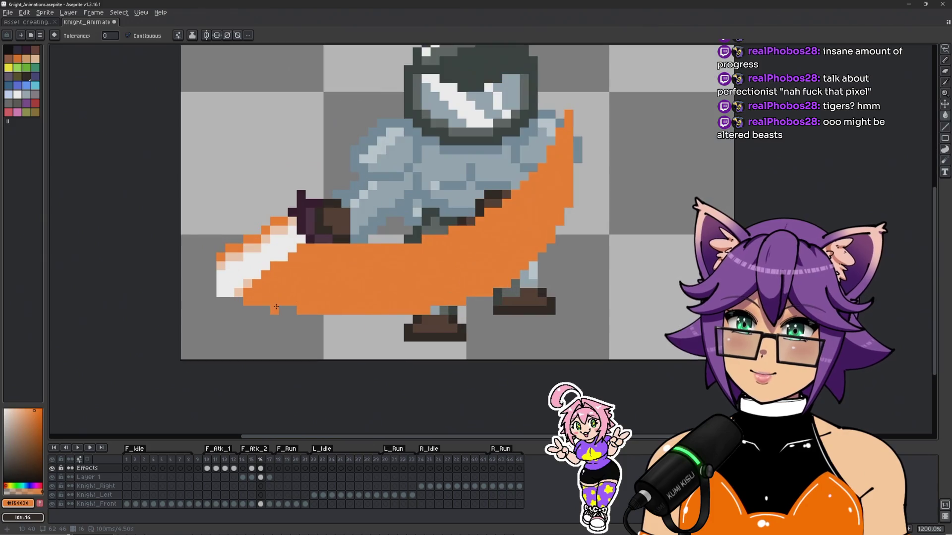
{"action": "left_click", "coordinate": [207, 469]}
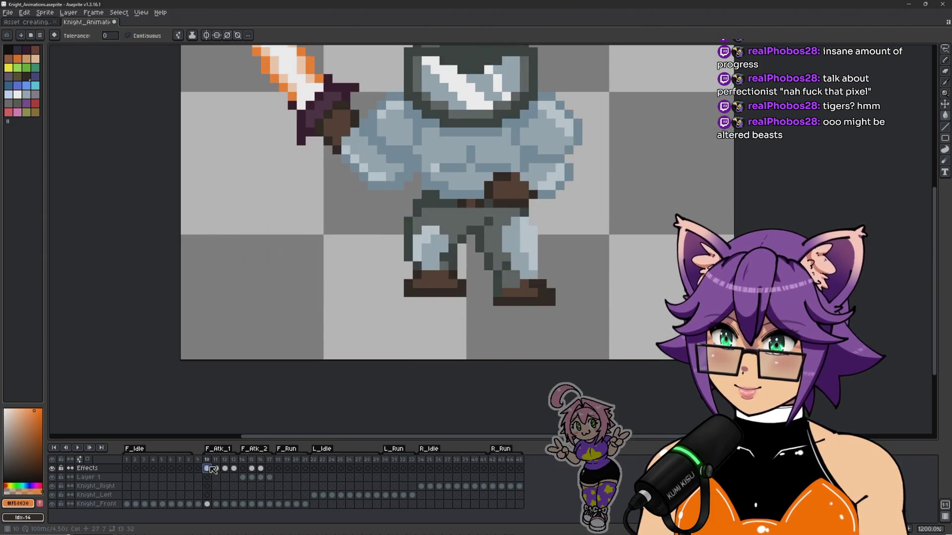
{"action": "left_click", "coordinate": [213, 468]}
{"action": "key", "text": "Right"}
{"action": "key", "text": "Left"}
{"action": "key", "text": "Right"}
{"action": "key", "text": "Right"}
{"action": "key", "text": "Left"}
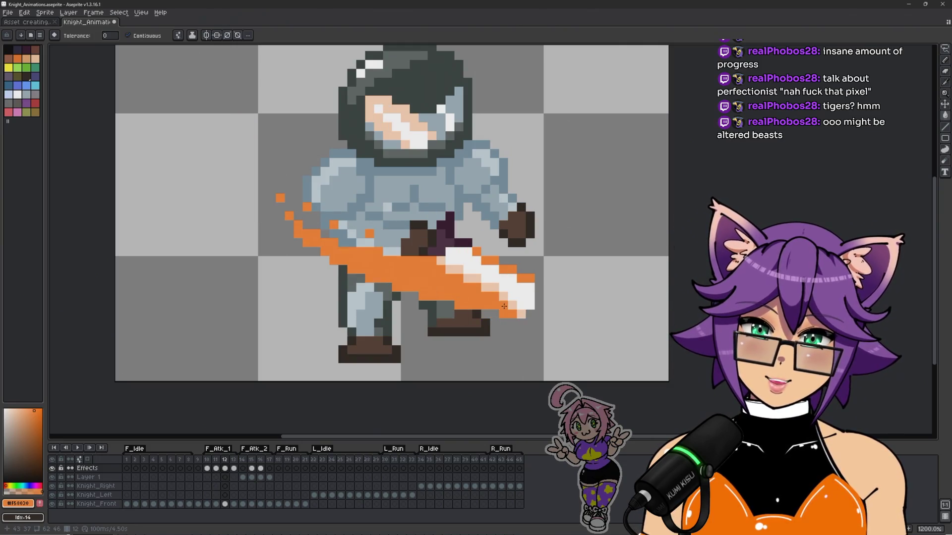
Step: Undo an accidental orange fill on frame 12 and switch back to the Pencil
{"action": "left_click", "coordinate": [504, 306]}
{"action": "key", "text": "ctrl+z"}
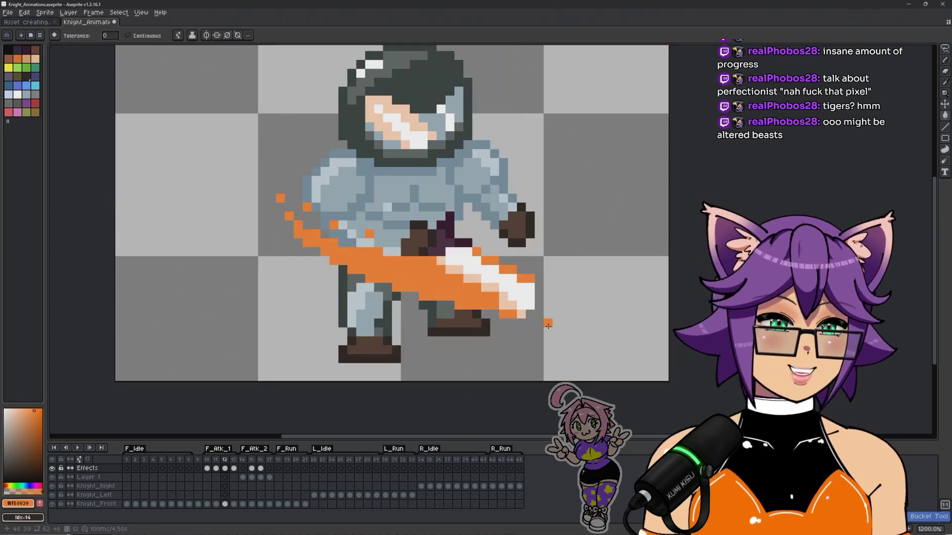
{"action": "key", "text": "b"}
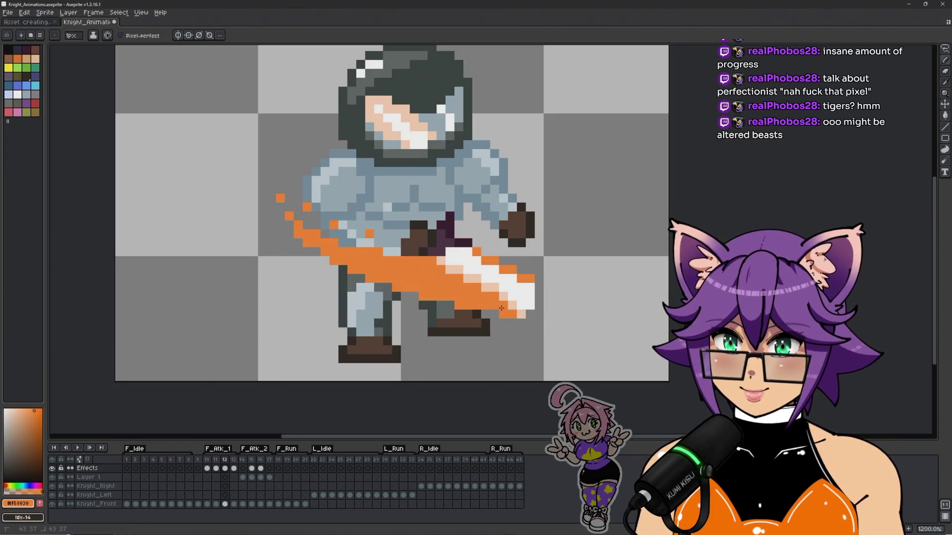
{"action": "scroll", "coordinate": [501, 308], "scroll_direction": "down", "scroll_amount": 4}
{"action": "key", "text": "Right"}
{"action": "key", "text": "Left"}
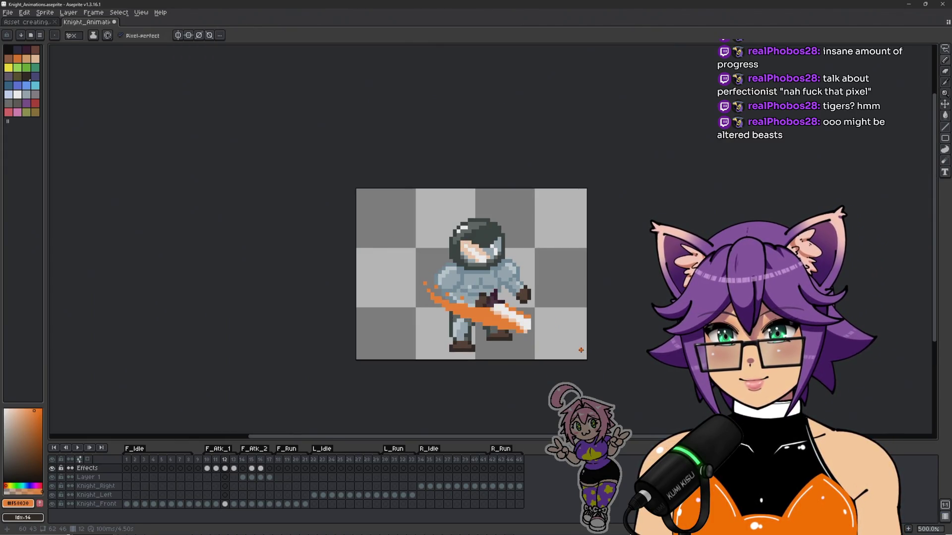
{"action": "key", "text": "b"}
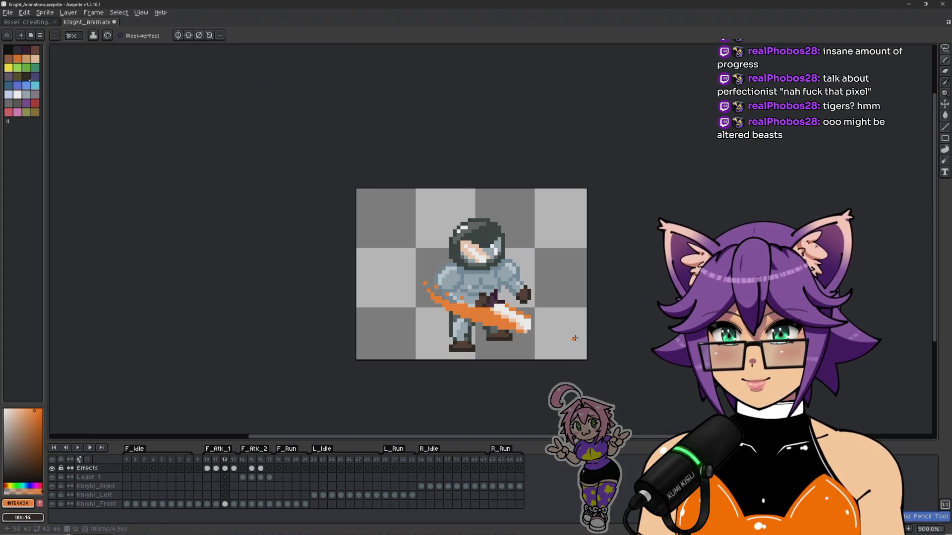
Step: Step forward through frame 13 to the white slash on frame 15
{"action": "scroll", "coordinate": [512, 335], "scroll_direction": "up", "scroll_amount": 2}
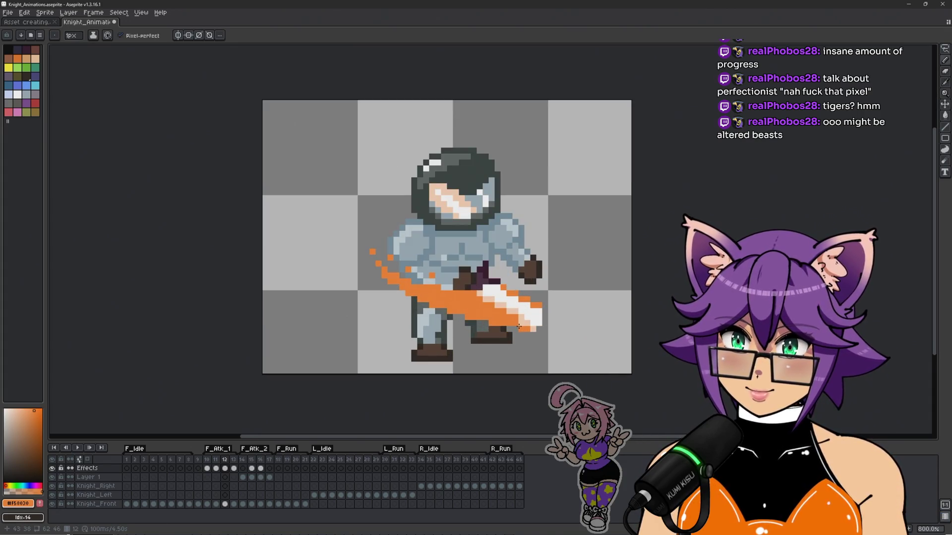
{"action": "scroll", "coordinate": [600, 339], "scroll_direction": "down", "scroll_amount": 1}
{"action": "key", "text": "Right"}
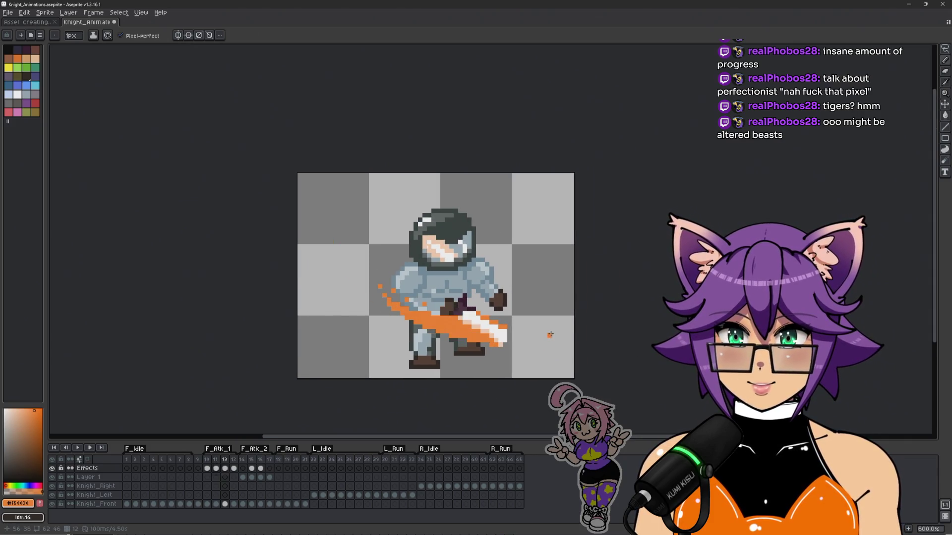
{"action": "key", "text": "Left"}
{"action": "key", "text": "Right"}
{"action": "scroll", "coordinate": [550, 333], "scroll_direction": "up", "scroll_amount": 1}
{"action": "scroll", "coordinate": [508, 323], "scroll_direction": "up", "scroll_amount": 1}
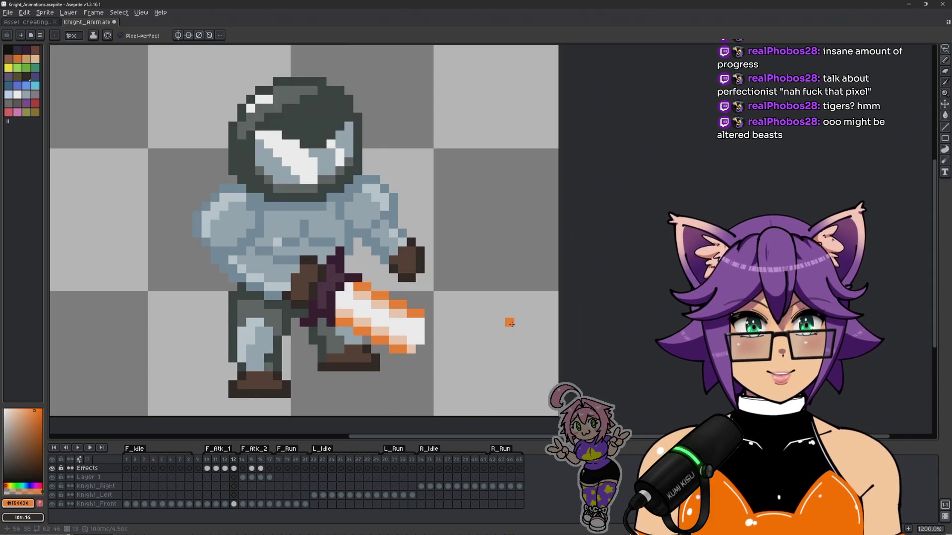
{"action": "scroll", "coordinate": [512, 321], "scroll_direction": "down", "scroll_amount": 1}
{"action": "key", "text": "Right"}
{"action": "key", "text": "Right"}
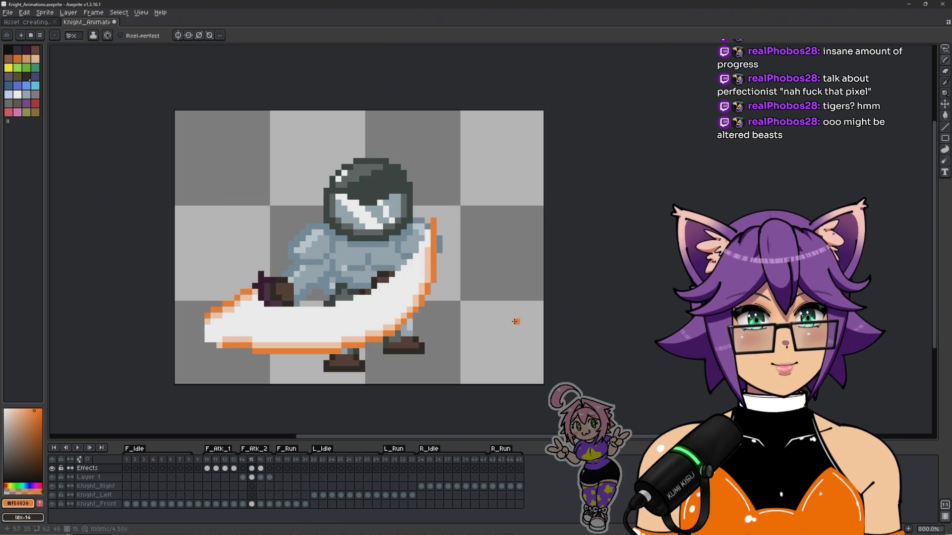
Step: Pick white and paint over the peach pixels on the slash's bottom and right edges
{"action": "scroll", "coordinate": [219, 369], "scroll_direction": "up", "scroll_amount": 2}
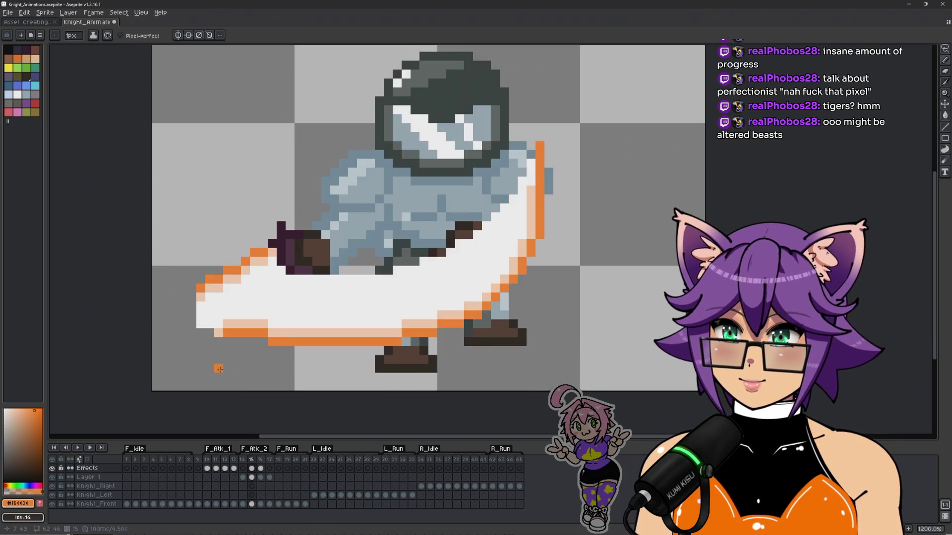
{"action": "scroll", "coordinate": [223, 355], "scroll_direction": "up", "scroll_amount": 1}
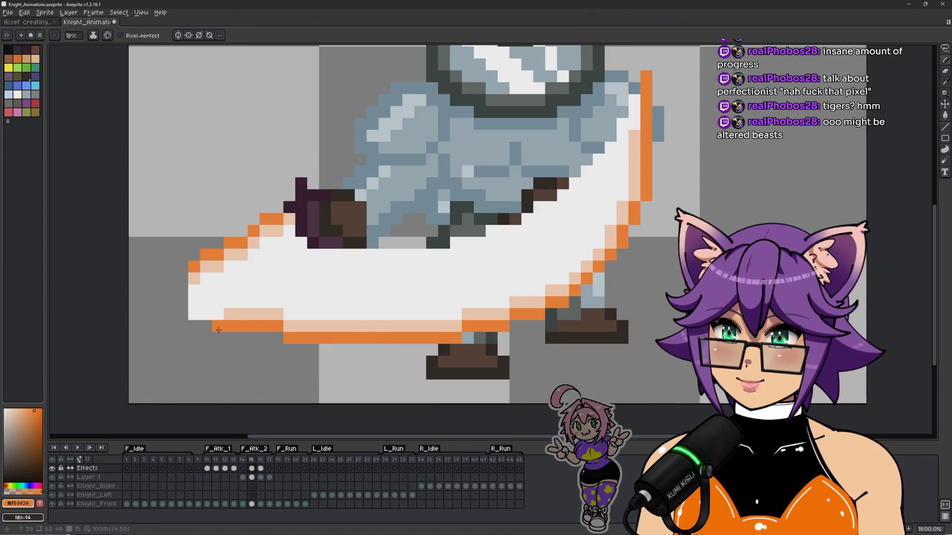
{"action": "scroll", "coordinate": [326, 385], "scroll_direction": "down", "scroll_amount": 3}
{"action": "scroll", "coordinate": [316, 369], "scroll_direction": "up", "scroll_amount": 2}
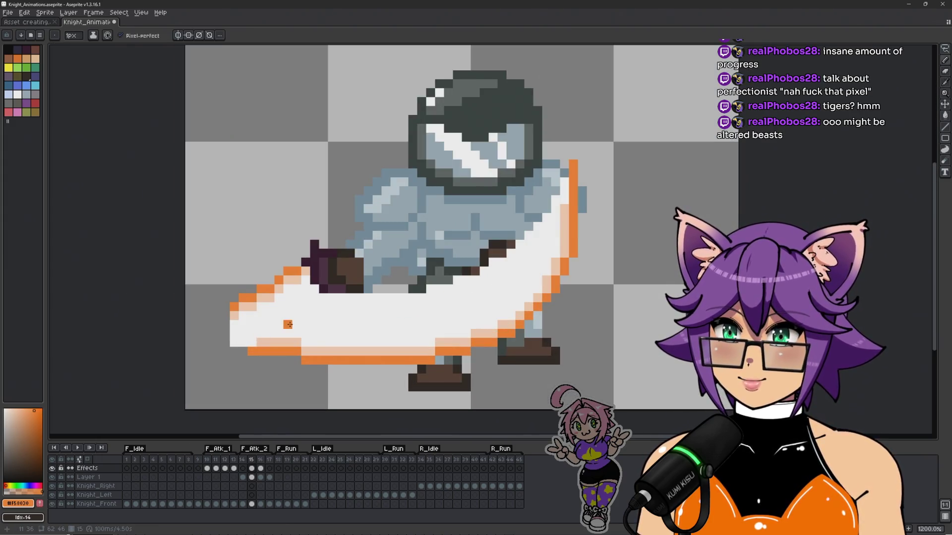
{"action": "left_click", "coordinate": [288, 325], "text": "alt"}
{"action": "left_click_drag", "start_coordinate": [270, 343], "coordinate": [296, 343]}
{"action": "scroll", "coordinate": [341, 322], "scroll_direction": "down", "scroll_amount": 1}
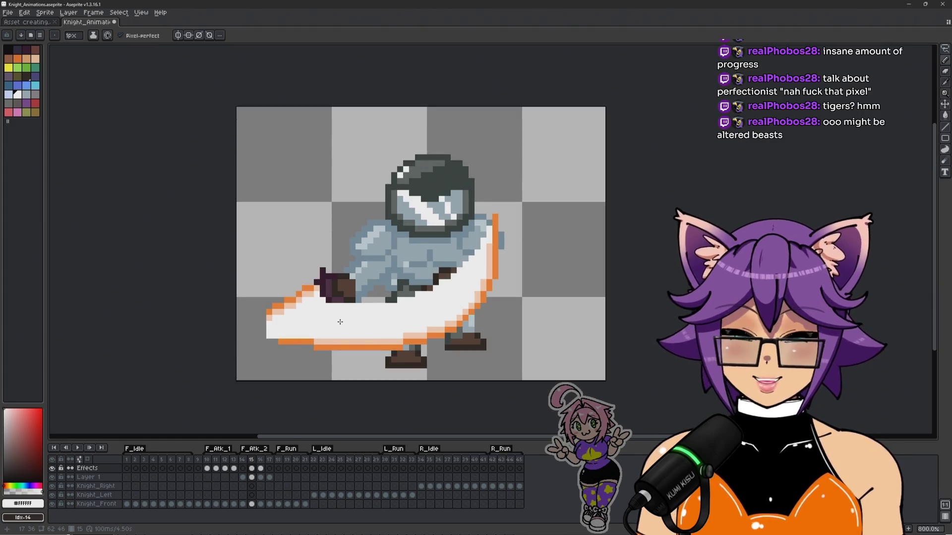
{"action": "scroll", "coordinate": [340, 323], "scroll_direction": "up", "scroll_amount": 1}
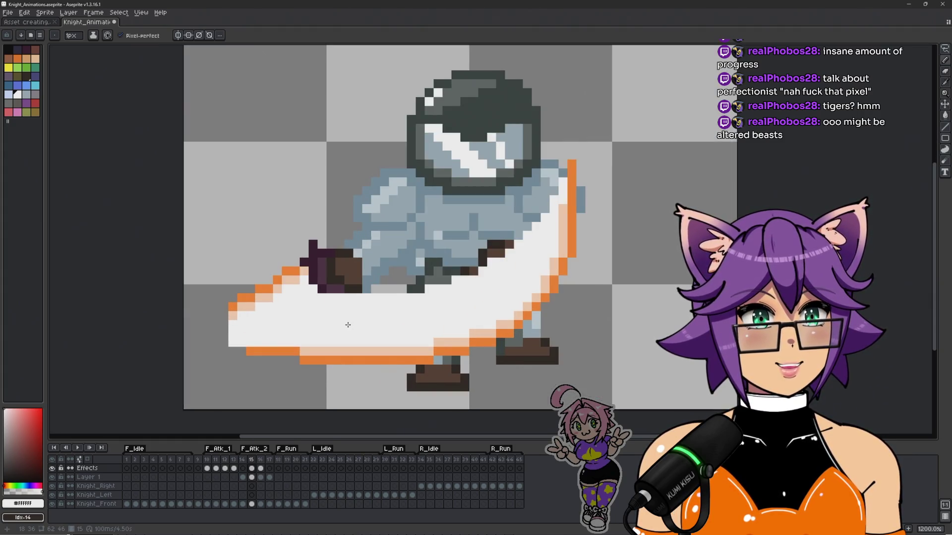
{"action": "left_click_drag", "start_coordinate": [346, 324], "coordinate": [331, 304]}
{"action": "left_click_drag", "start_coordinate": [540, 186], "coordinate": [541, 204]}
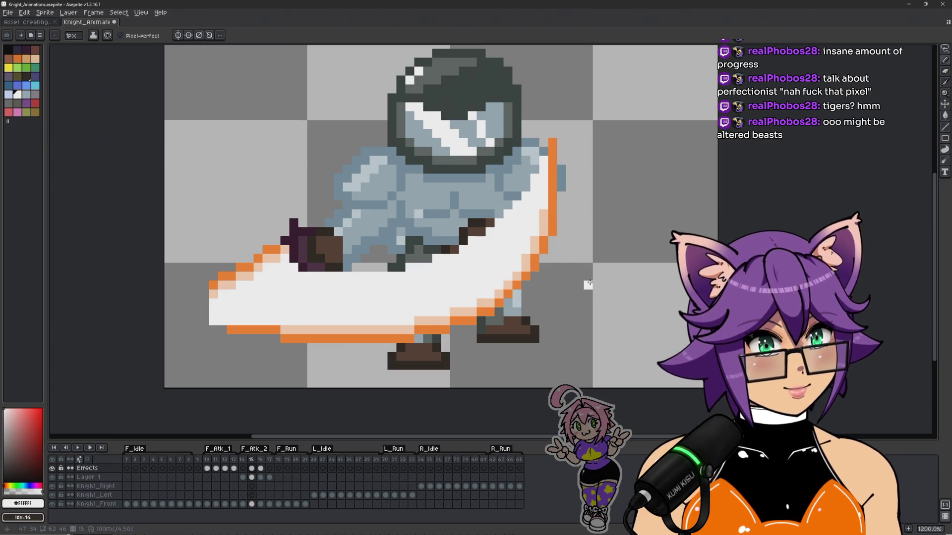
Step: Flip between frames 15 and 16, then frames 12 and 11, to compare slashes
{"action": "key", "text": "Left"}
{"action": "key", "text": "Right"}
{"action": "key", "text": "Right"}
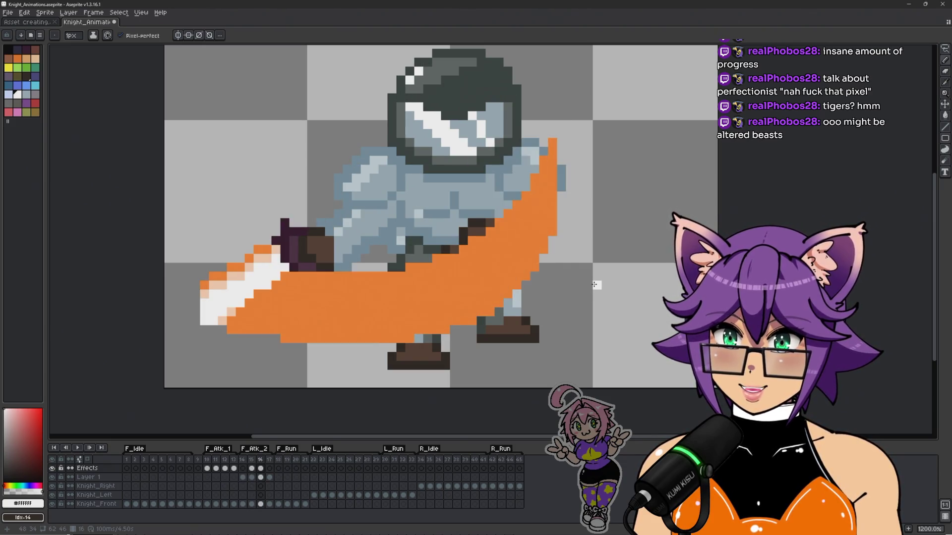
{"action": "key", "text": "Left"}
{"action": "key", "text": "Left"}
{"action": "key", "text": "Left"}
{"action": "key", "text": "Left"}
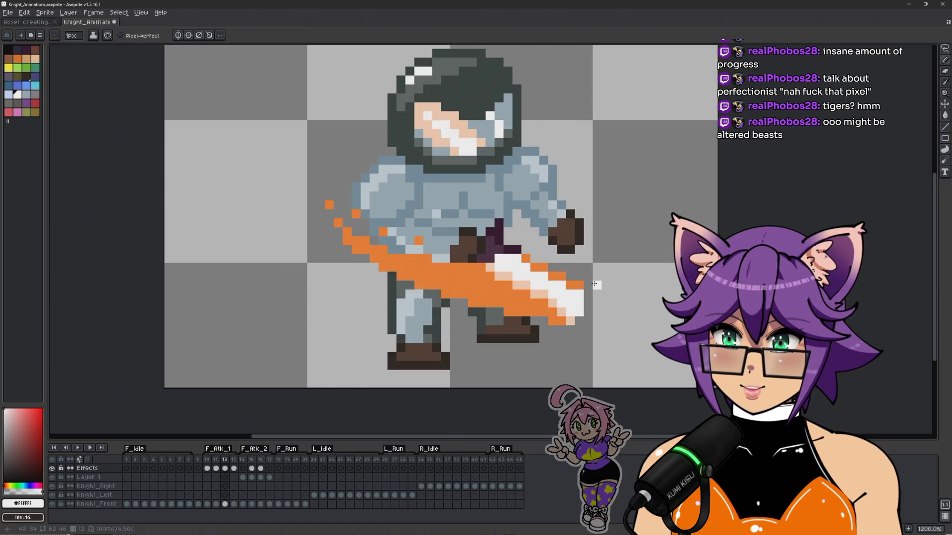
{"action": "key", "text": "Right"}
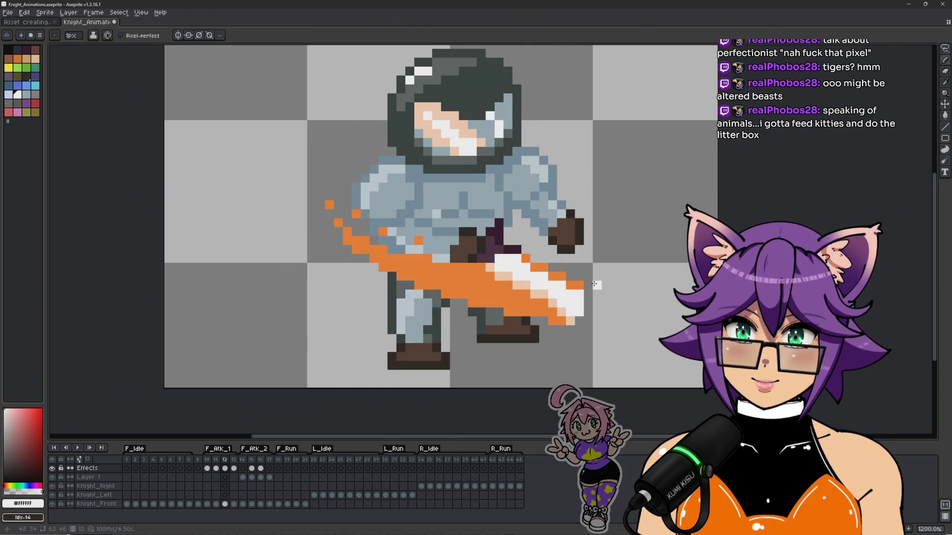
{"action": "key", "text": "Left"}
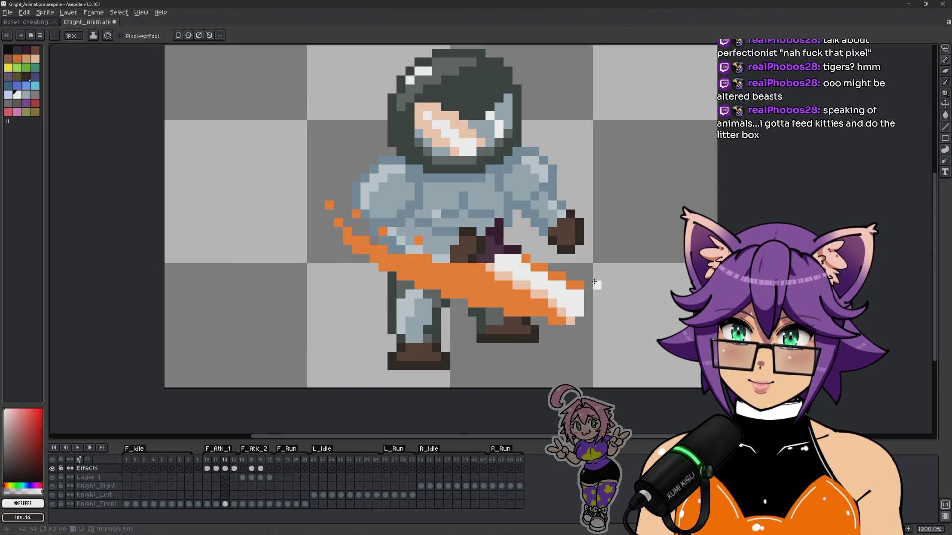
Step: Erase the upper part of the slash across the knight's body
{"action": "key", "text": "e"}
{"action": "scroll", "coordinate": [530, 155], "scroll_direction": "up", "scroll_amount": 4}
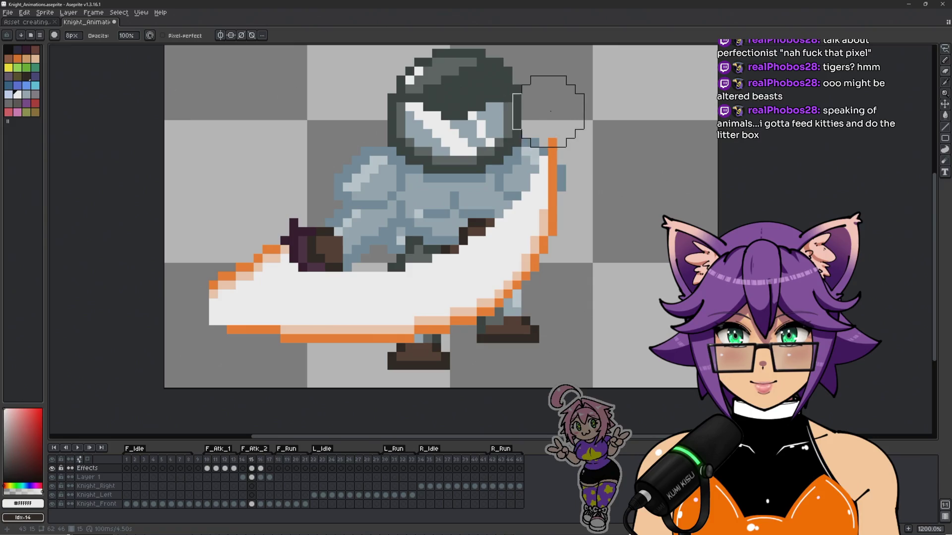
{"action": "mouse_move", "coordinate": [538, 117]}
{"action": "left_mouse_down"}
{"action": "mouse_move", "coordinate": [419, 254]}
{"action": "mouse_move", "coordinate": [312, 267]}
{"action": "left_mouse_up"}
Step: Flip through frames 10 to 16 comparing slashes, settling on the big white slash of frame 15
{"action": "key", "text": "Left"}
{"action": "key", "text": "Left"}
{"action": "key", "text": "Left"}
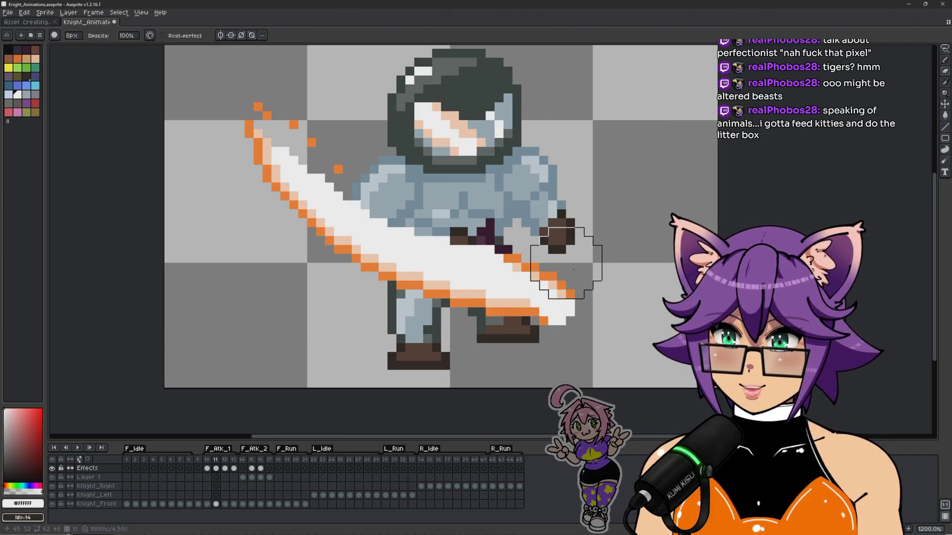
{"action": "key", "text": "Left"}
{"action": "key", "text": "Right"}
{"action": "key", "text": "Left"}
{"action": "key", "text": "Right"}
{"action": "key", "text": "Right"}
{"action": "key", "text": "Right"}
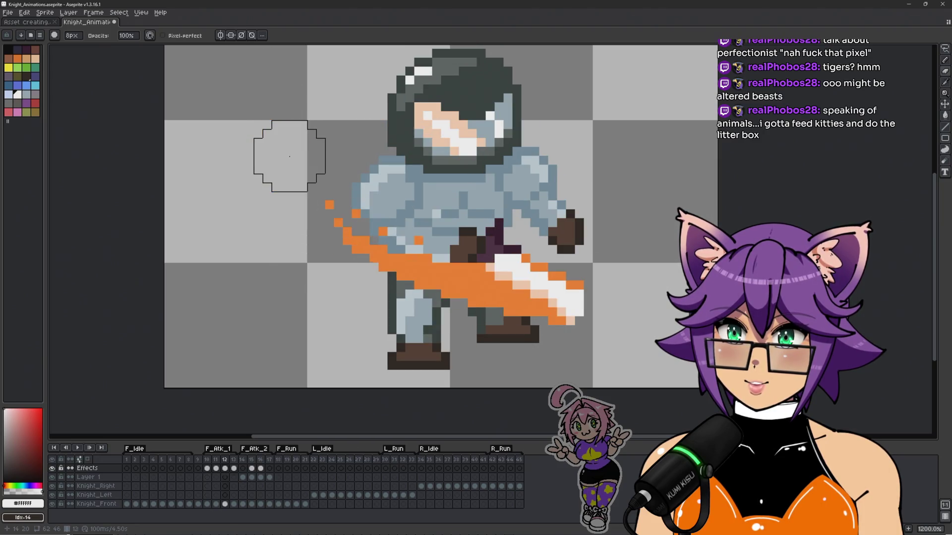
{"action": "key", "text": "Right"}
{"action": "key", "text": "Left"}
{"action": "key", "text": "Right"}
{"action": "key", "text": "Left"}
{"action": "key", "text": "Right"}
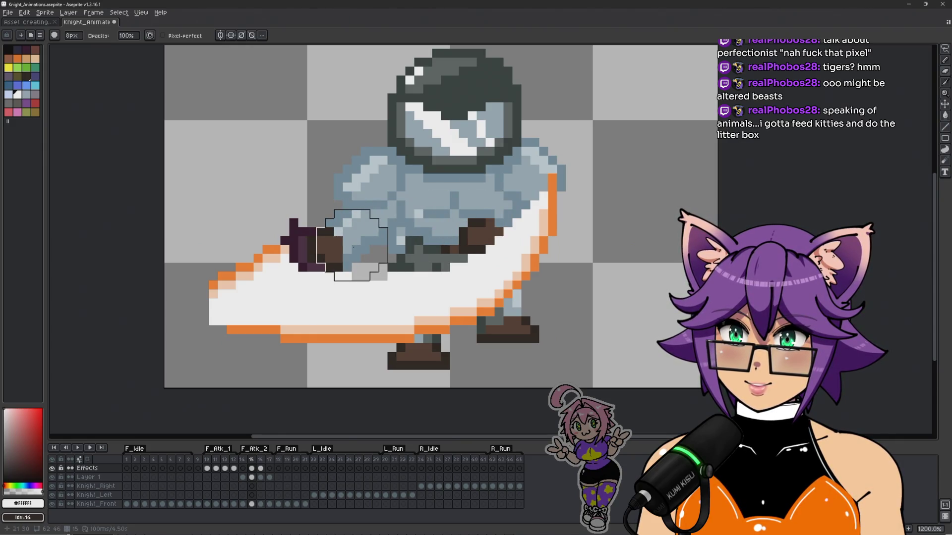
{"action": "scroll", "coordinate": [532, 202], "scroll_direction": "down", "scroll_amount": 1}
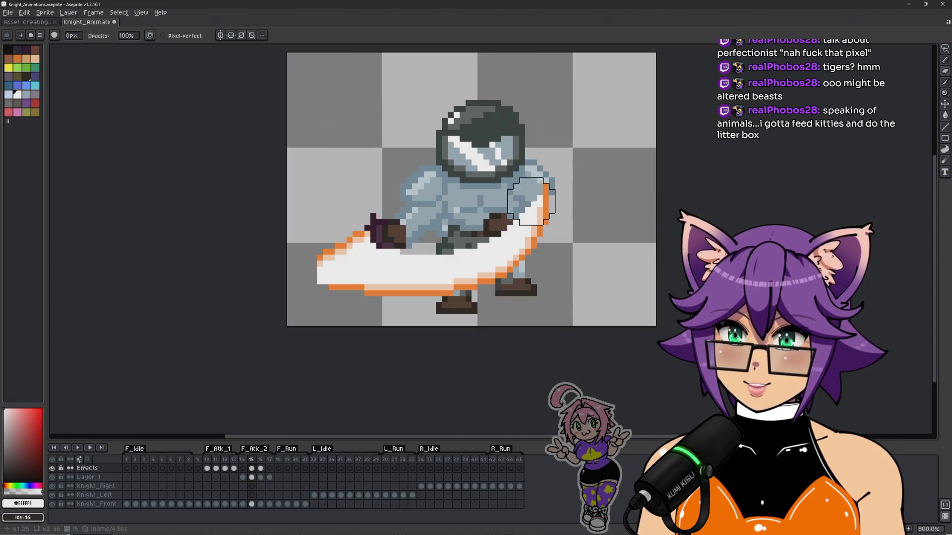
{"action": "scroll", "coordinate": [604, 171], "scroll_direction": "up", "scroll_amount": 2}
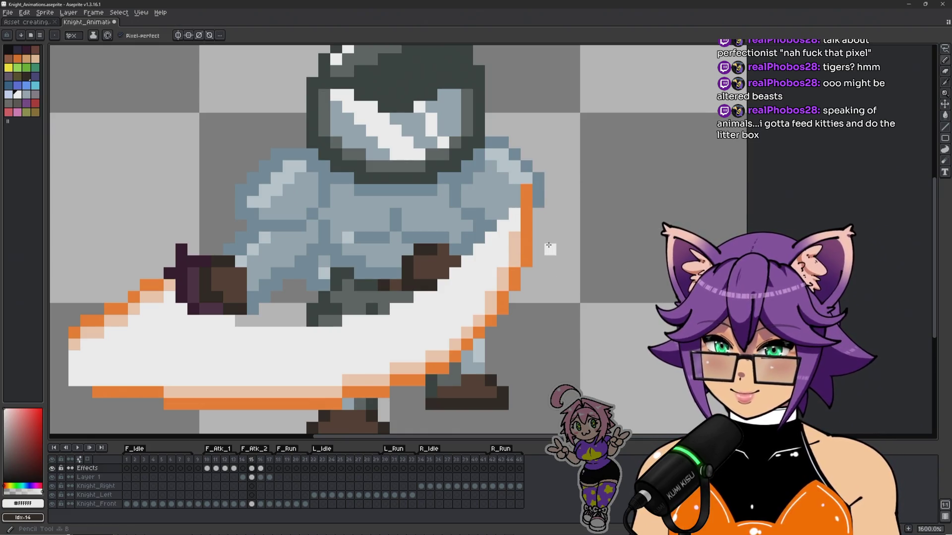
Step: Compare the white slash frame with the orange slash on frame 16
{"action": "scroll", "coordinate": [436, 243], "scroll_direction": "down", "scroll_amount": 1}
{"action": "left_click_drag", "start_coordinate": [436, 243], "coordinate": [556, 229]}
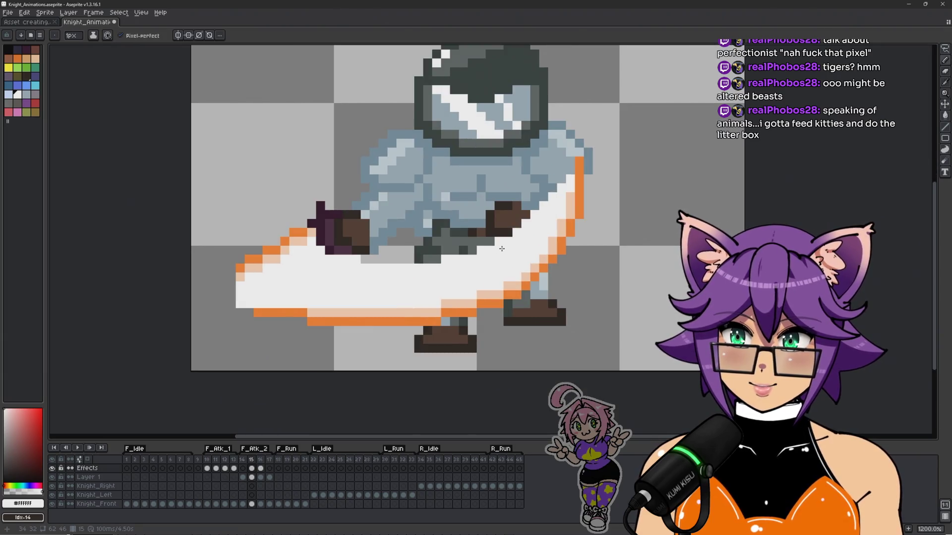
{"action": "key", "text": "Left"}
{"action": "key", "text": "Right"}
{"action": "key", "text": "Right"}
{"action": "key", "text": "Left"}
{"action": "key", "text": "Right"}
{"action": "key", "text": "Left"}
{"action": "key", "text": "Right"}
{"action": "key", "text": "Left"}
{"action": "key", "text": "Right"}
{"action": "scroll", "coordinate": [531, 291], "scroll_direction": "up", "scroll_amount": 1}
Step: Erase the orange slash where it covers the knight's arm and legs with the 8px Eraser
{"action": "key", "text": "e"}
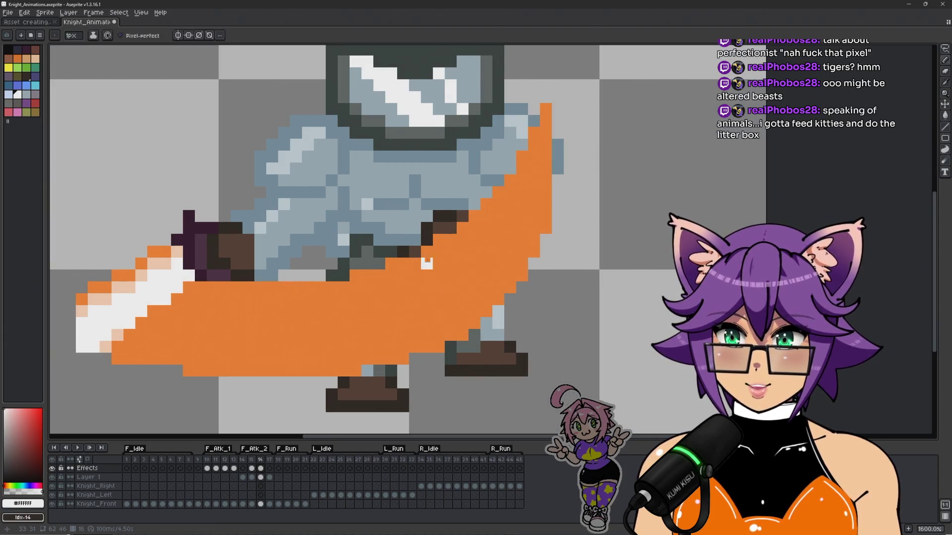
{"action": "scroll", "coordinate": [545, 174], "scroll_direction": "down", "scroll_amount": 1}
{"action": "mouse_move", "coordinate": [613, 129]}
{"action": "left_mouse_down"}
{"action": "mouse_move", "coordinate": [540, 213]}
{"action": "mouse_move", "coordinate": [467, 247]}
{"action": "mouse_move", "coordinate": [417, 243]}
{"action": "left_mouse_up"}
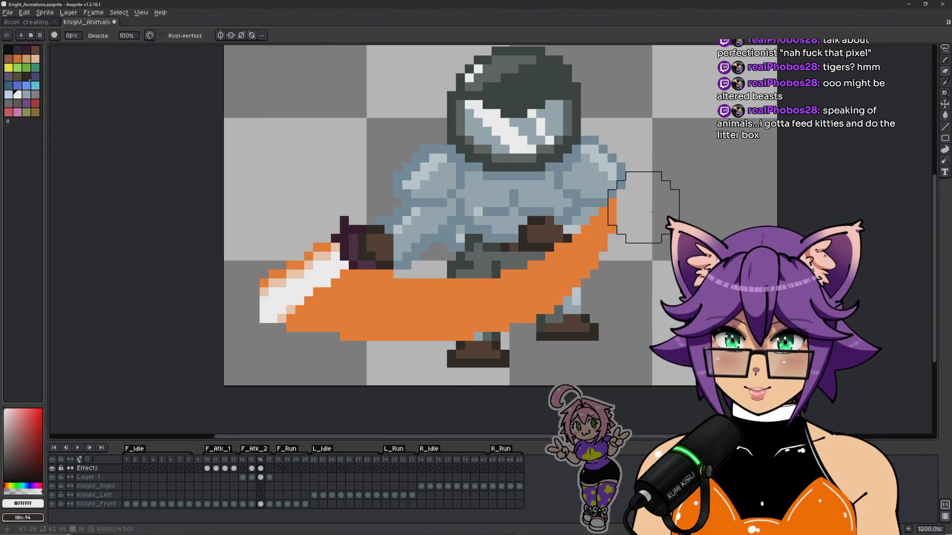
{"action": "key", "text": "h"}
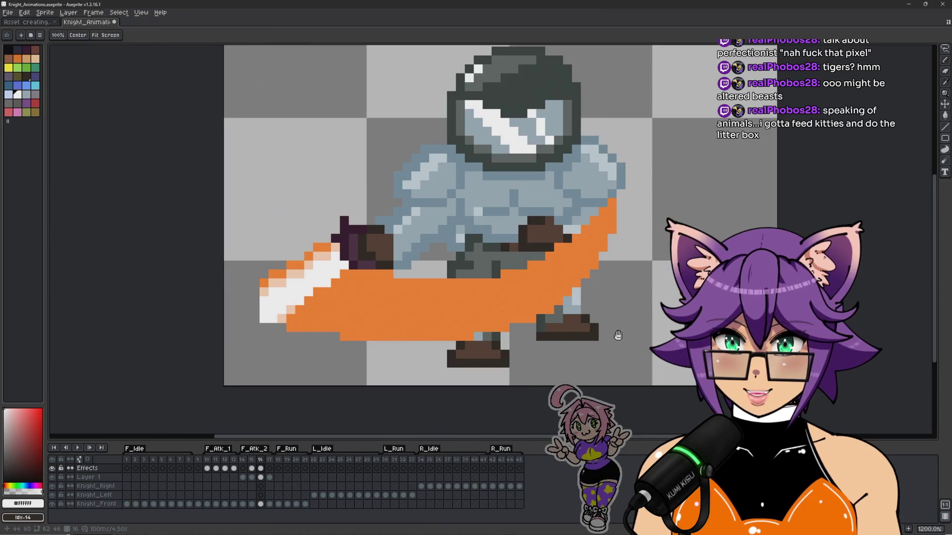
{"action": "left_click_drag", "start_coordinate": [618, 336], "coordinate": [685, 274]}
{"action": "key", "text": "e"}
{"action": "mouse_move", "coordinate": [442, 325]}
{"action": "left_mouse_down"}
{"action": "mouse_move", "coordinate": [319, 287]}
{"action": "mouse_move", "coordinate": [425, 308]}
{"action": "mouse_move", "coordinate": [548, 308]}
{"action": "mouse_move", "coordinate": [477, 315]}
{"action": "left_mouse_up"}
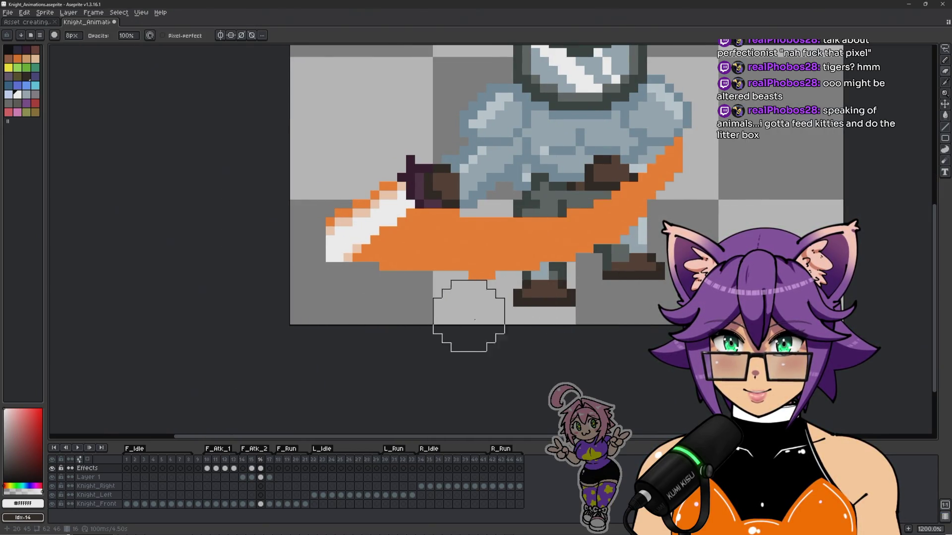
Step: Trim the slash's top edge so it tapers to a point at the legs
{"action": "scroll", "coordinate": [614, 201], "scroll_direction": "down", "scroll_amount": 2}
{"action": "key", "text": "comma"}
{"action": "key", "text": "period"}
{"action": "key", "text": "comma"}
{"action": "key", "text": "period"}
{"action": "scroll", "coordinate": [622, 209], "scroll_direction": "up", "scroll_amount": 3}
{"action": "mouse_move", "coordinate": [672, 228]}
{"action": "left_mouse_down"}
{"action": "mouse_move", "coordinate": [552, 322]}
{"action": "mouse_move", "coordinate": [767, 264]}
{"action": "left_mouse_up"}
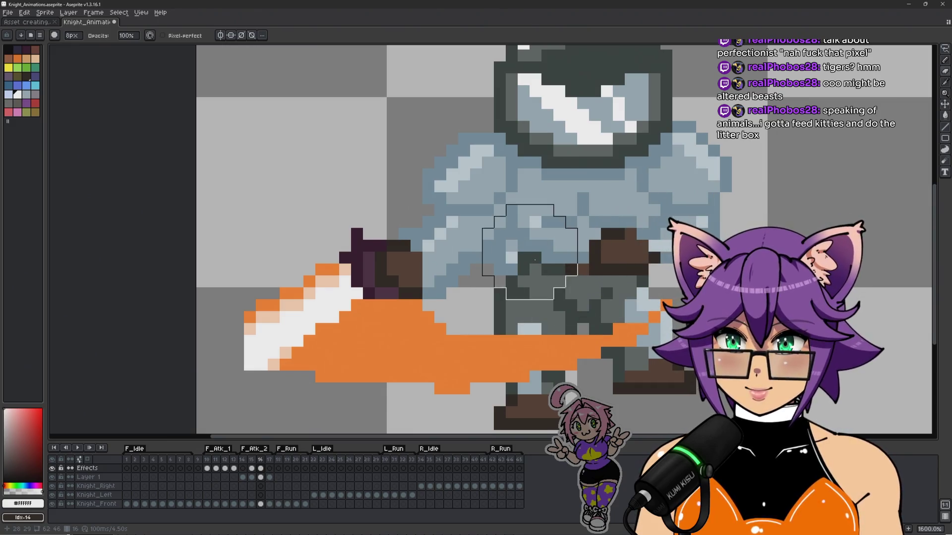
{"action": "key", "text": "ctrl+z"}
{"action": "left_click_drag", "start_coordinate": [404, 270], "coordinate": [518, 263]}
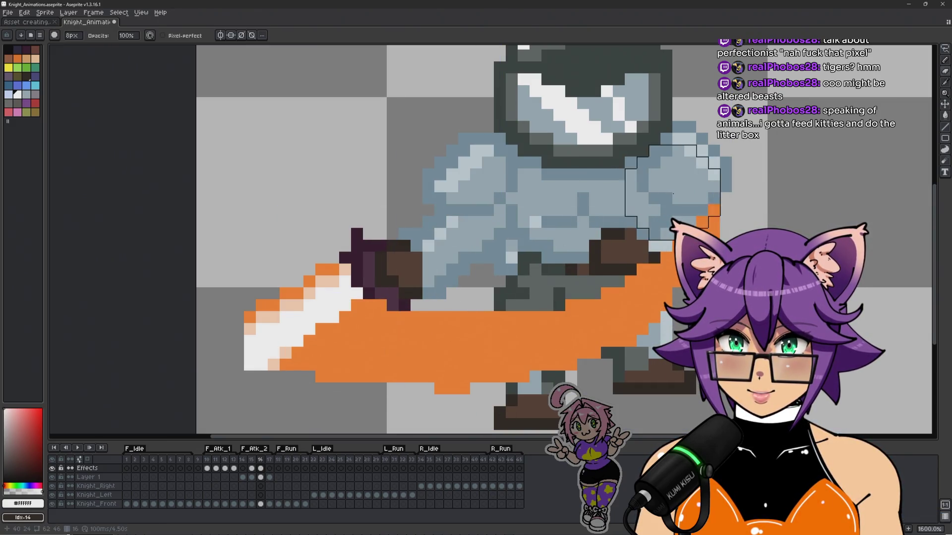
{"action": "mouse_move", "coordinate": [585, 268]}
{"action": "left_mouse_down"}
{"action": "mouse_move", "coordinate": [425, 287]}
{"action": "mouse_move", "coordinate": [436, 298]}
{"action": "mouse_move", "coordinate": [530, 283]}
{"action": "mouse_move", "coordinate": [660, 190]}
{"action": "left_mouse_up"}
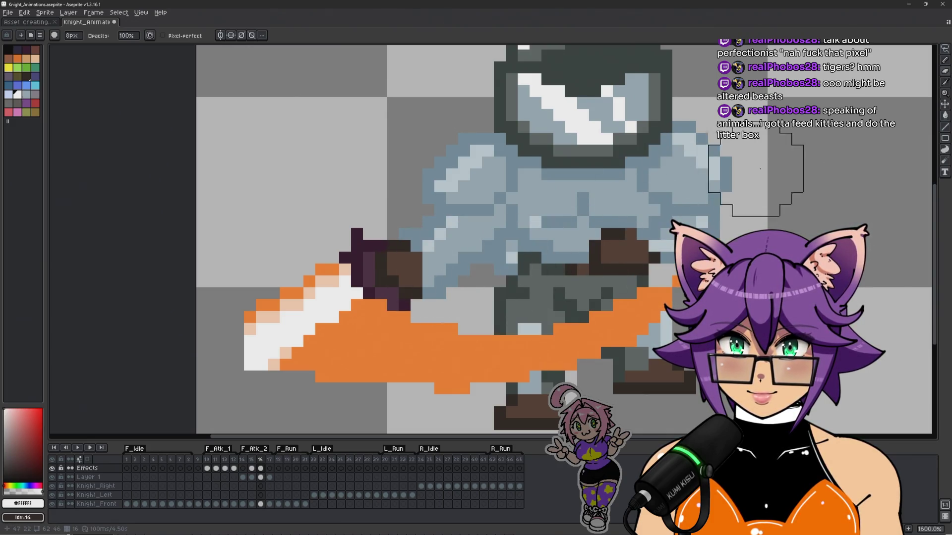
{"action": "left_click_drag", "start_coordinate": [747, 227], "coordinate": [649, 217]}
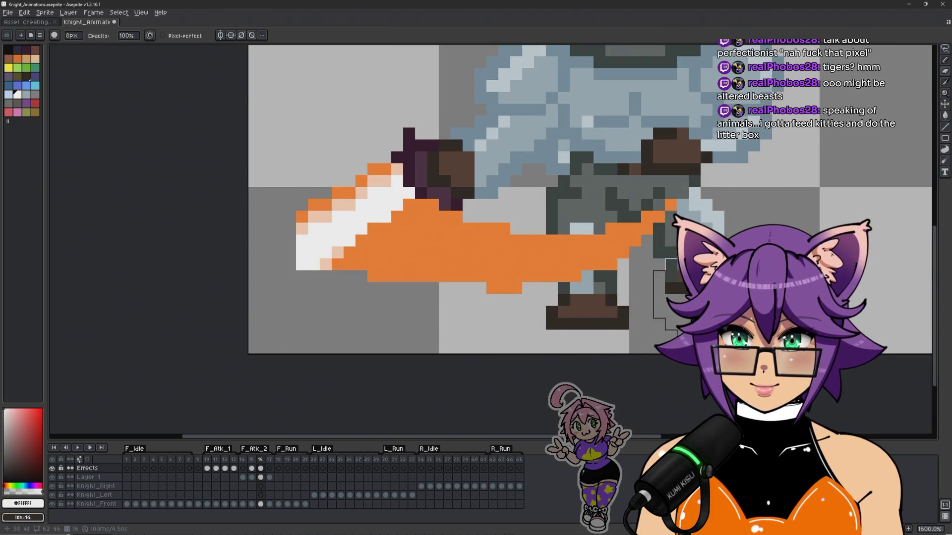
Step: Pick the slash's #F58030 orange and dot 1px spark pixels on the knight's arm and glove
{"action": "key", "text": "b"}
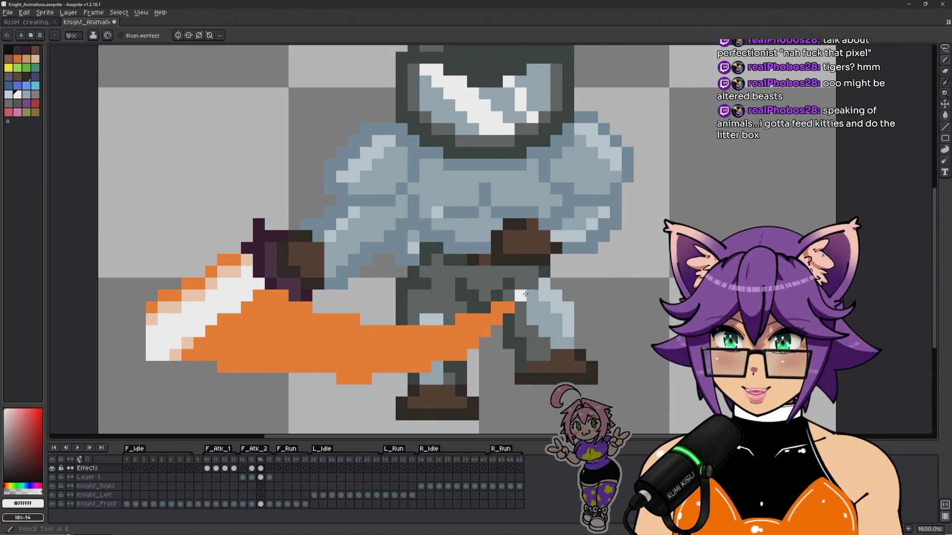
{"action": "left_click", "coordinate": [521, 296], "text": "alt"}
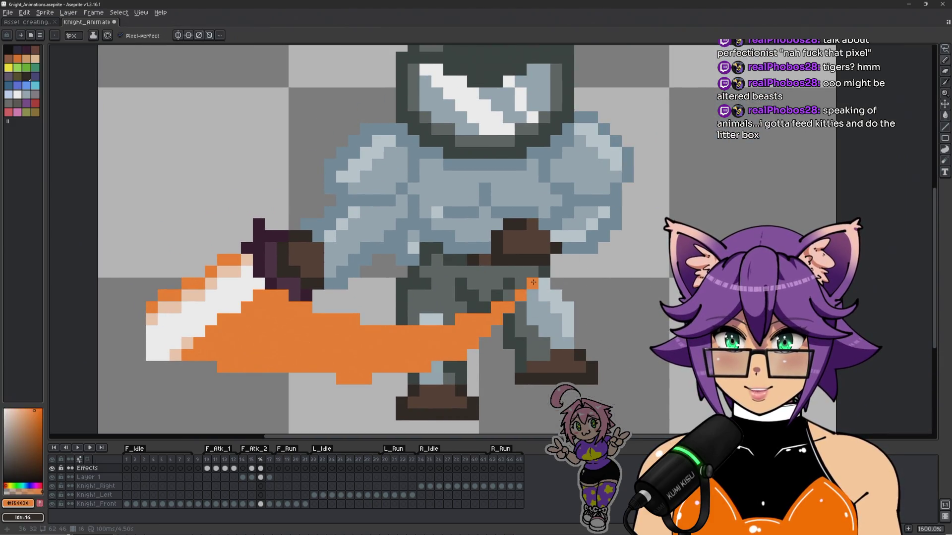
{"action": "key", "text": "ctrl+z"}
{"action": "left_click", "coordinate": [544, 247]}
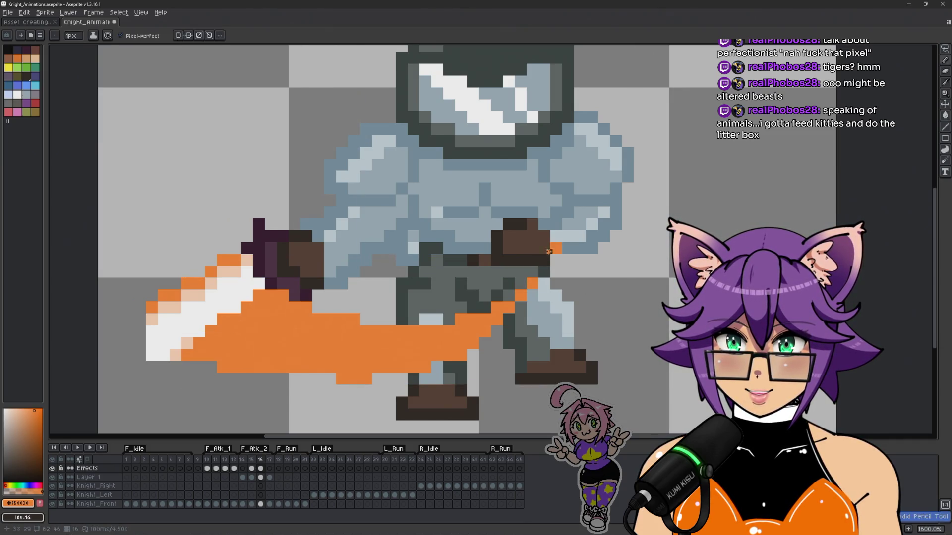
{"action": "key", "text": "ctrl+z"}
{"action": "left_click", "coordinate": [497, 272]}
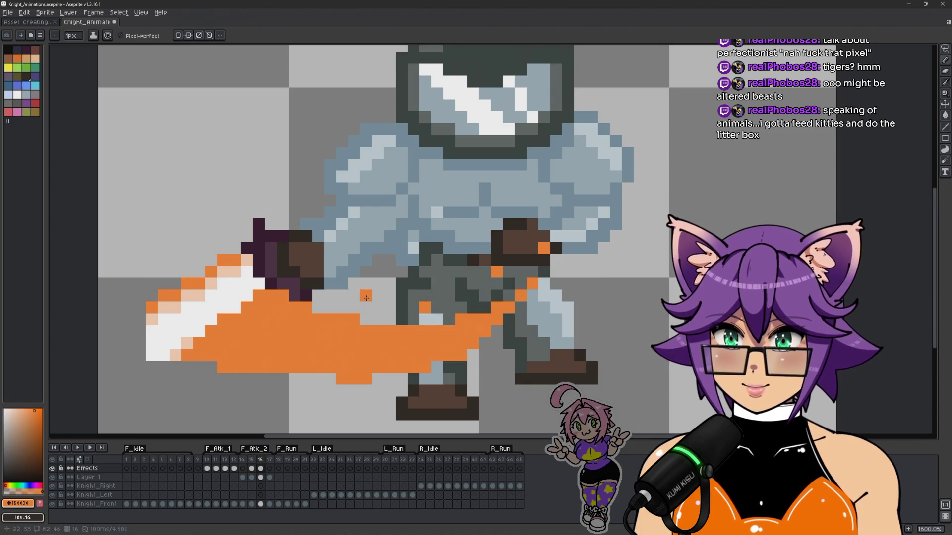
Step: Move to the white slash frame 15 and adjust the zoom
{"action": "key", "text": "period"}
{"action": "key", "text": "comma"}
{"action": "key", "text": "comma"}
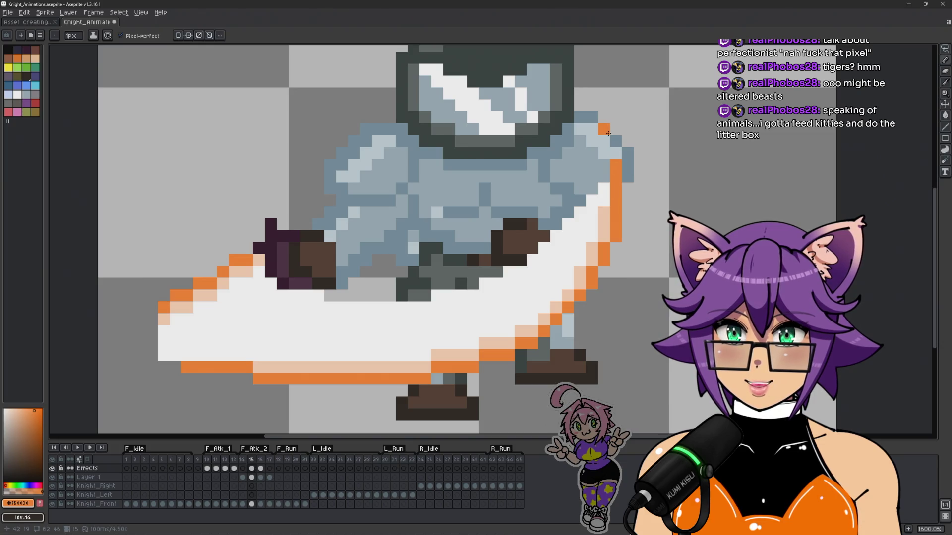
{"action": "scroll", "coordinate": [535, 293], "scroll_direction": "down", "scroll_amount": 5}
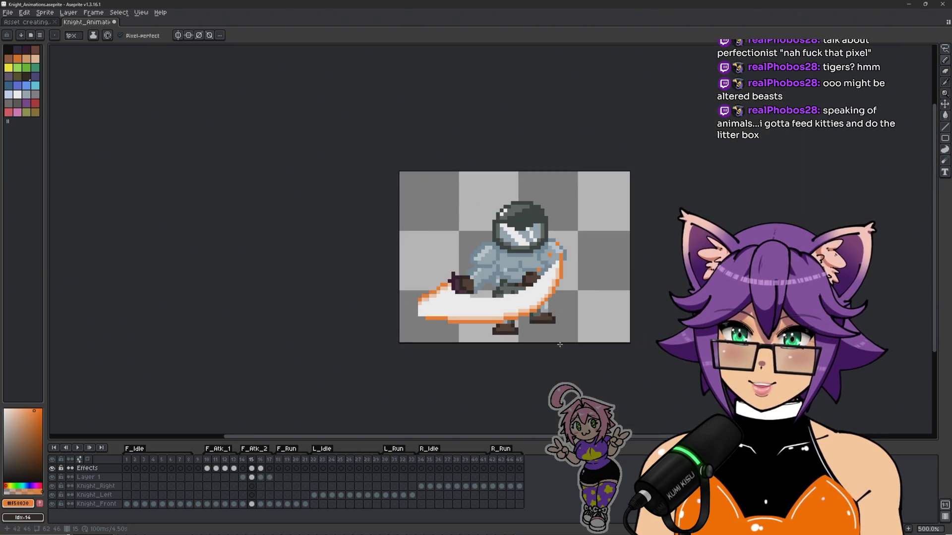
{"action": "scroll", "coordinate": [543, 306], "scroll_direction": "up", "scroll_amount": 5}
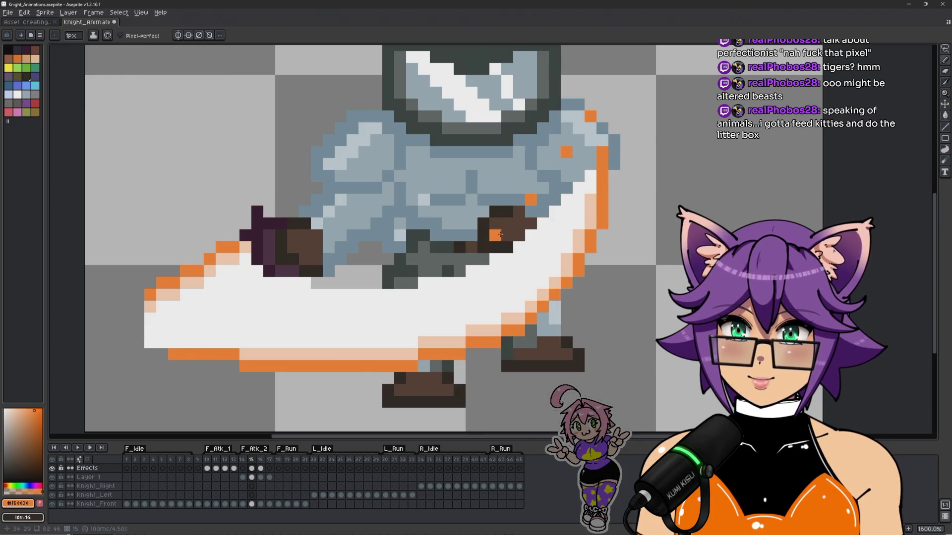
{"action": "scroll", "coordinate": [559, 303], "scroll_direction": "down", "scroll_amount": 3}
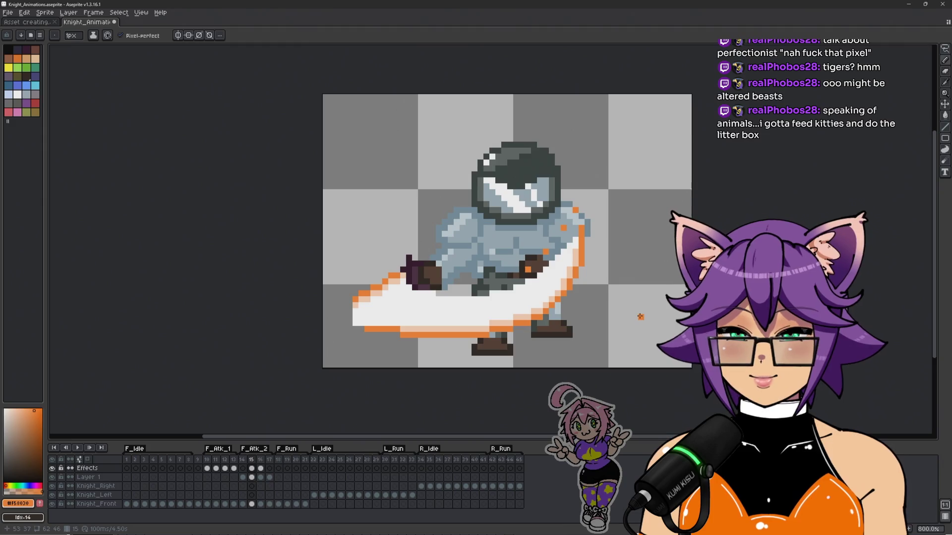
Step: Repaint pixels near the sword edge with white and peach sampled from the slash
{"action": "scroll", "coordinate": [612, 285], "scroll_direction": "up", "scroll_amount": 1}
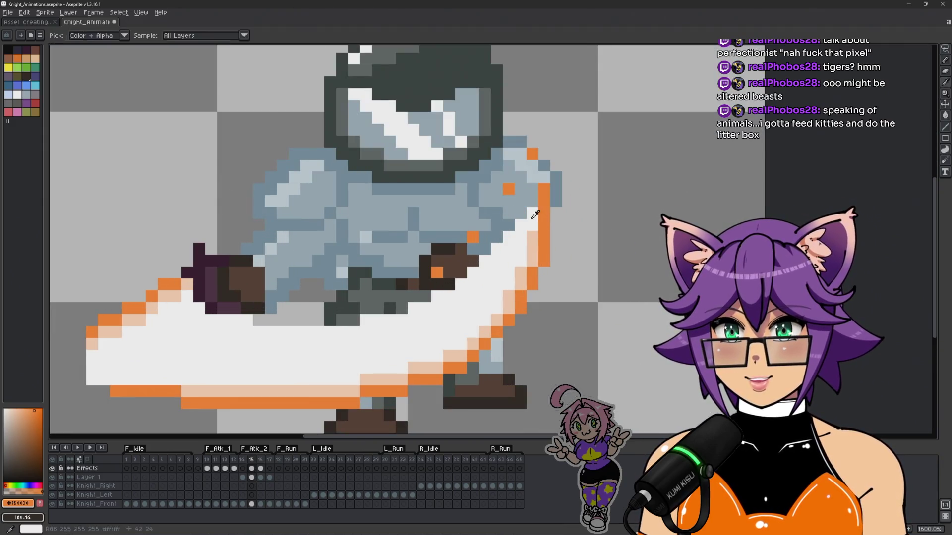
{"action": "left_click", "coordinate": [536, 195], "text": "alt"}
{"action": "left_click", "coordinate": [533, 237], "text": "alt"}
{"action": "left_click", "coordinate": [545, 213]}
{"action": "scroll", "coordinate": [633, 201], "scroll_direction": "down", "scroll_amount": 4}
{"action": "scroll", "coordinate": [633, 200], "scroll_direction": "up", "scroll_amount": 4}
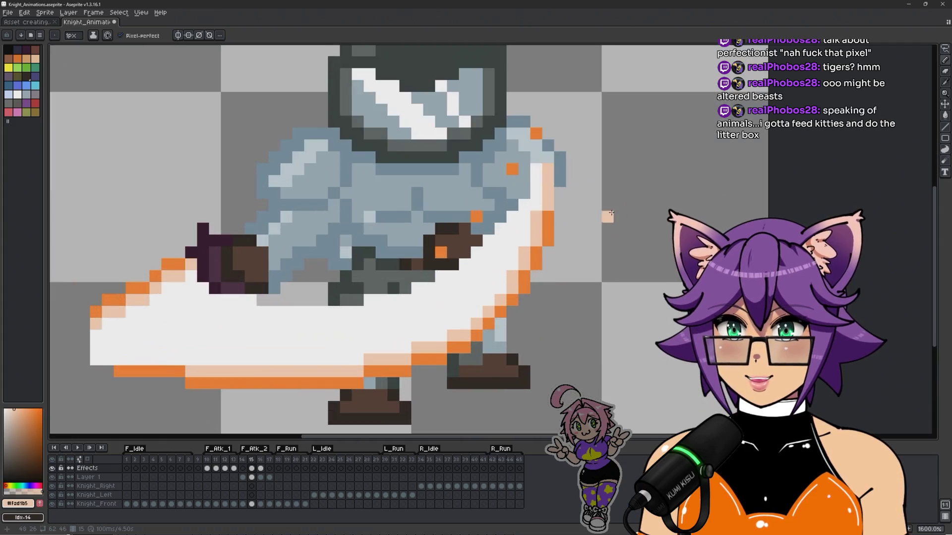
Step: Extend the orange edge down the slash's right side and retouch an edge pixel white
{"action": "left_click", "coordinate": [536, 210], "text": "alt"}
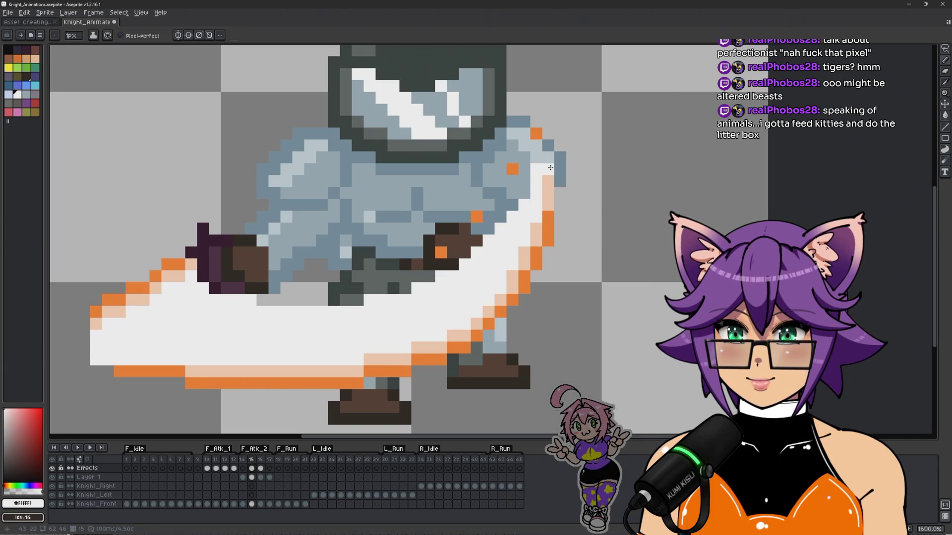
{"action": "left_click", "coordinate": [547, 219], "text": "alt"}
{"action": "left_click_drag", "start_coordinate": [560, 205], "coordinate": [560, 170]}
{"action": "scroll", "coordinate": [563, 143], "scroll_direction": "down", "scroll_amount": 3}
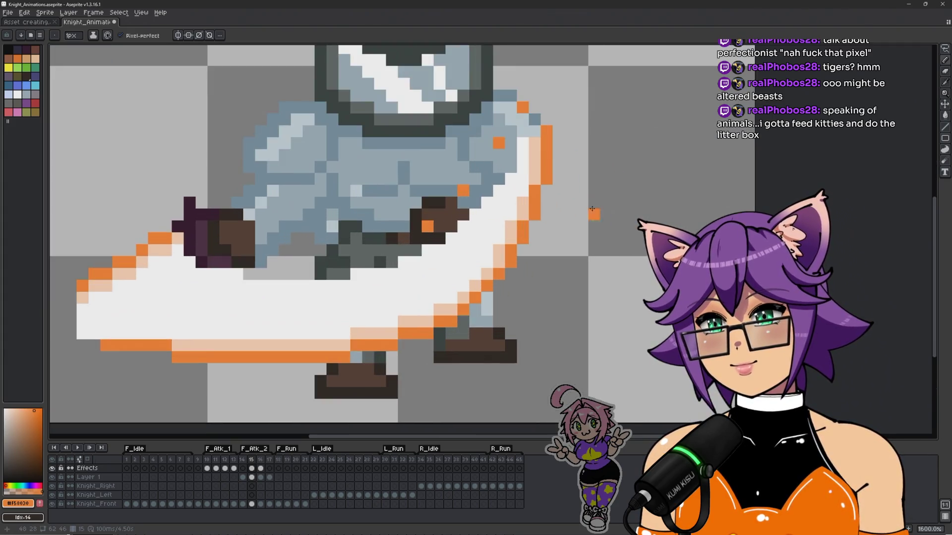
{"action": "scroll", "coordinate": [600, 205], "scroll_direction": "up", "scroll_amount": 3}
{"action": "left_click", "coordinate": [538, 177], "text": "alt"}
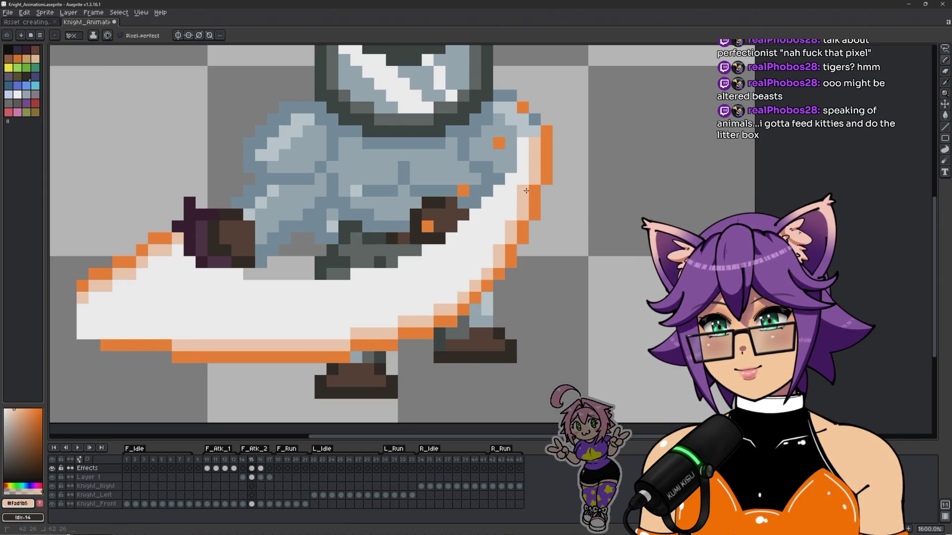
{"action": "scroll", "coordinate": [531, 171], "scroll_direction": "down", "scroll_amount": 3}
{"action": "scroll", "coordinate": [526, 168], "scroll_direction": "up", "scroll_amount": 3}
{"action": "left_click", "coordinate": [523, 166]}
{"action": "left_click", "coordinate": [528, 174], "text": "alt"}
{"action": "left_click", "coordinate": [548, 176]}
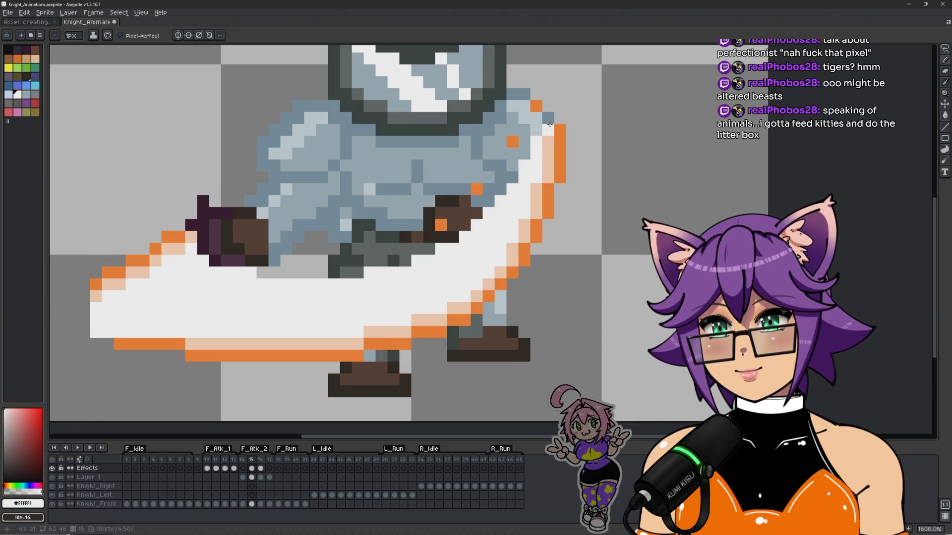
Step: Sample white (#FFFFFF) from the sprite as the drawing colour
{"action": "scroll", "coordinate": [581, 208], "scroll_direction": "down", "scroll_amount": 3}
{"action": "scroll", "coordinate": [581, 209], "scroll_direction": "up", "scroll_amount": 3}
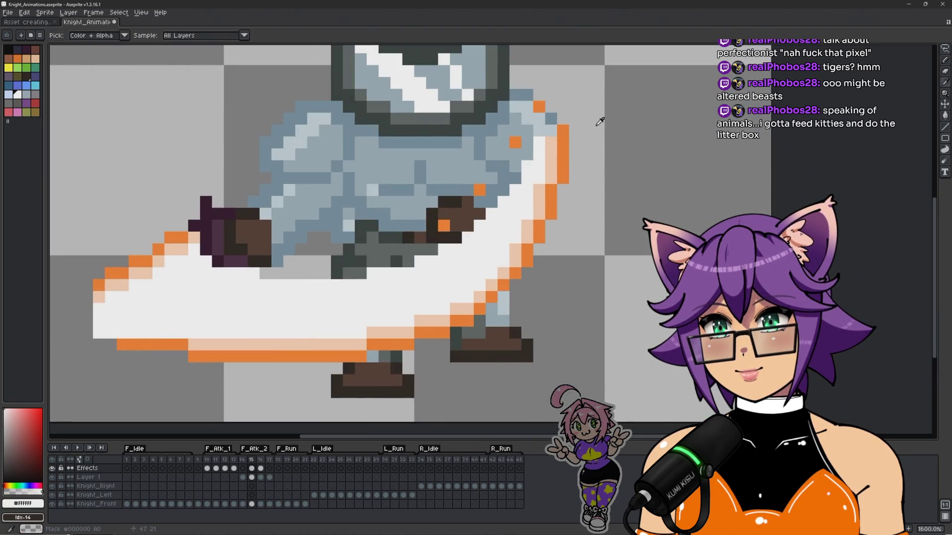
{"action": "left_click", "coordinate": [562, 120], "text": "alt"}
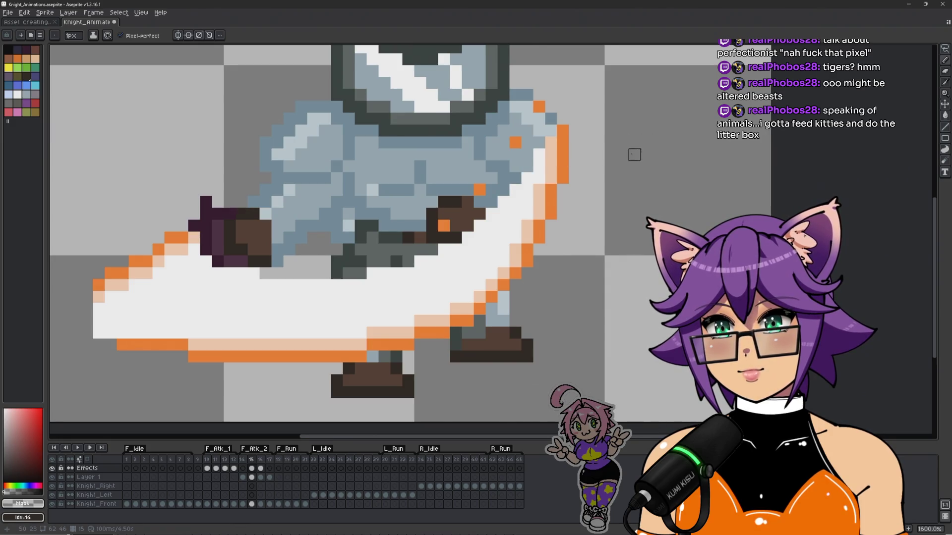
{"action": "scroll", "coordinate": [604, 164], "scroll_direction": "down", "scroll_amount": 3}
{"action": "scroll", "coordinate": [604, 164], "scroll_direction": "up", "scroll_amount": 3}
{"action": "left_click", "coordinate": [574, 171], "text": "alt"}
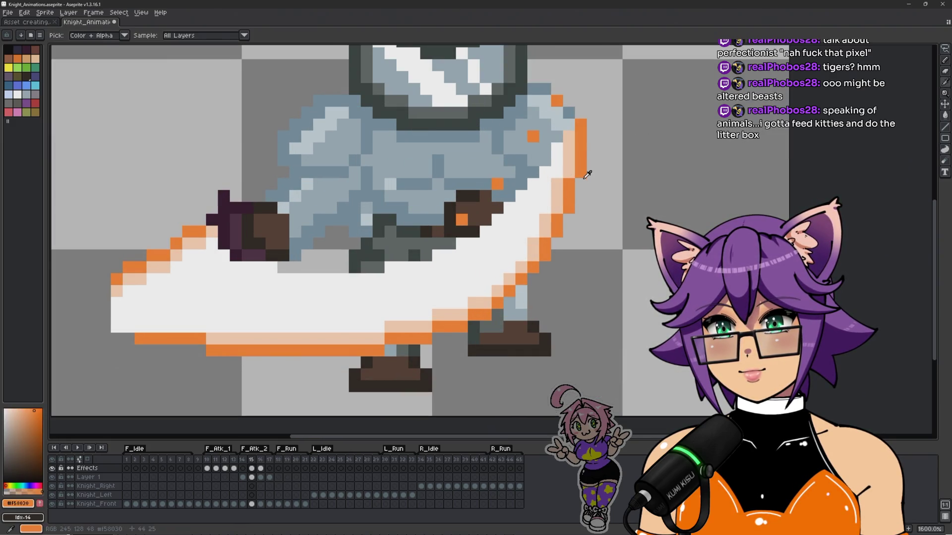
{"action": "left_click", "coordinate": [583, 174], "text": "alt"}
Step: Zoom out to 600% so the whole knight fits, then preview the animation
{"action": "scroll", "coordinate": [632, 178], "scroll_direction": "down", "scroll_amount": 3}
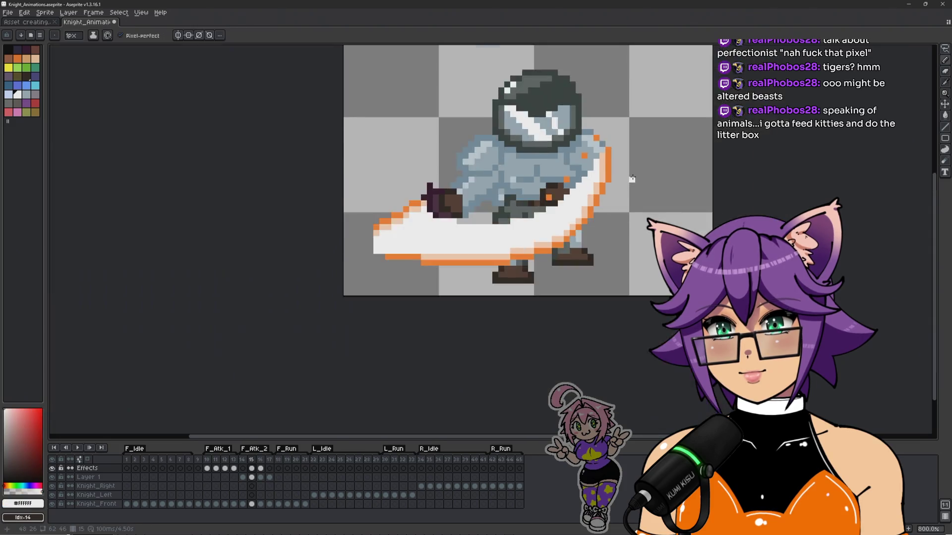
{"action": "scroll", "coordinate": [640, 175], "scroll_direction": "up", "scroll_amount": 3}
{"action": "scroll", "coordinate": [651, 168], "scroll_direction": "down", "scroll_amount": 3}
{"action": "scroll", "coordinate": [656, 197], "scroll_direction": "up", "scroll_amount": 1}
{"action": "scroll", "coordinate": [655, 198], "scroll_direction": "down", "scroll_amount": 1}
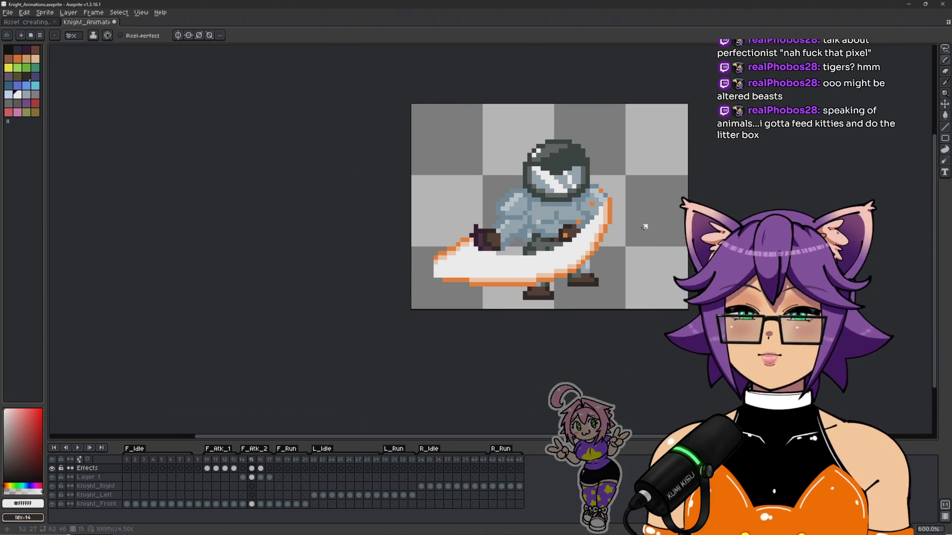
{"action": "scroll", "coordinate": [638, 223], "scroll_direction": "down", "scroll_amount": 1}
{"action": "left_click_drag", "start_coordinate": [633, 230], "coordinate": [603, 233]}
{"action": "scroll", "coordinate": [580, 233], "scroll_direction": "up", "scroll_amount": 1}
{"action": "key", "text": "Return"}
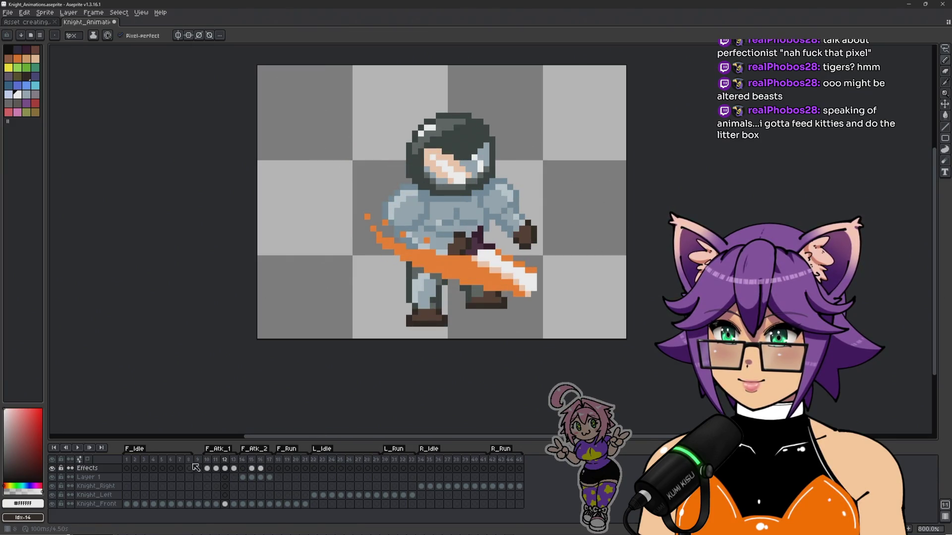
Step: Set the F_Atk_1 tag's Repeat to 1
{"action": "left_click", "coordinate": [213, 462]}
{"action": "double_click", "coordinate": [220, 451]}
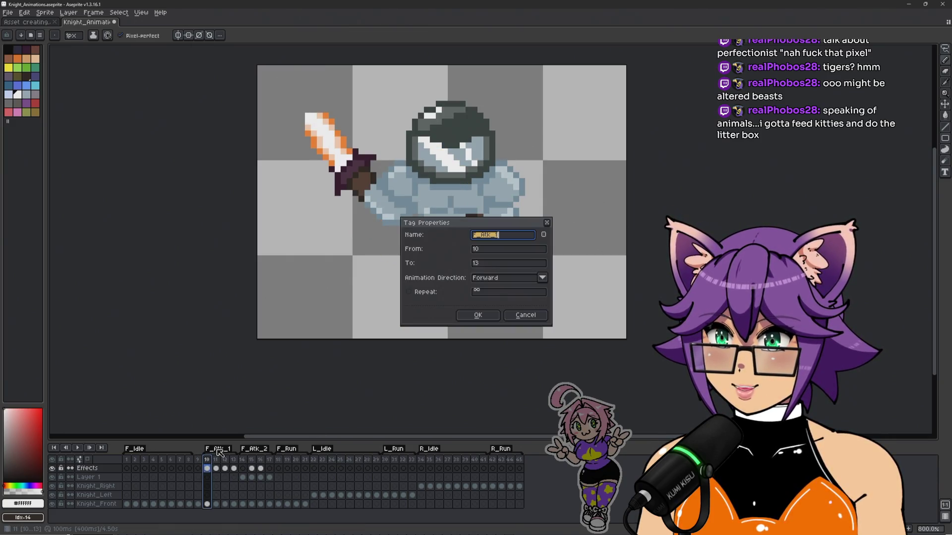
{"action": "left_click", "coordinate": [496, 292]}
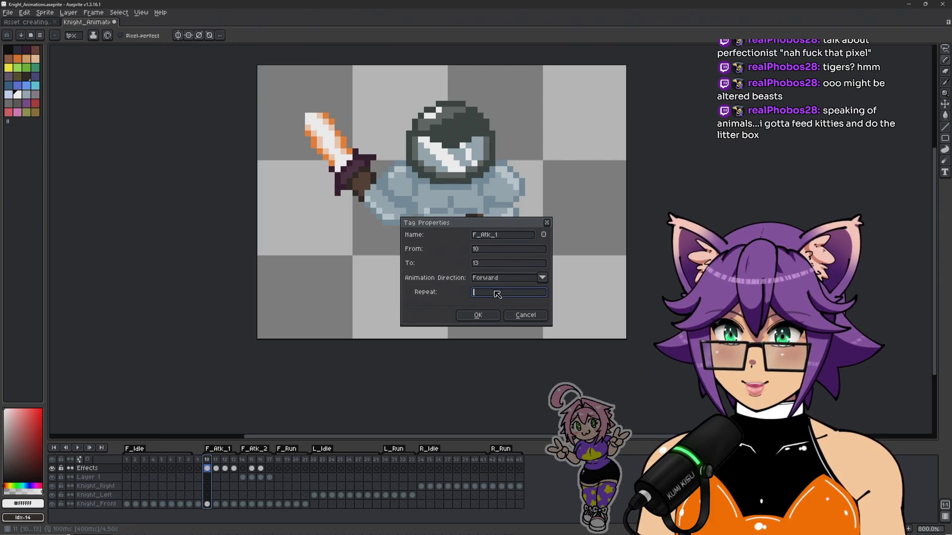
{"action": "left_click", "coordinate": [478, 315]}
Step: Check the F_Atk_2 tag, preview playback, and recheck F_Atk_1's settings
{"action": "double_click", "coordinate": [253, 450]}
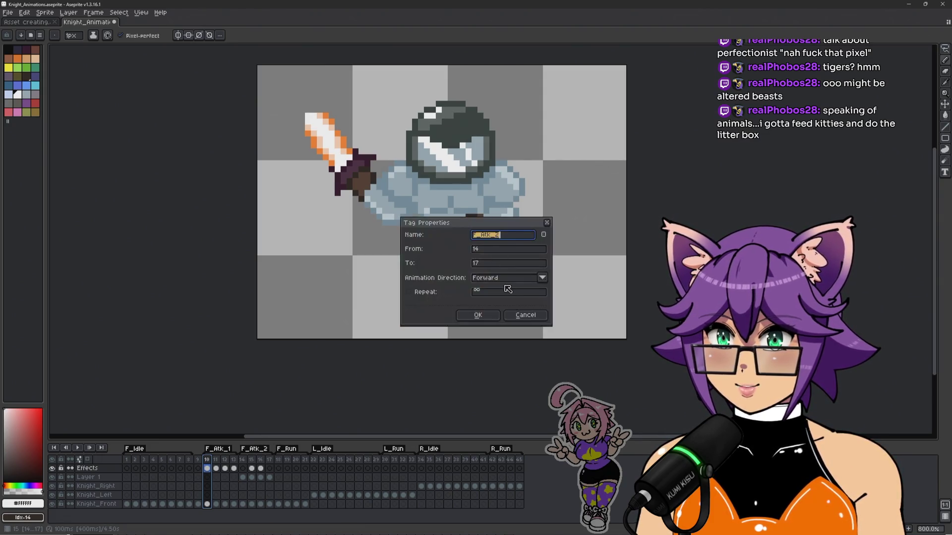
{"action": "left_click", "coordinate": [478, 315]}
{"action": "key", "text": "Return"}
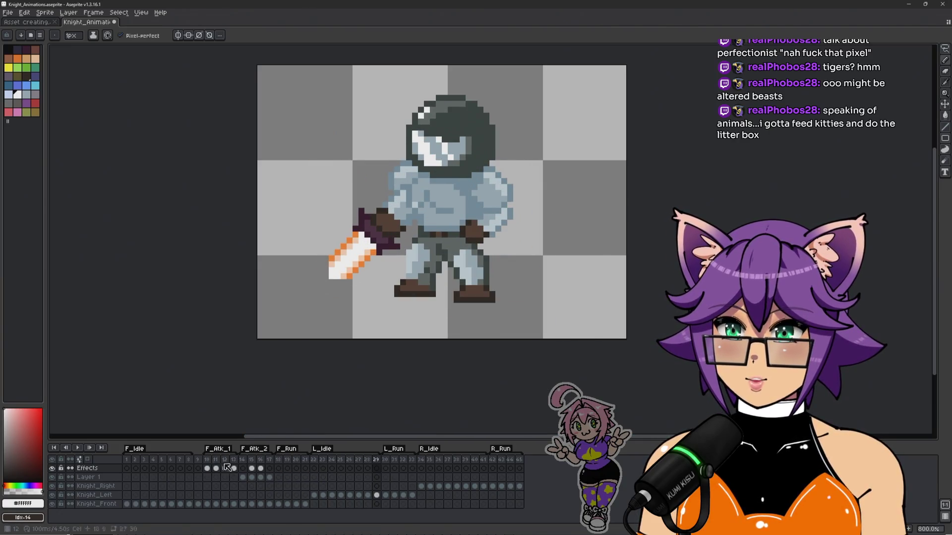
{"action": "left_click", "coordinate": [207, 468]}
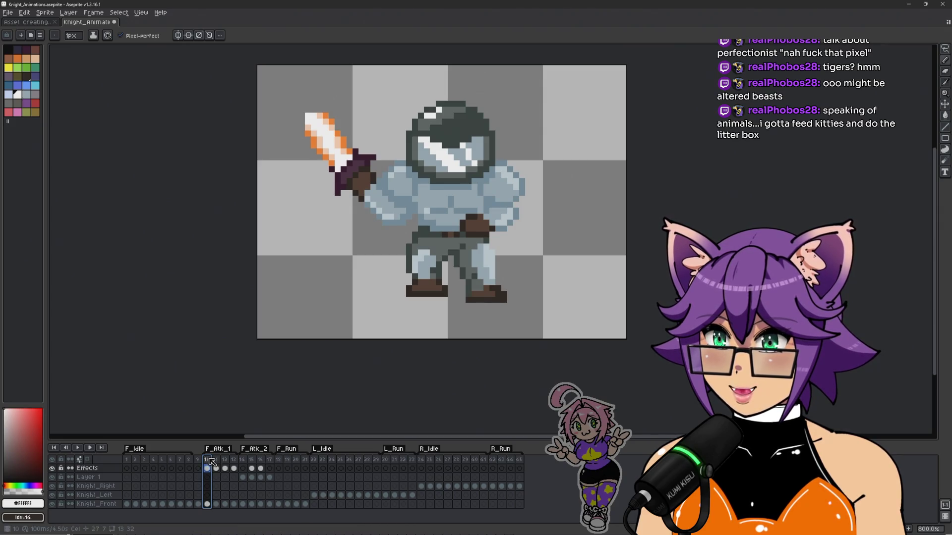
{"action": "double_click", "coordinate": [214, 449]}
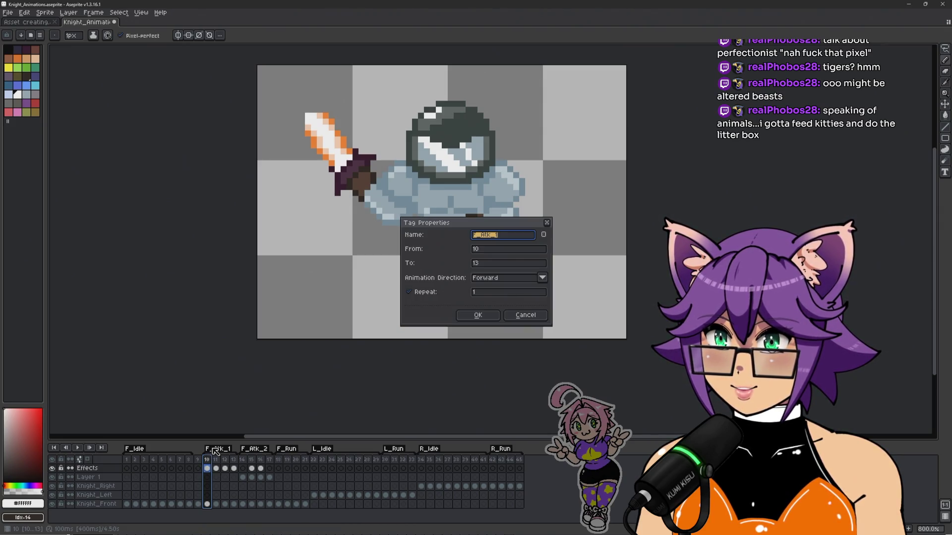
{"action": "left_click", "coordinate": [526, 316]}
{"action": "right_click", "coordinate": [209, 461]}
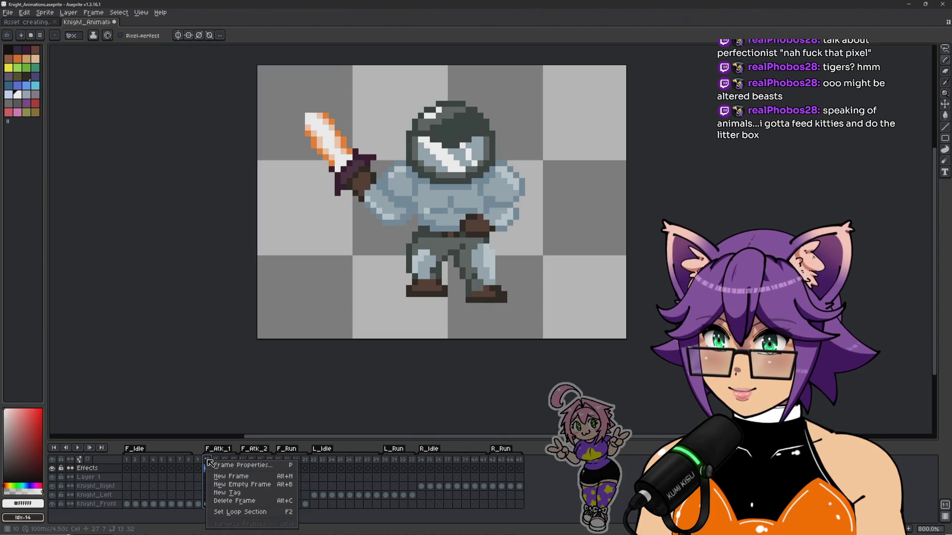
Step: Make frames 10–17 a Loop section spanning both attack tags
{"action": "left_click", "coordinate": [213, 467]}
{"action": "left_click_drag", "start_coordinate": [209, 460], "coordinate": [271, 463]}
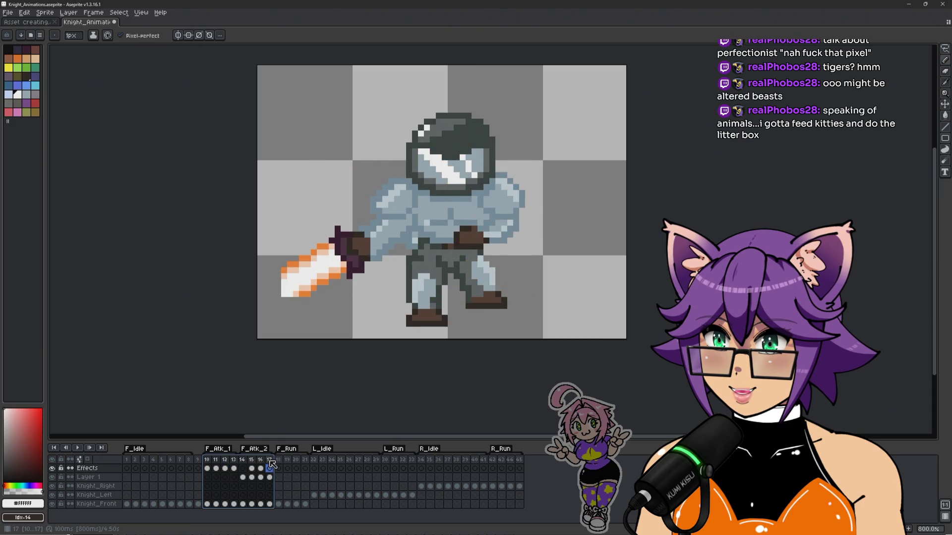
{"action": "right_click", "coordinate": [272, 464]}
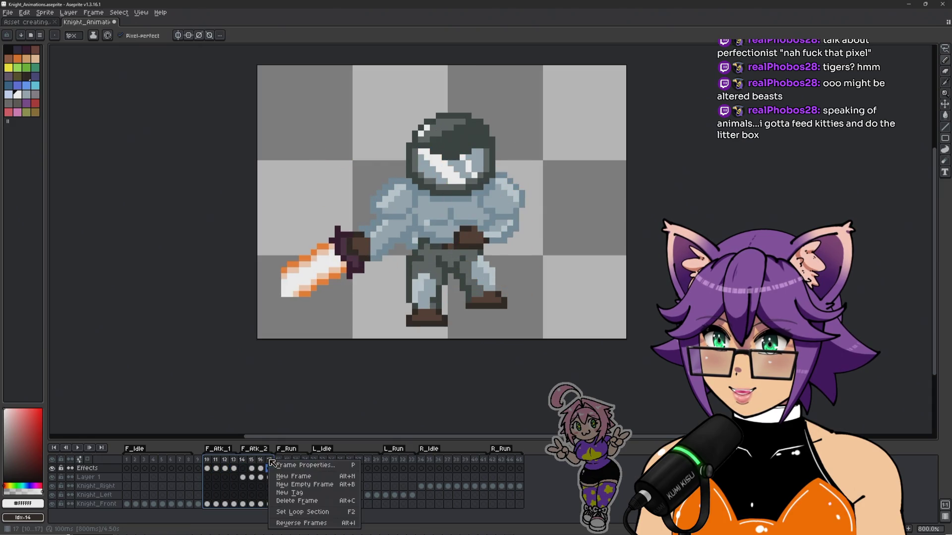
{"action": "left_click", "coordinate": [306, 512]}
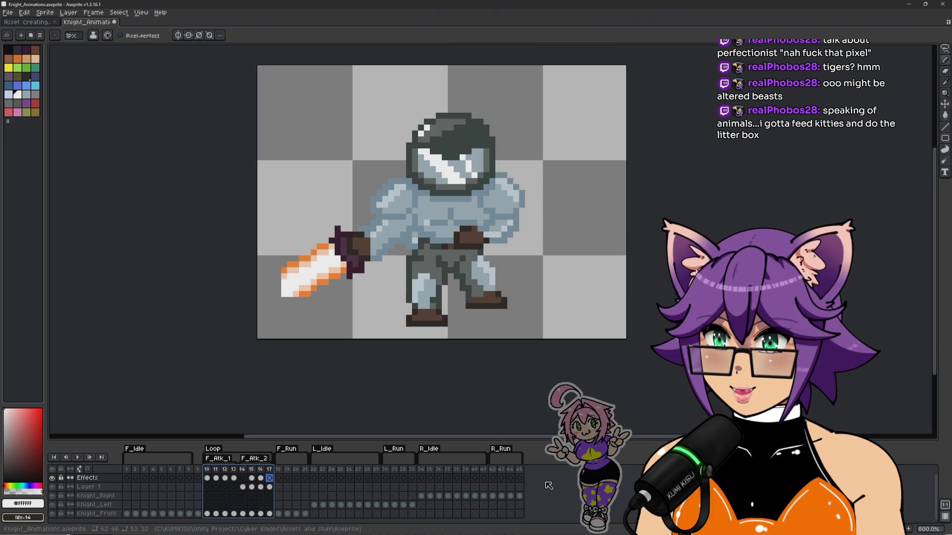
{"action": "scroll", "coordinate": [261, 472], "scroll_direction": "down", "scroll_amount": 1}
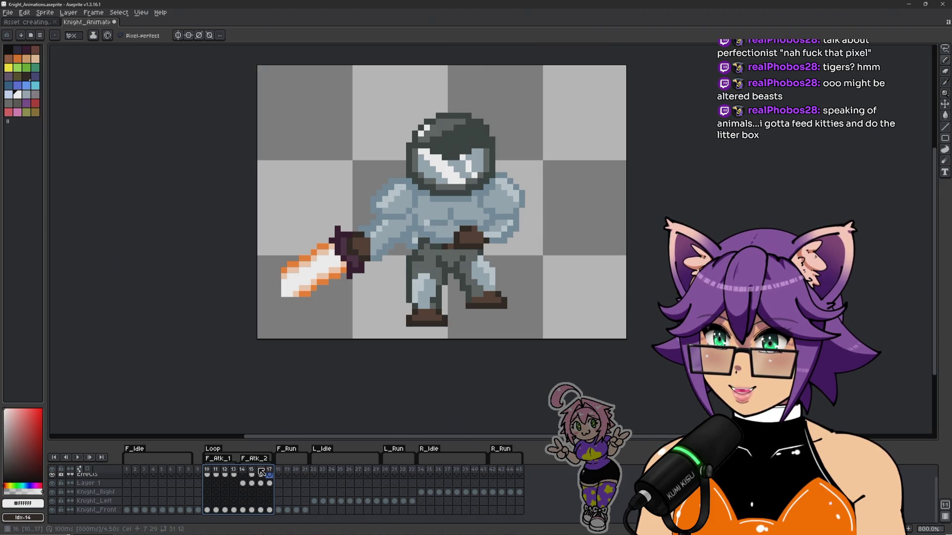
{"action": "left_click", "coordinate": [210, 472]}
{"action": "double_click", "coordinate": [212, 449]}
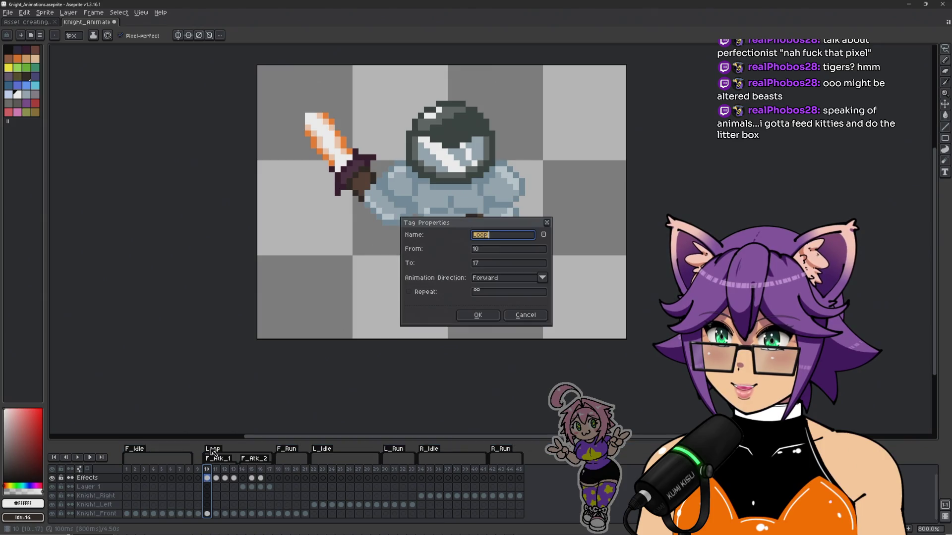
Step: Preview the animation from frames 10, 5 and 9 with the infinite Loop
{"action": "left_click", "coordinate": [526, 315]}
{"action": "key", "text": "Return"}
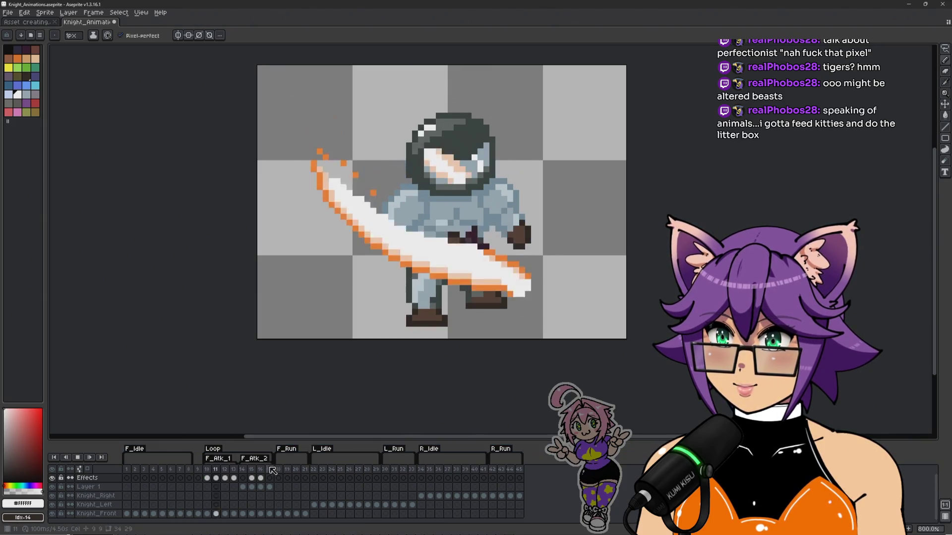
{"action": "key", "text": "Return"}
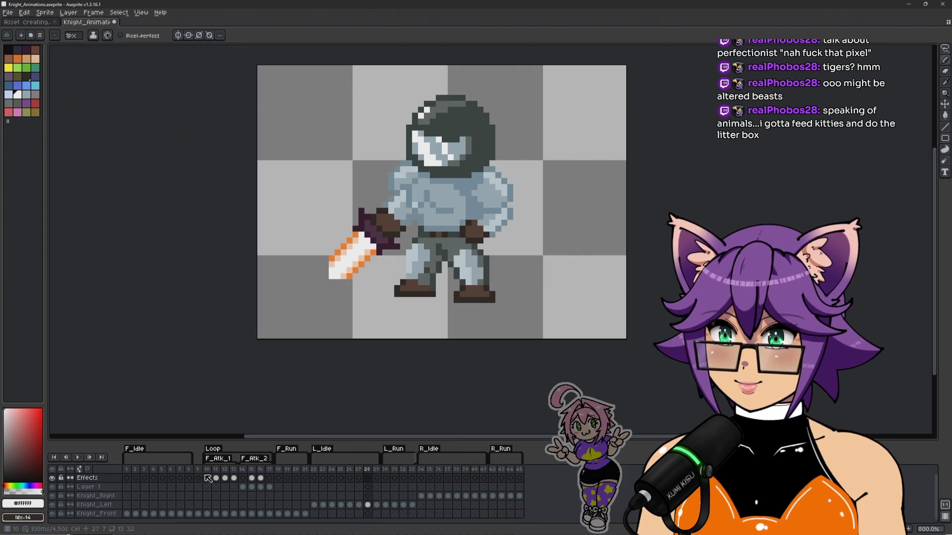
{"action": "left_click", "coordinate": [209, 471]}
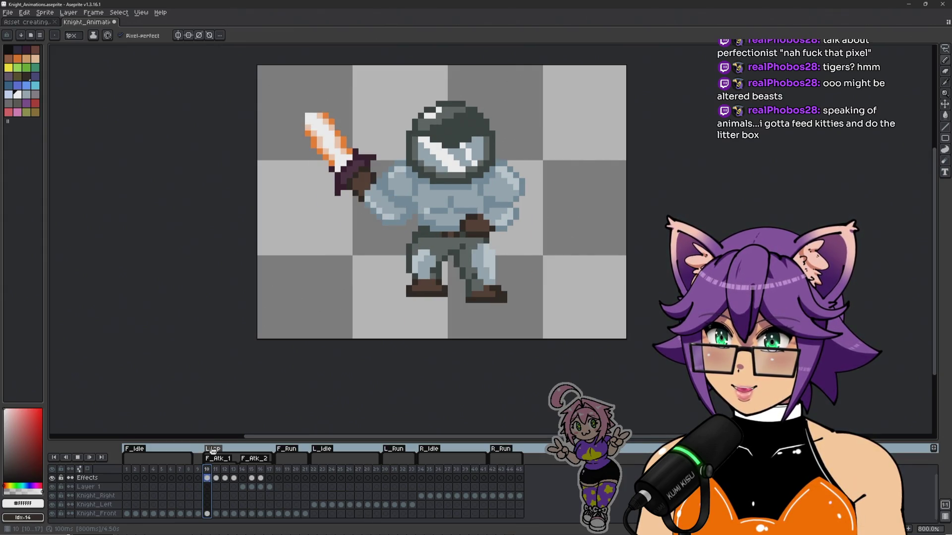
{"action": "left_click", "coordinate": [179, 471]}
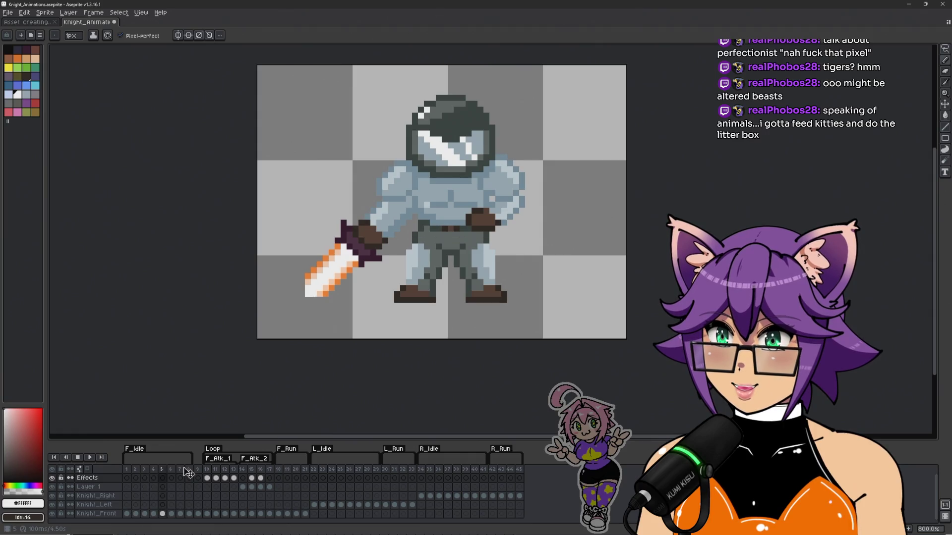
{"action": "left_click", "coordinate": [198, 478]}
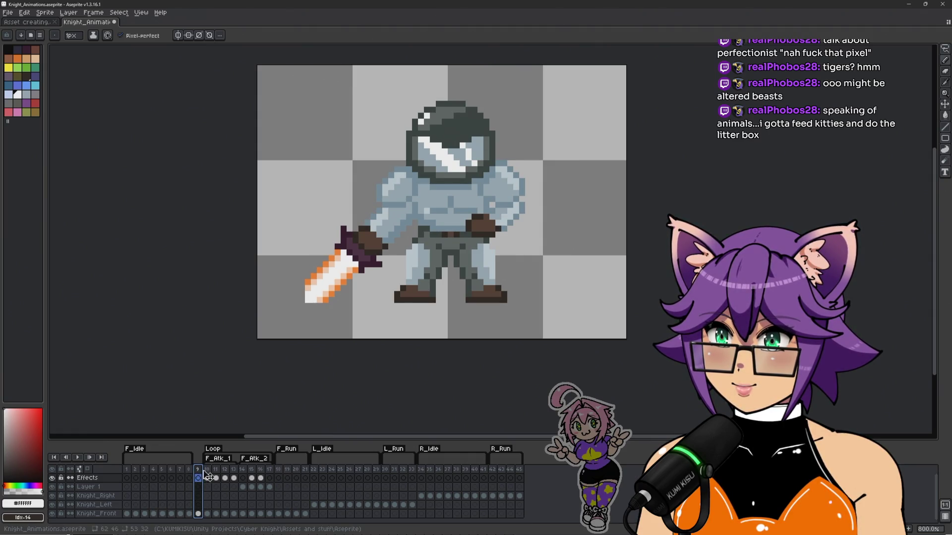
{"action": "key", "text": "Return"}
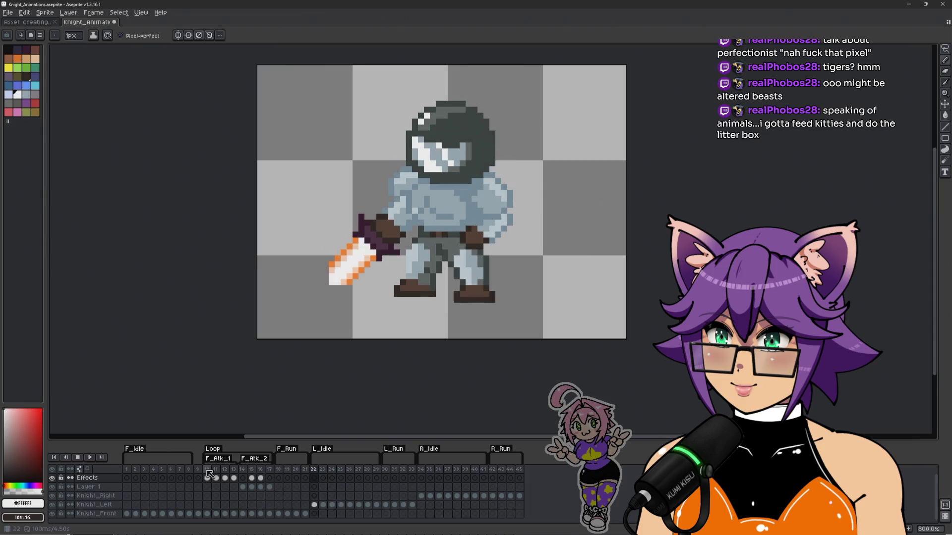
Step: Set the Loop tag to repeat 5 times and play the attack loop
{"action": "double_click", "coordinate": [216, 450]}
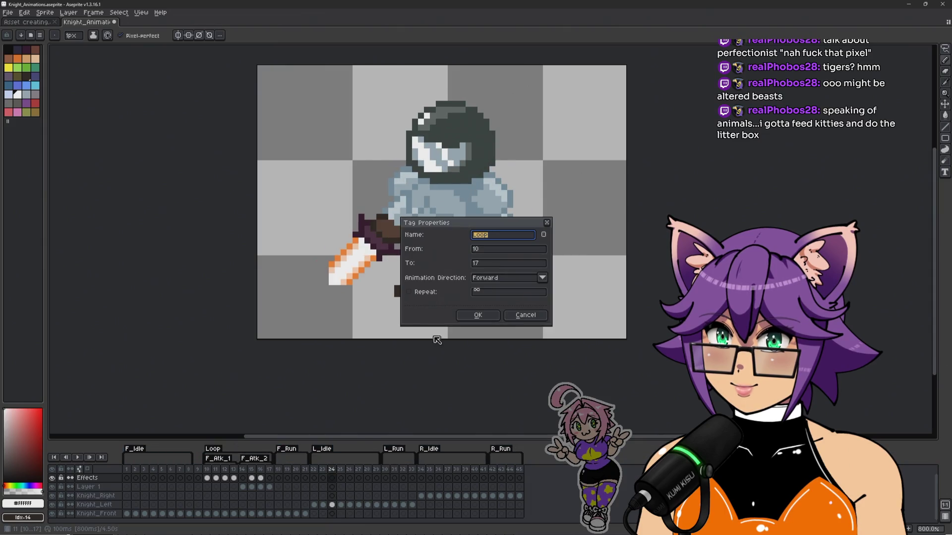
{"action": "left_click", "coordinate": [409, 292]}
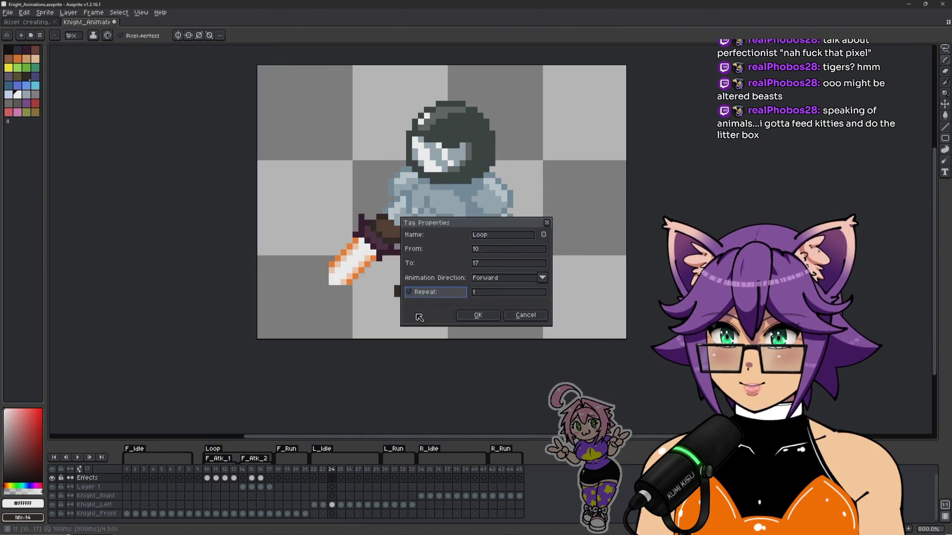
{"action": "left_click", "coordinate": [495, 293]}
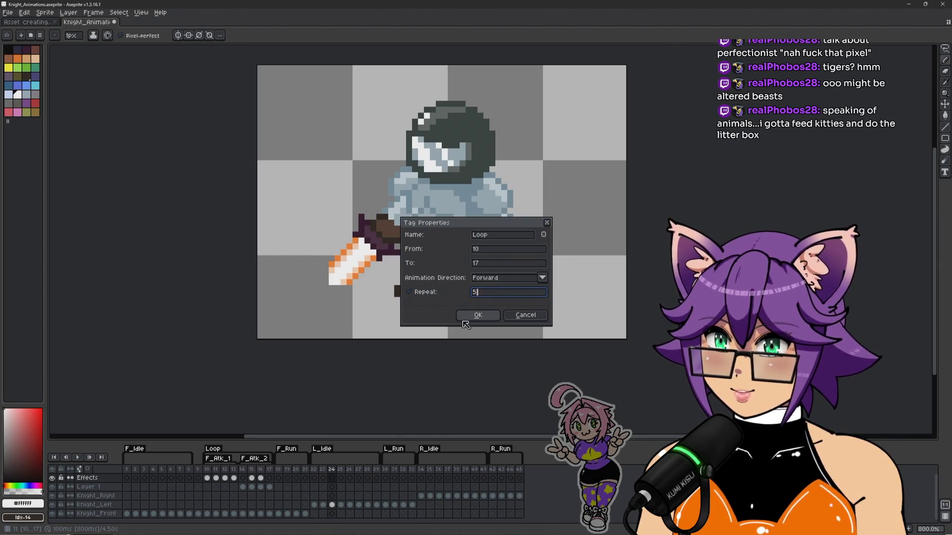
{"action": "left_click", "coordinate": [471, 314]}
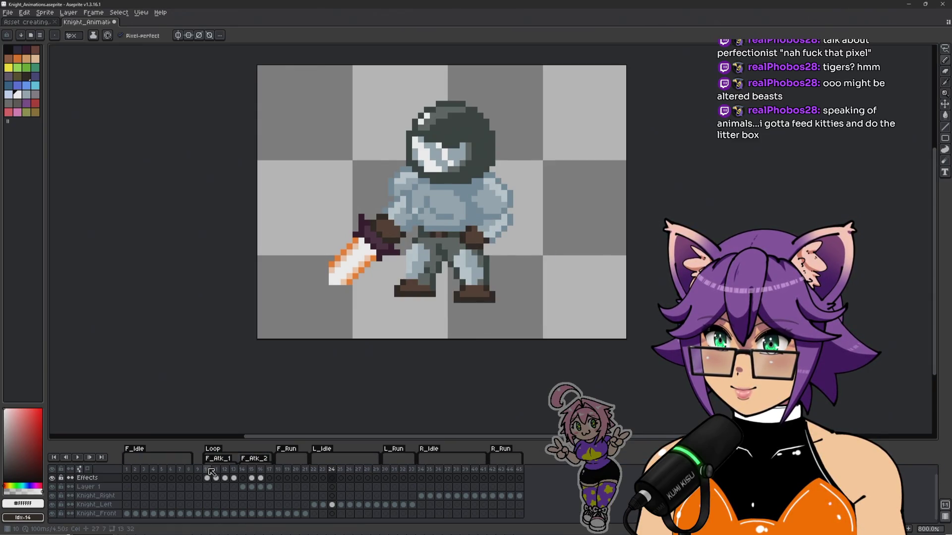
{"action": "key", "text": "Return"}
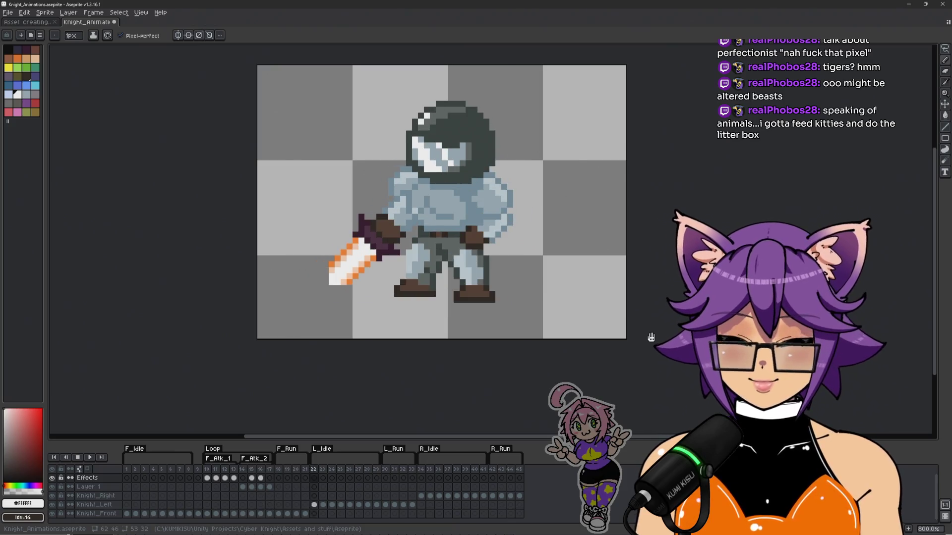
{"action": "key", "text": "Return"}
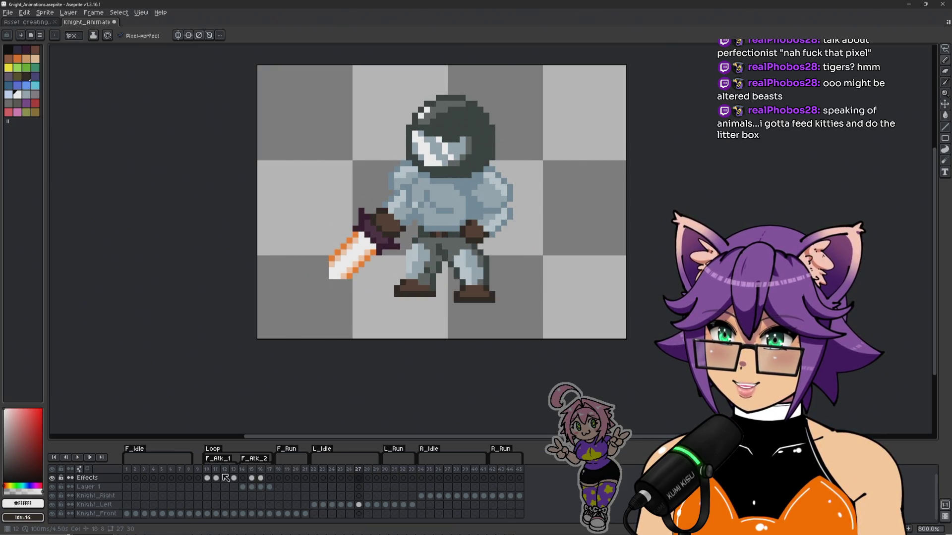
{"action": "left_click", "coordinate": [210, 470]}
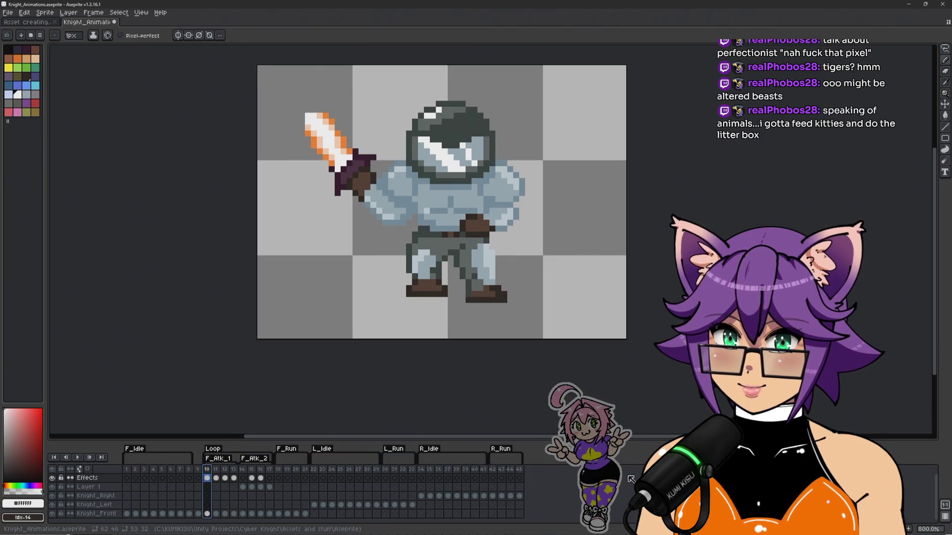
{"action": "key", "text": "Right"}
{"action": "key", "text": "Right"}
{"action": "key", "text": "Right"}
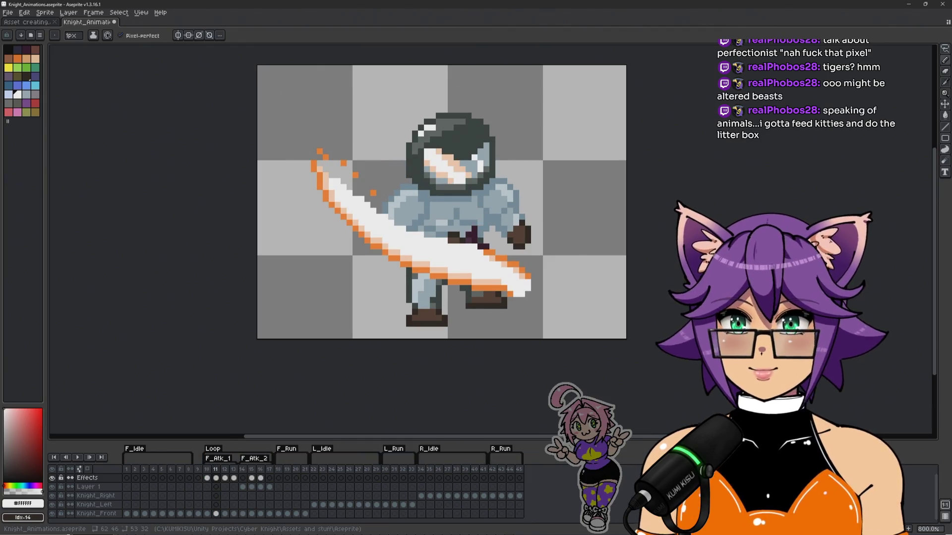
{"action": "key", "text": "Right"}
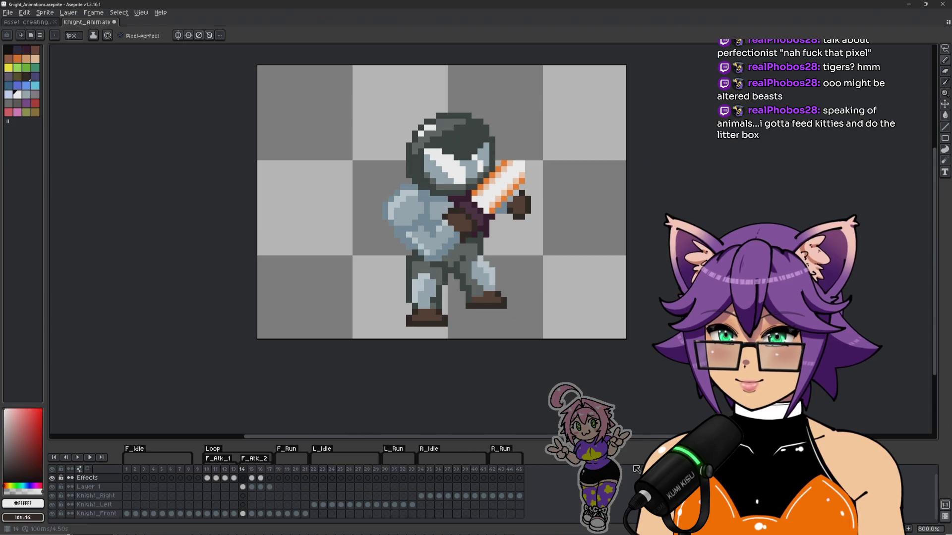
{"action": "key", "text": "Right"}
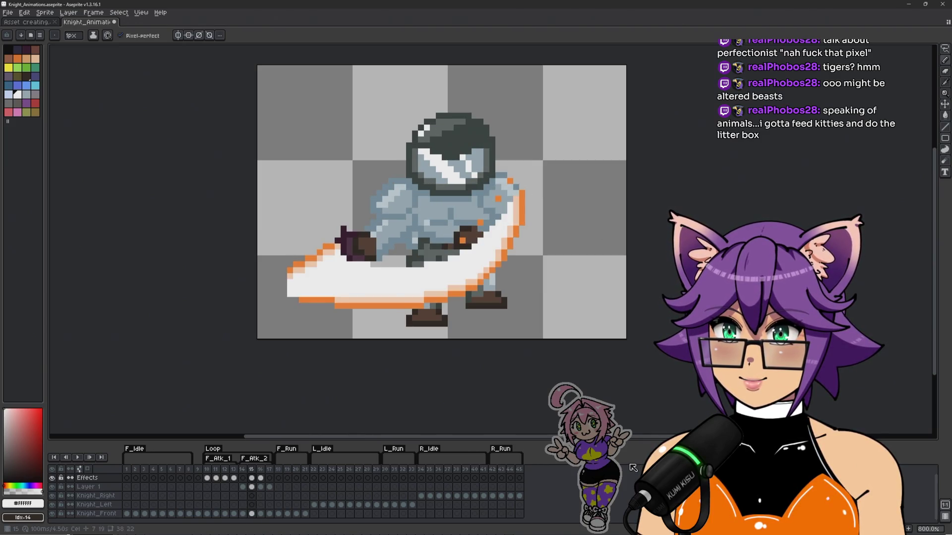
{"action": "key", "text": "Right"}
{"action": "key", "text": "Right"}
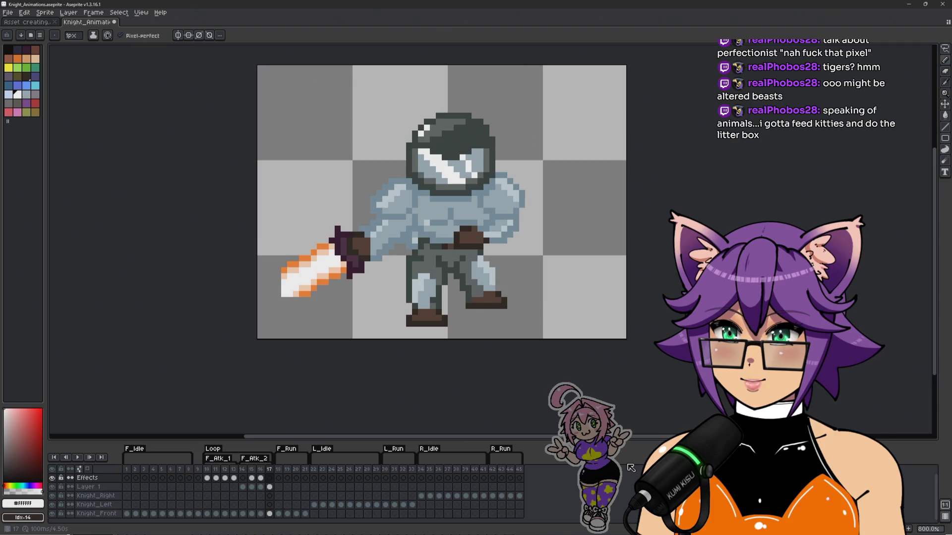
{"action": "key", "text": "Left"}
{"action": "key", "text": "Right"}
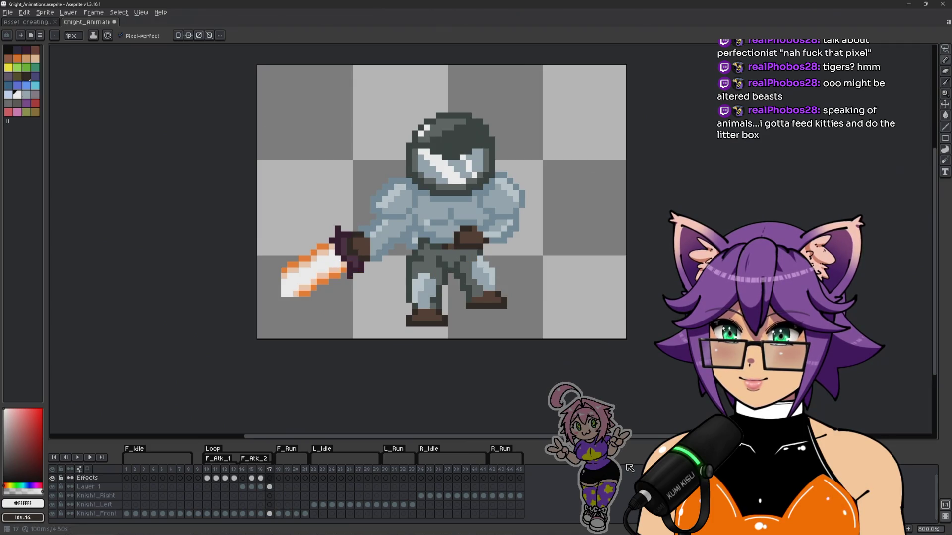
{"action": "key", "text": "Left"}
{"action": "key", "text": "Left"}
{"action": "key", "text": "Left"}
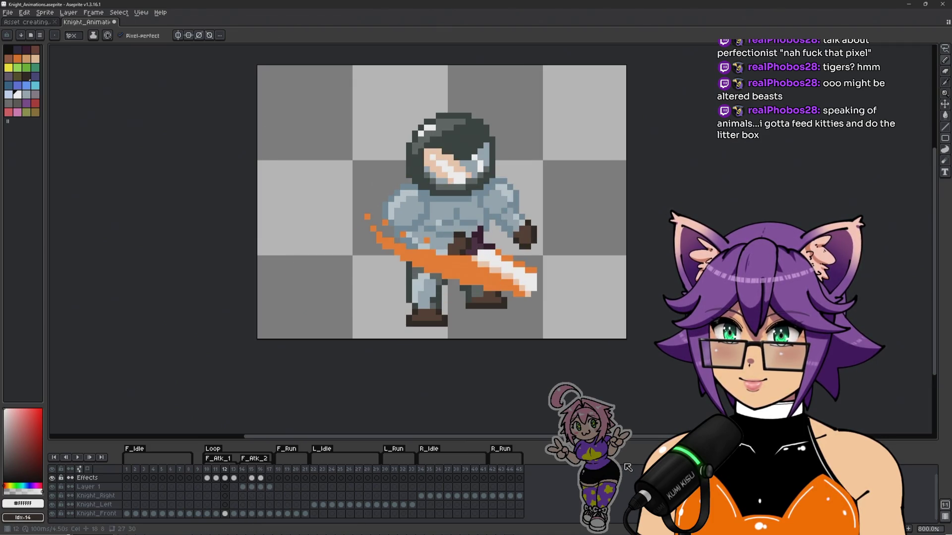
{"action": "key", "text": "Right"}
Step: Play the attack animation twice from the raised-sword frame
{"action": "scroll", "coordinate": [495, 271], "scroll_direction": "up", "scroll_amount": 2}
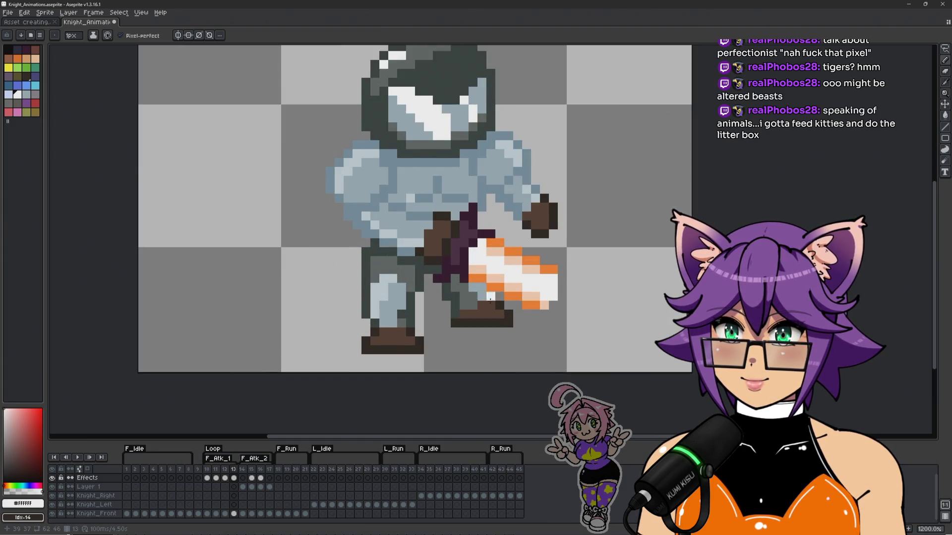
{"action": "scroll", "coordinate": [489, 297], "scroll_direction": "down", "scroll_amount": 2}
{"action": "key", "text": "Left"}
{"action": "key", "text": "Left"}
{"action": "key", "text": "Left"}
{"action": "key", "text": "Return"}
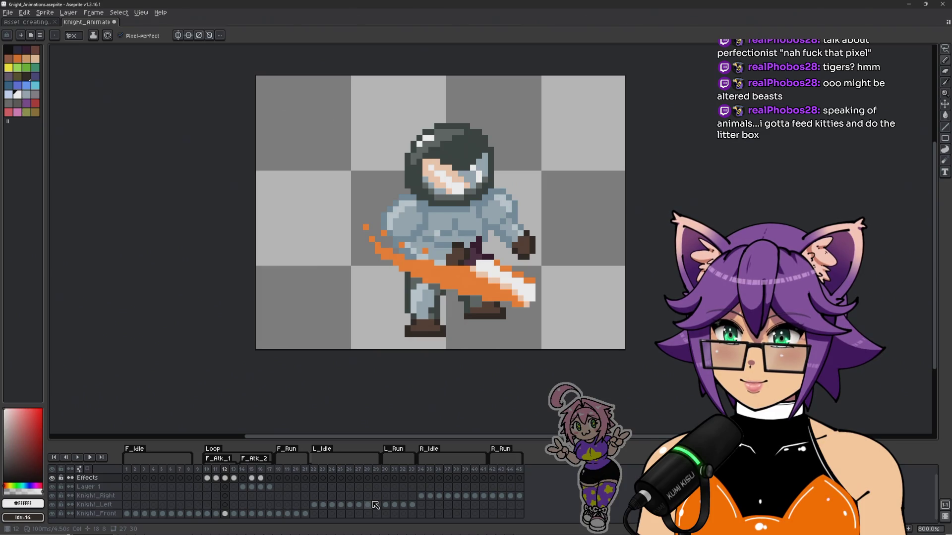
{"action": "key", "text": "Return"}
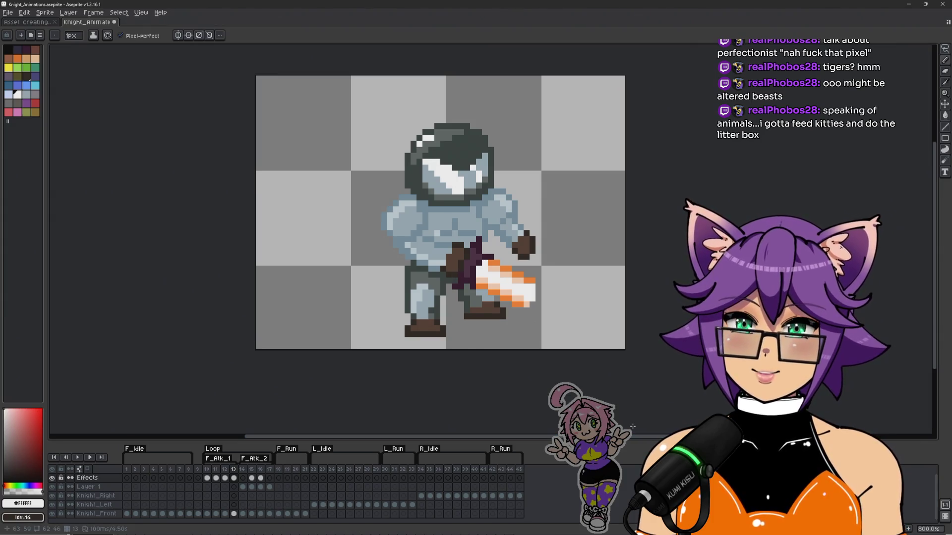
{"action": "key", "text": "Left"}
{"action": "key", "text": "Left"}
{"action": "key", "text": "Left"}
{"action": "key", "text": "Return"}
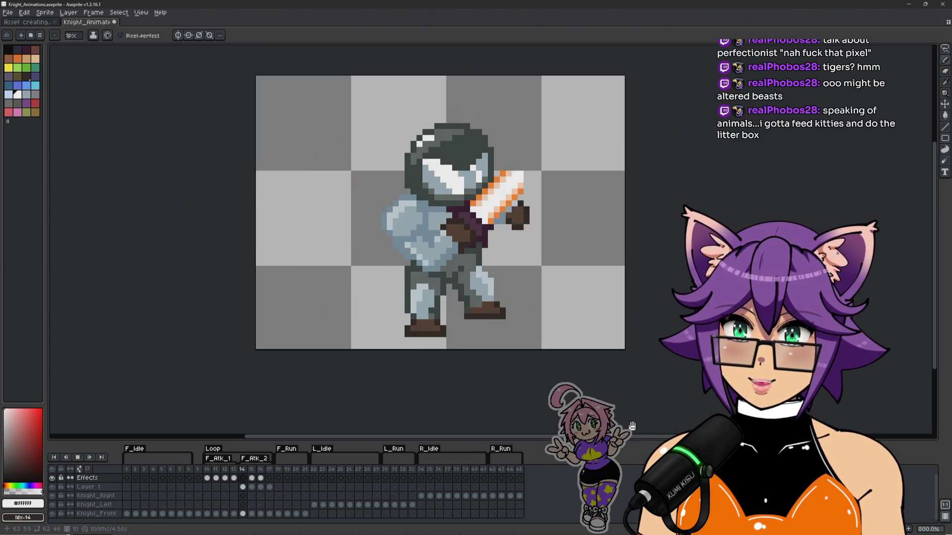
{"action": "key", "text": "Return"}
{"action": "key", "text": "Return"}
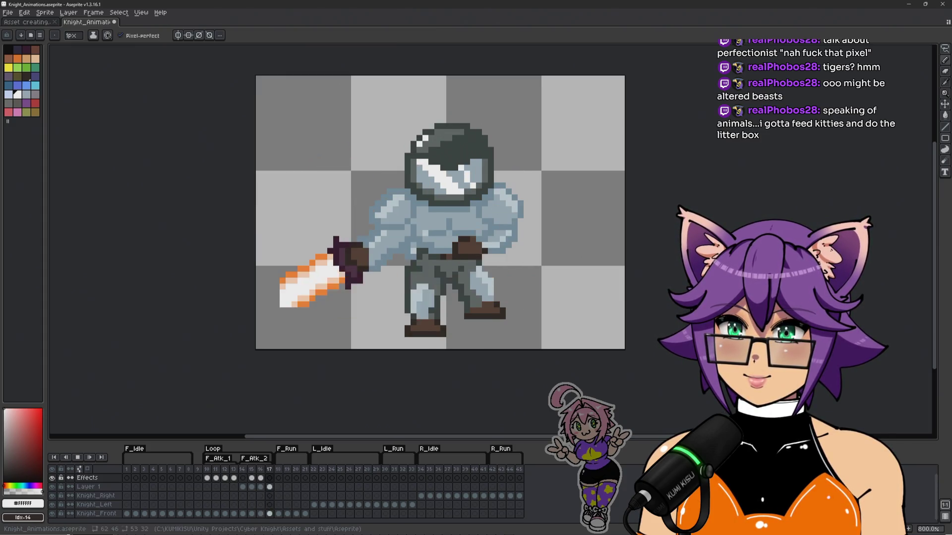
Step: Inspect frames 10, 14 and 15, toggling Layer 1's visibility off and on
{"action": "left_click", "coordinate": [322, 448]}
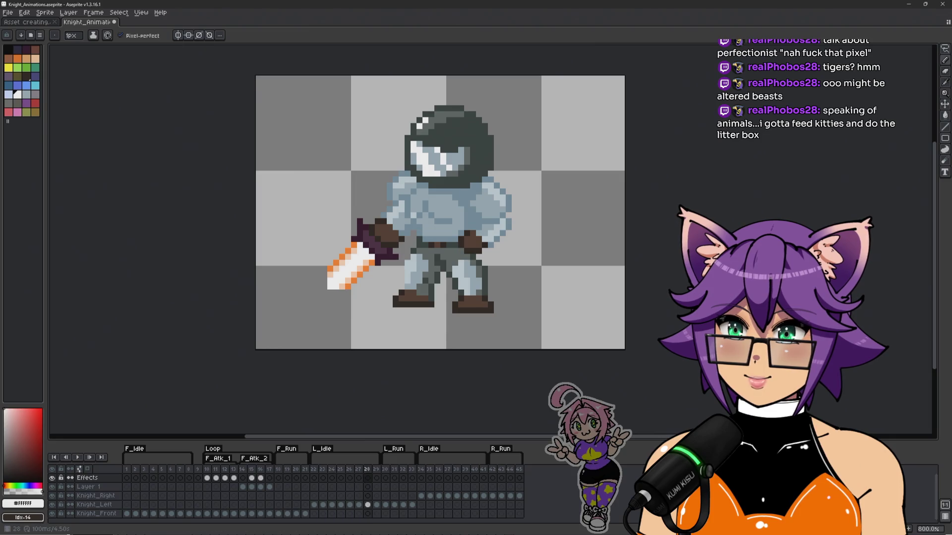
{"action": "left_click", "coordinate": [209, 479]}
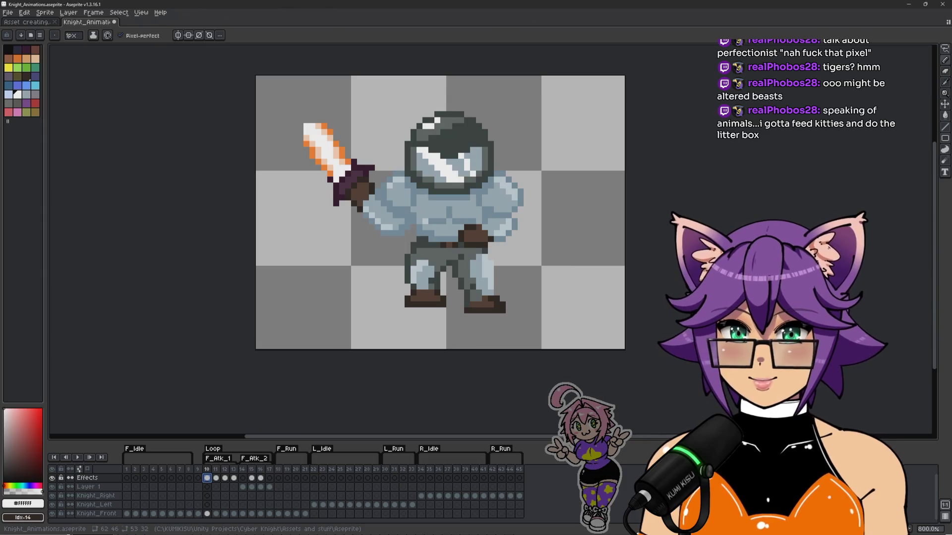
{"action": "left_click", "coordinate": [244, 487]}
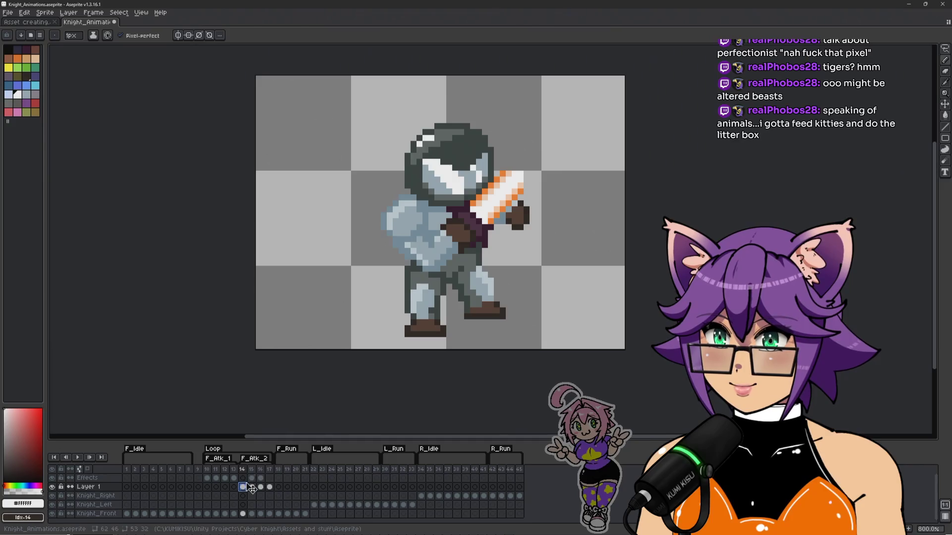
{"action": "left_click", "coordinate": [251, 488]}
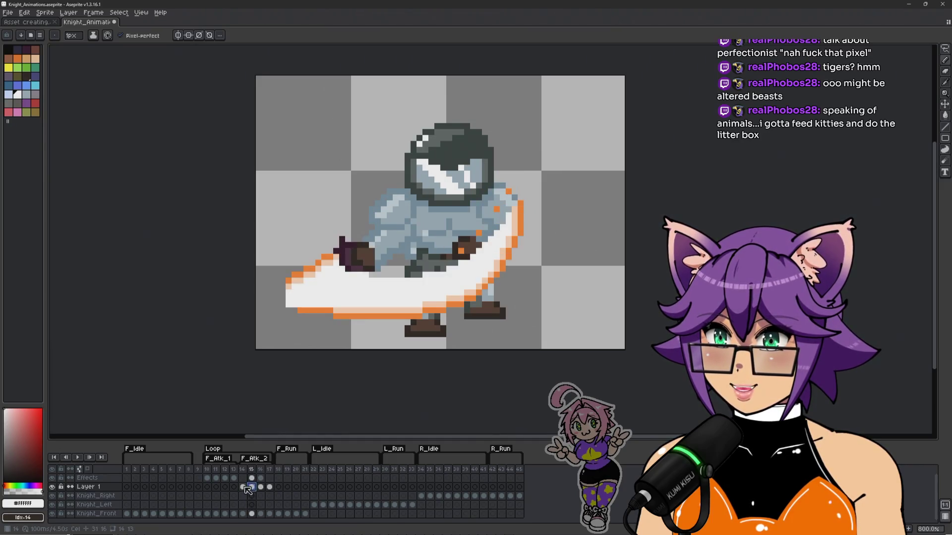
{"action": "left_click", "coordinate": [243, 487]}
{"action": "key", "text": "Right"}
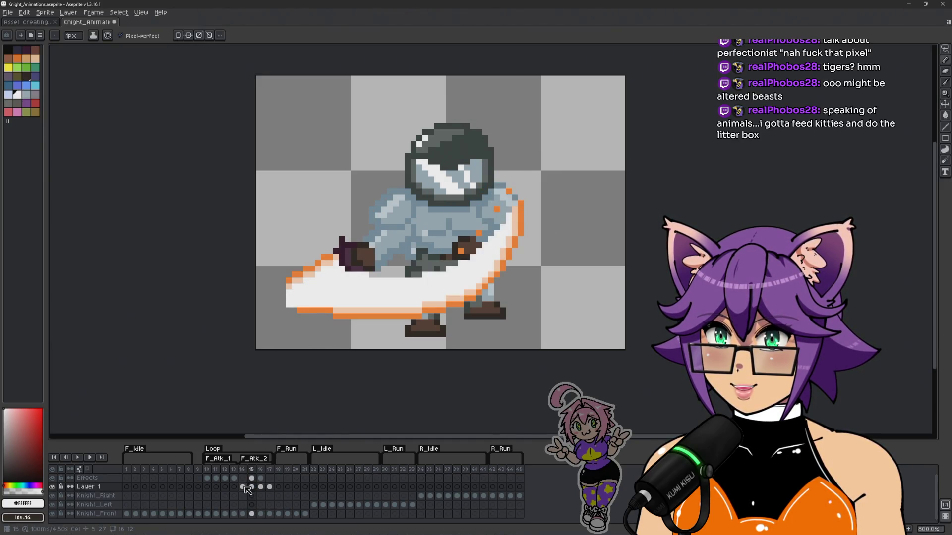
{"action": "left_click", "coordinate": [243, 486]}
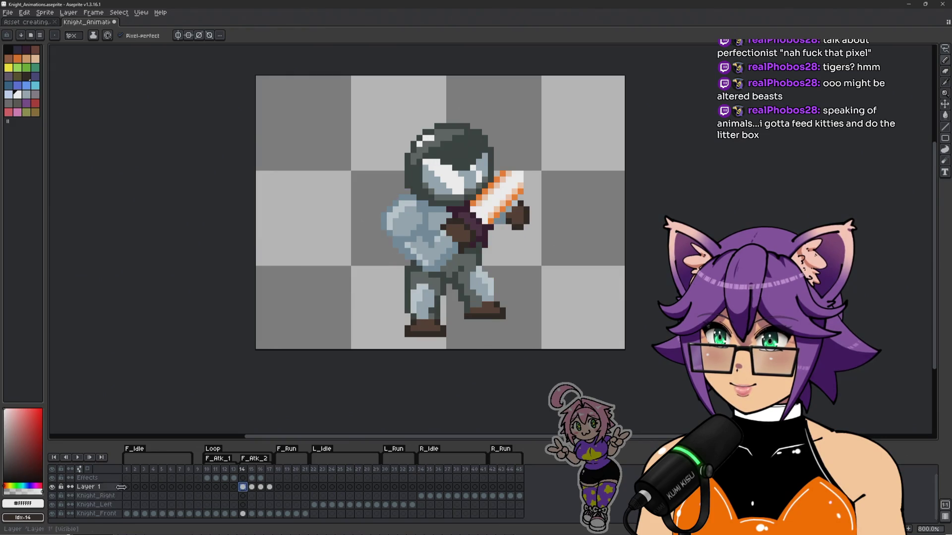
{"action": "left_click", "coordinate": [52, 487]}
{"action": "left_click", "coordinate": [53, 487]}
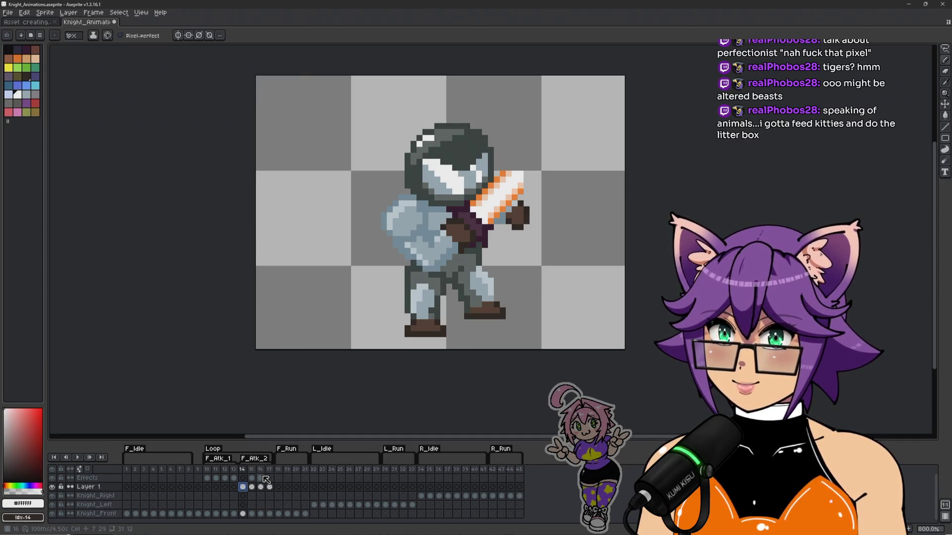
Step: Select the Knight_Front cel at frame 14 and step through swing frames 14–17
{"action": "left_click", "coordinate": [243, 515]}
{"action": "key", "text": "Return"}
{"action": "key", "text": "Return"}
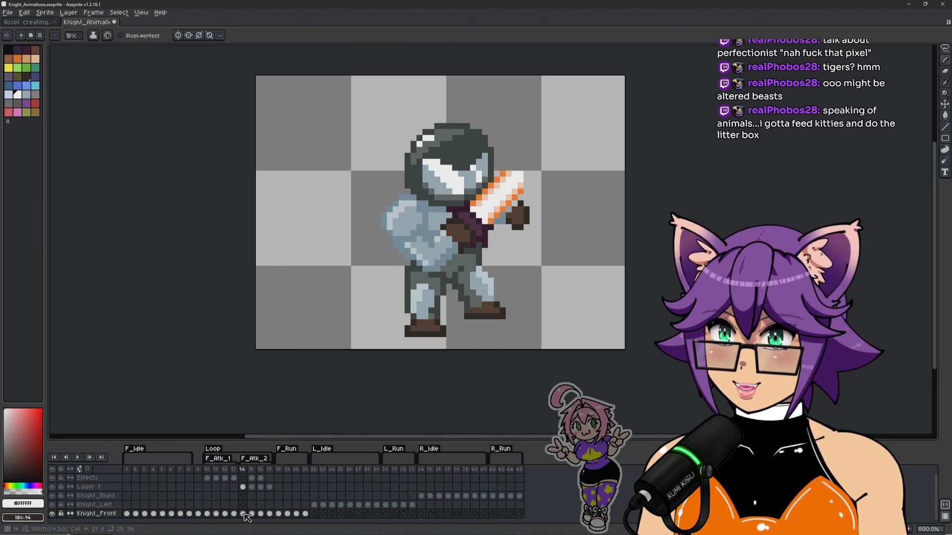
{"action": "key", "text": "Right"}
{"action": "key", "text": "Left"}
{"action": "key", "text": "Right"}
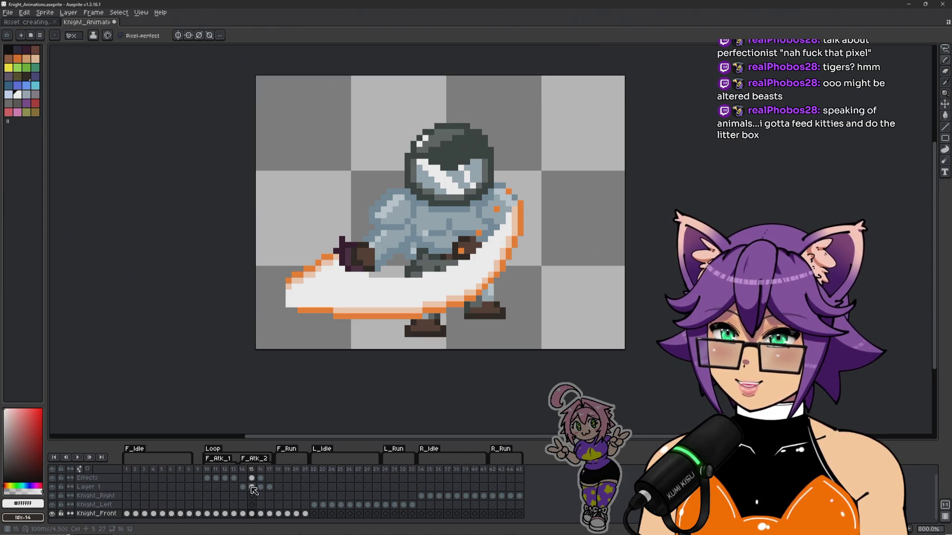
{"action": "key", "text": "Left"}
{"action": "key", "text": "Right"}
{"action": "key", "text": "Right"}
{"action": "key", "text": "Right"}
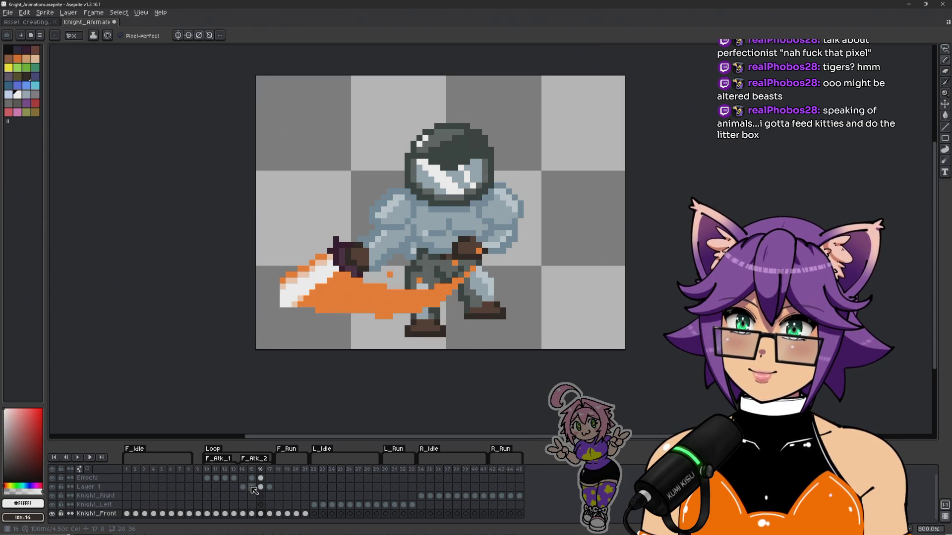
{"action": "left_click", "coordinate": [254, 489]}
Step: Flip between frames 14 and 15, settling on frame 15's Effects cel
{"action": "key", "text": "Left"}
{"action": "key", "text": "Right"}
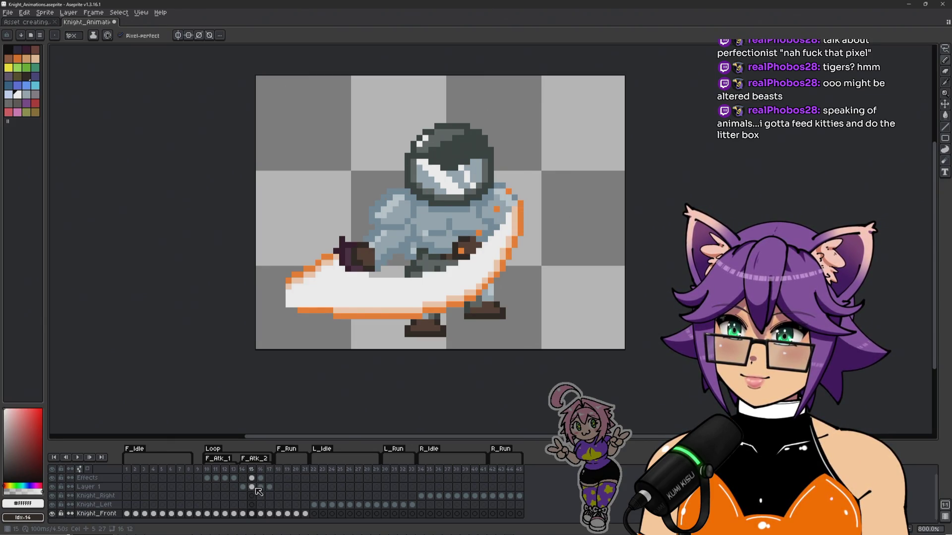
{"action": "key", "text": "Left"}
{"action": "key", "text": "Right"}
{"action": "left_click", "coordinate": [251, 478]}
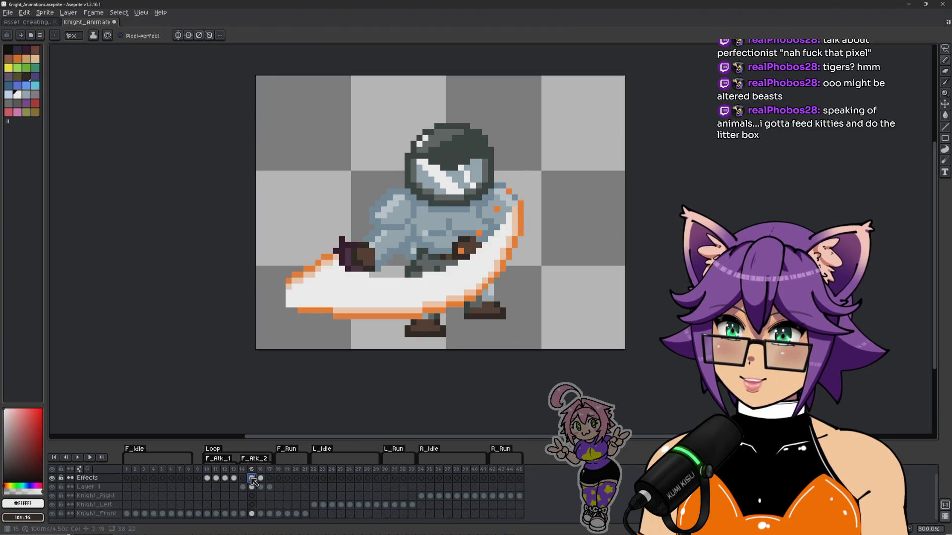
{"action": "key", "text": "Left"}
{"action": "key", "text": "Right"}
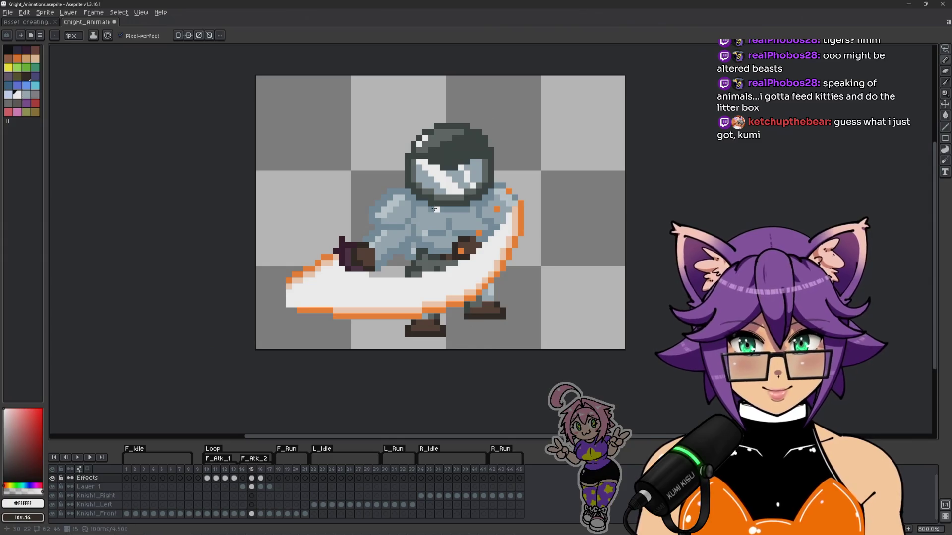
{"action": "scroll", "coordinate": [505, 186], "scroll_direction": "up", "scroll_amount": 2}
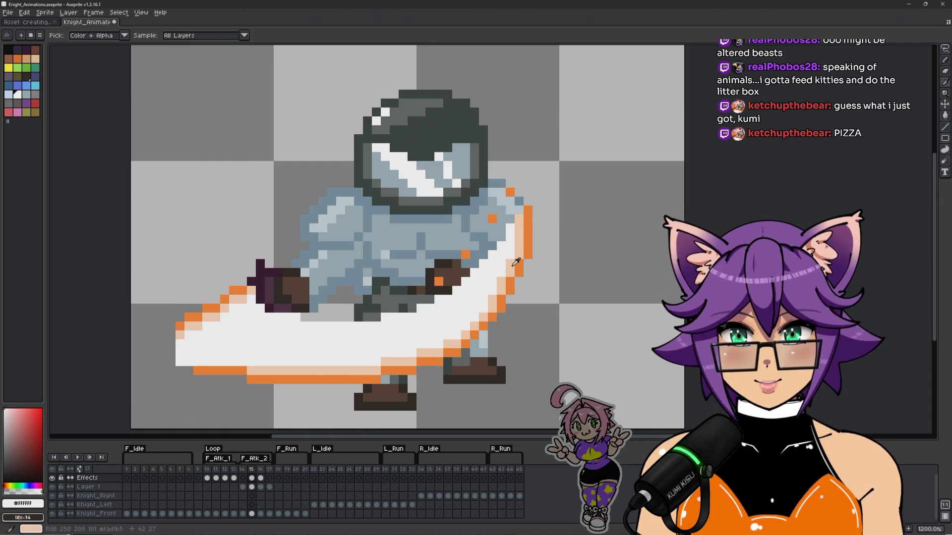
Step: Sample the peach skin colour #fad1b5 and zoom in on the knight's visor on frame 15
{"action": "left_click", "coordinate": [510, 266], "text": "alt"}
{"action": "scroll", "coordinate": [406, 175], "scroll_direction": "up", "scroll_amount": 1}
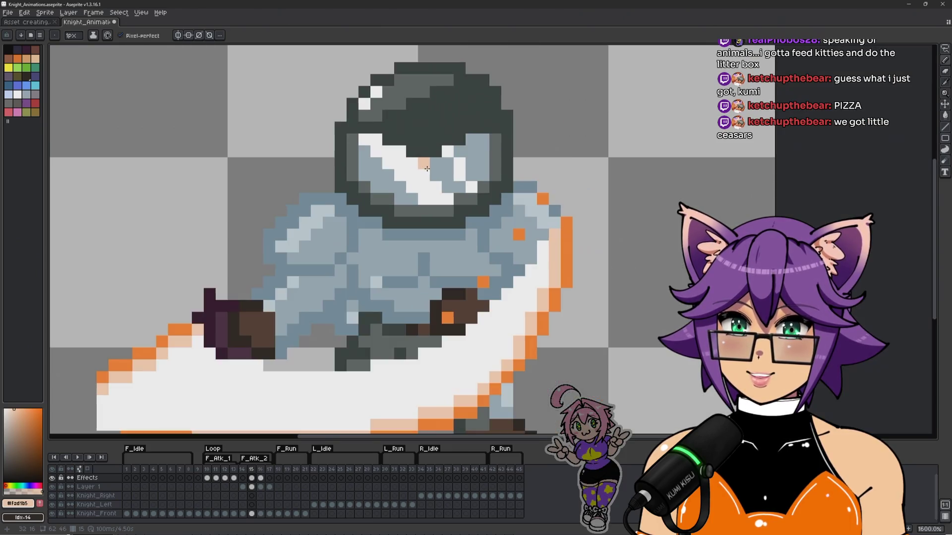
{"action": "key", "text": "space"}
{"action": "left_click", "coordinate": [484, 177]}
{"action": "left_click_drag", "start_coordinate": [484, 177], "coordinate": [503, 185]}
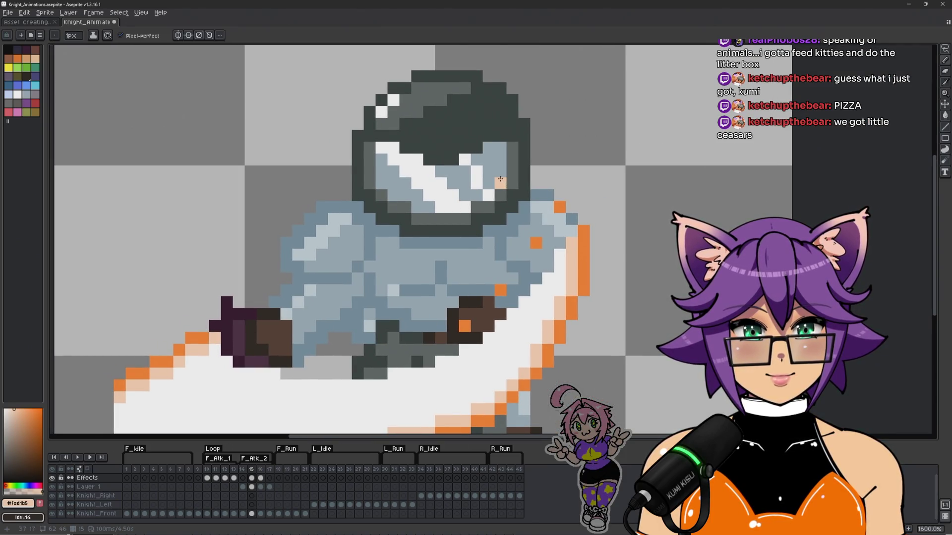
{"action": "scroll", "coordinate": [500, 179], "scroll_direction": "up", "scroll_amount": 1}
{"action": "scroll", "coordinate": [504, 168], "scroll_direction": "up", "scroll_amount": 1}
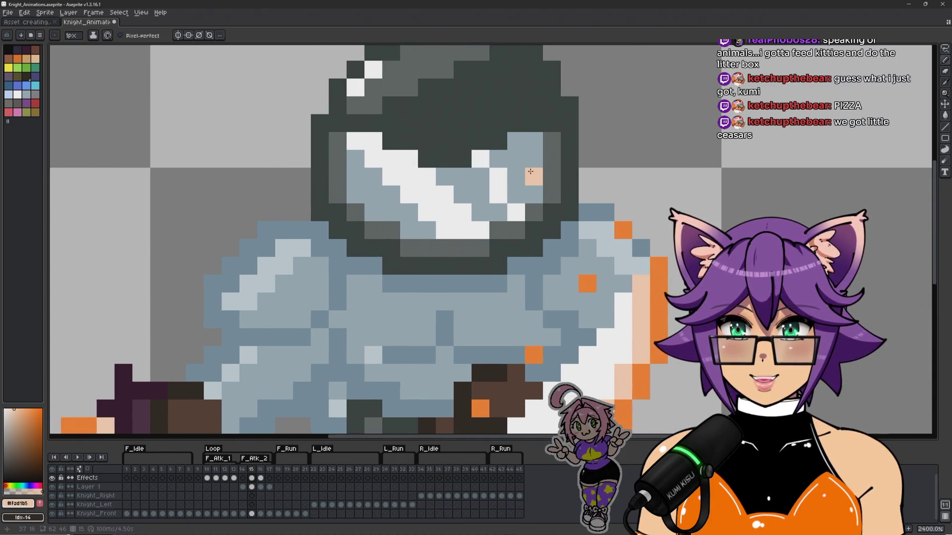
{"action": "scroll", "coordinate": [532, 170], "scroll_direction": "down", "scroll_amount": 5}
{"action": "scroll", "coordinate": [550, 163], "scroll_direction": "up", "scroll_amount": 5}
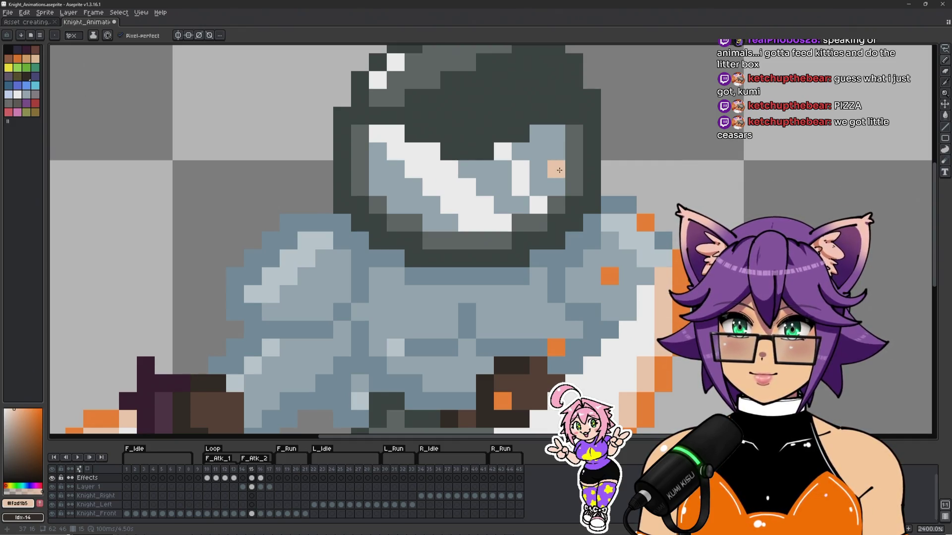
Step: Paint two diagonal peach lines and peach pixels across the visor, plus white highlight pixels
{"action": "mouse_move", "coordinate": [556, 172]}
{"action": "left_mouse_down"}
{"action": "mouse_move", "coordinate": [503, 223]}
{"action": "mouse_move", "coordinate": [467, 229]}
{"action": "left_mouse_up"}
{"action": "left_click", "coordinate": [439, 227]}
{"action": "mouse_move", "coordinate": [539, 134]}
{"action": "left_mouse_down"}
{"action": "mouse_move", "coordinate": [452, 180]}
{"action": "mouse_move", "coordinate": [498, 190]}
{"action": "left_mouse_up"}
{"action": "left_click", "coordinate": [439, 187]}
{"action": "left_click", "coordinate": [488, 205], "text": "alt"}
{"action": "left_click_drag", "start_coordinate": [557, 132], "coordinate": [539, 151]}
{"action": "left_click", "coordinate": [503, 186]}
Step: Add more peach visor pixels, undo a stray one, and paint a white face pixel
{"action": "scroll", "coordinate": [503, 188], "scroll_direction": "down", "scroll_amount": 4}
{"action": "scroll", "coordinate": [493, 188], "scroll_direction": "up", "scroll_amount": 4}
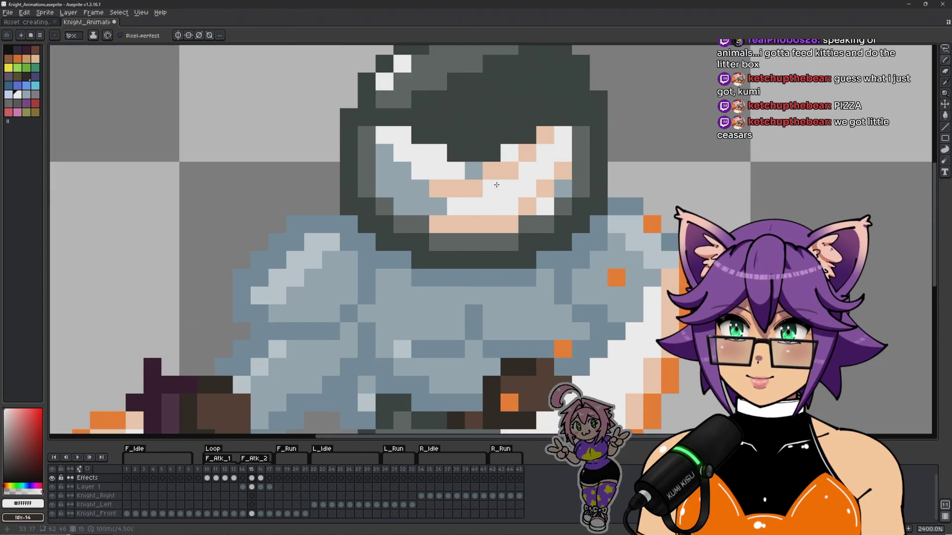
{"action": "left_click", "coordinate": [500, 171], "text": "alt"}
{"action": "left_click", "coordinate": [514, 156]}
{"action": "left_click", "coordinate": [476, 170]}
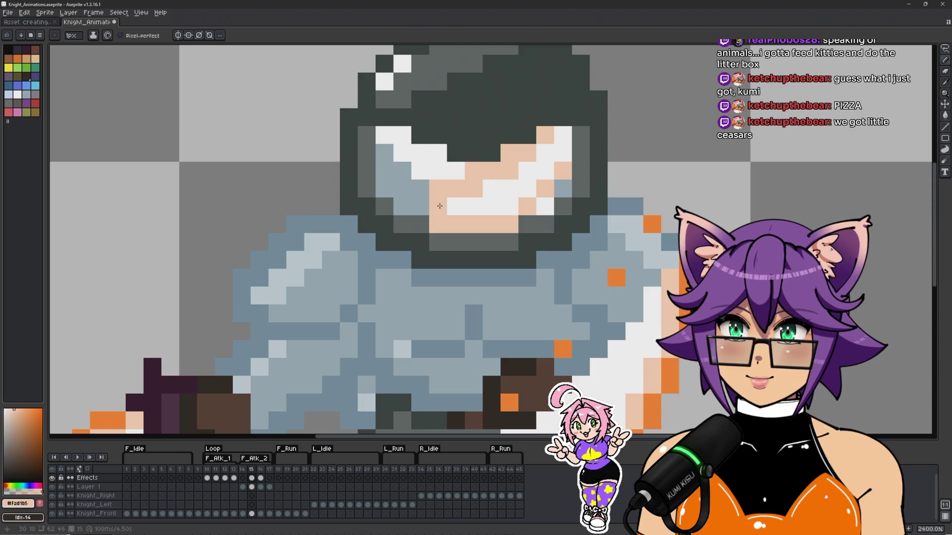
{"action": "left_click", "coordinate": [420, 211]}
{"action": "key", "text": "ctrl+z"}
{"action": "left_click", "coordinate": [456, 208], "text": "alt"}
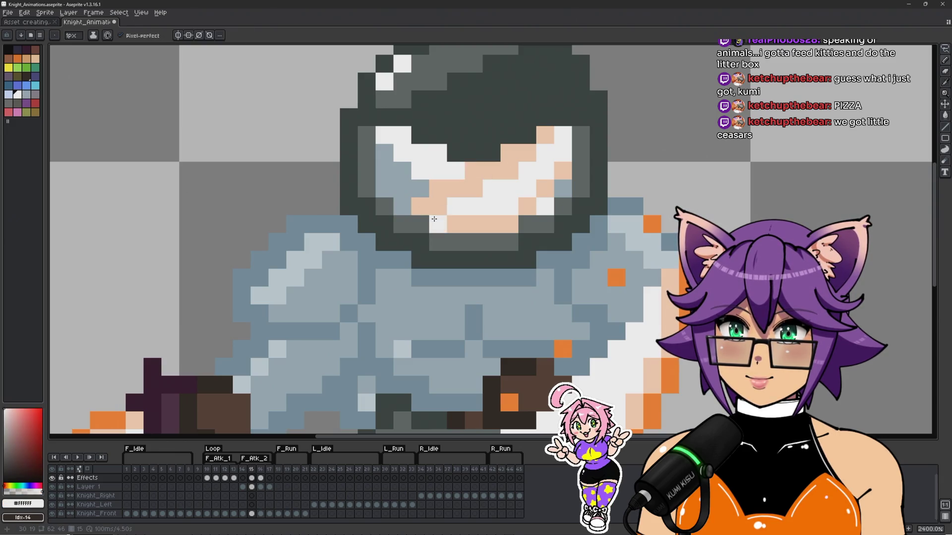
{"action": "left_click", "coordinate": [438, 211]}
Step: Add three more skin-tone pixels inside the visor and zoom out to the whole knight
{"action": "left_click", "coordinate": [455, 224]}
{"action": "left_click", "coordinate": [454, 192], "text": "alt"}
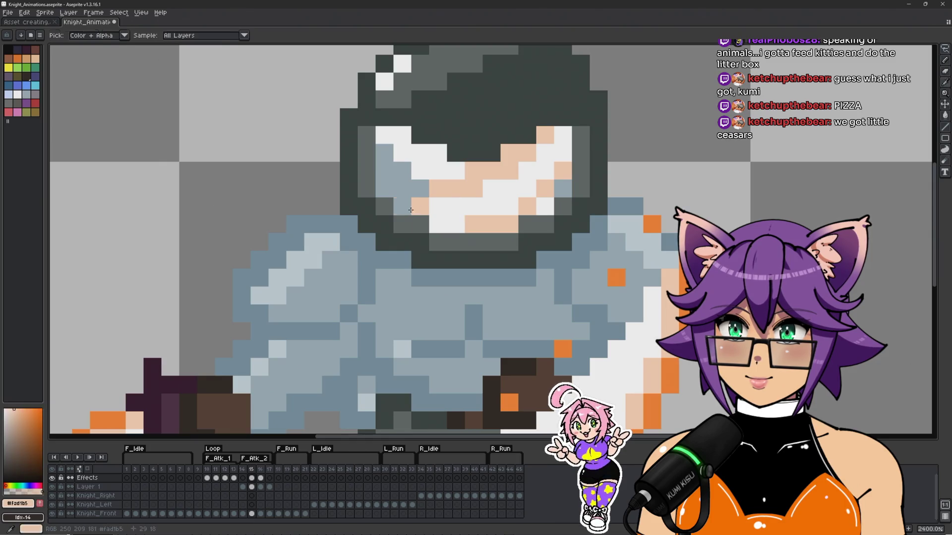
{"action": "left_click", "coordinate": [420, 189]}
{"action": "left_click", "coordinate": [527, 191]}
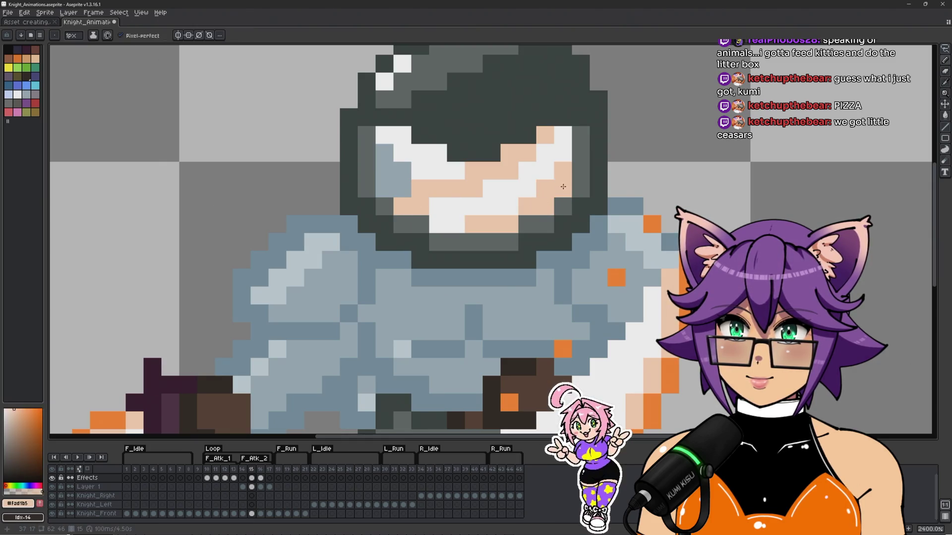
{"action": "scroll", "coordinate": [596, 176], "scroll_direction": "down", "scroll_amount": 6}
{"action": "left_click_drag", "start_coordinate": [681, 215], "coordinate": [584, 238]}
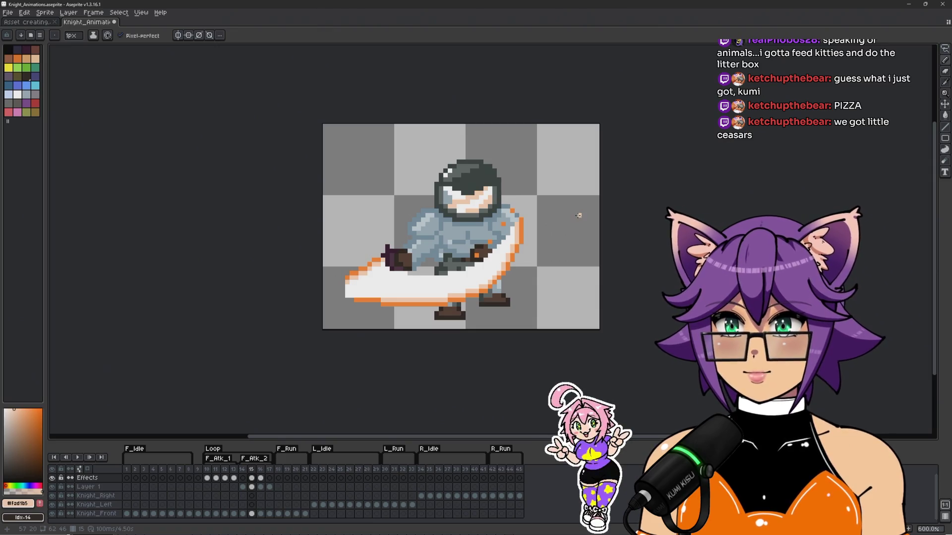
Step: Play and stop the attack, flip between the white-slash and orange-swipe frames, then replay it
{"action": "key", "text": "Return"}
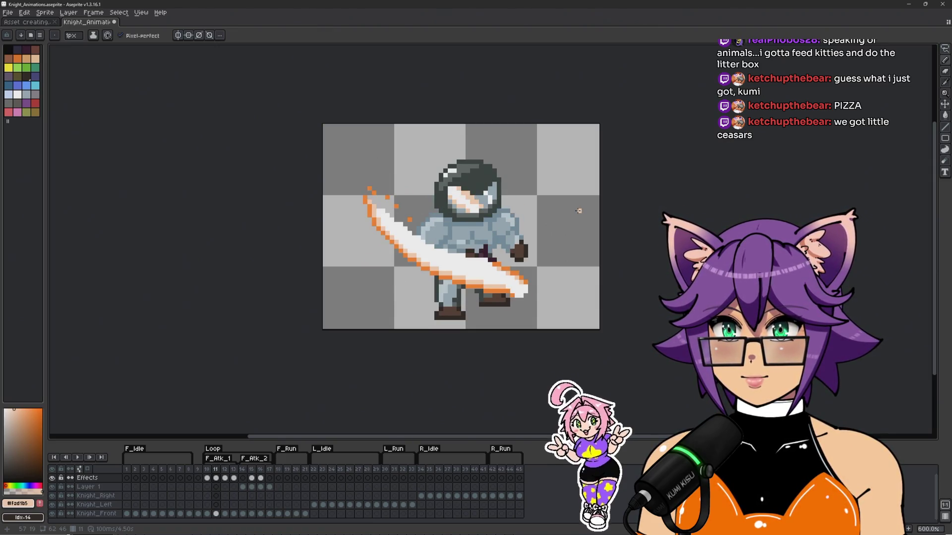
{"action": "key", "text": "Return"}
{"action": "key", "text": "Right"}
{"action": "key", "text": "Right"}
{"action": "key", "text": "Right"}
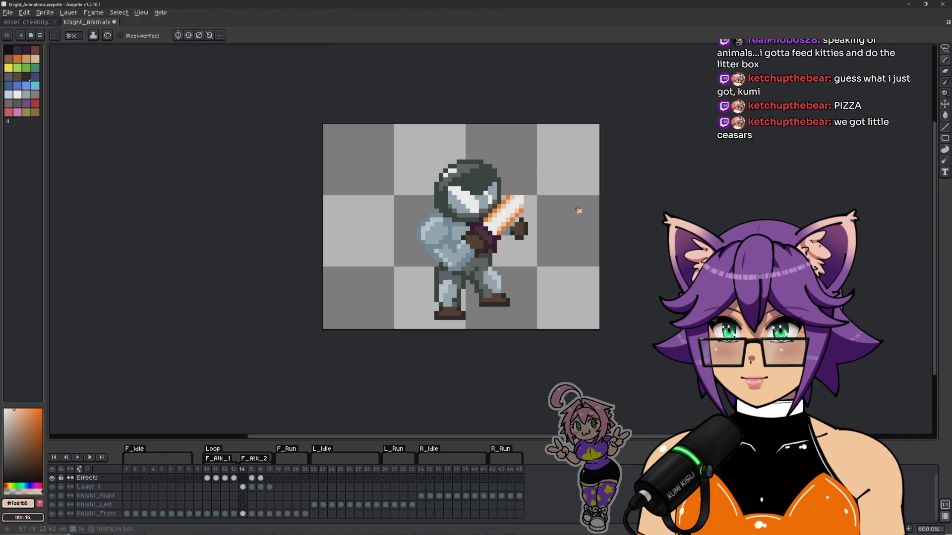
{"action": "scroll", "coordinate": [479, 238], "scroll_direction": "up", "scroll_amount": 1}
{"action": "key", "text": "Left"}
{"action": "key", "text": "Right"}
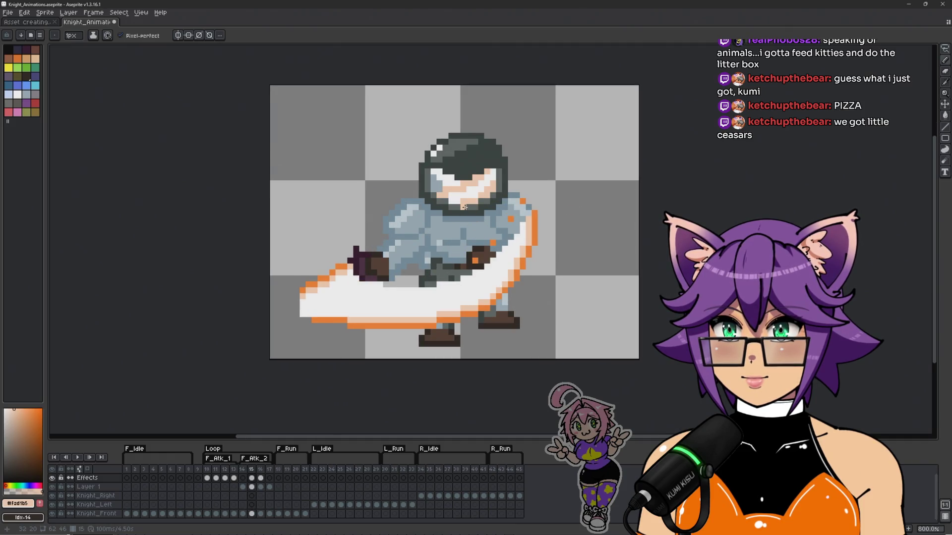
{"action": "scroll", "coordinate": [479, 238], "scroll_direction": "up", "scroll_amount": 1}
{"action": "key", "text": "Right"}
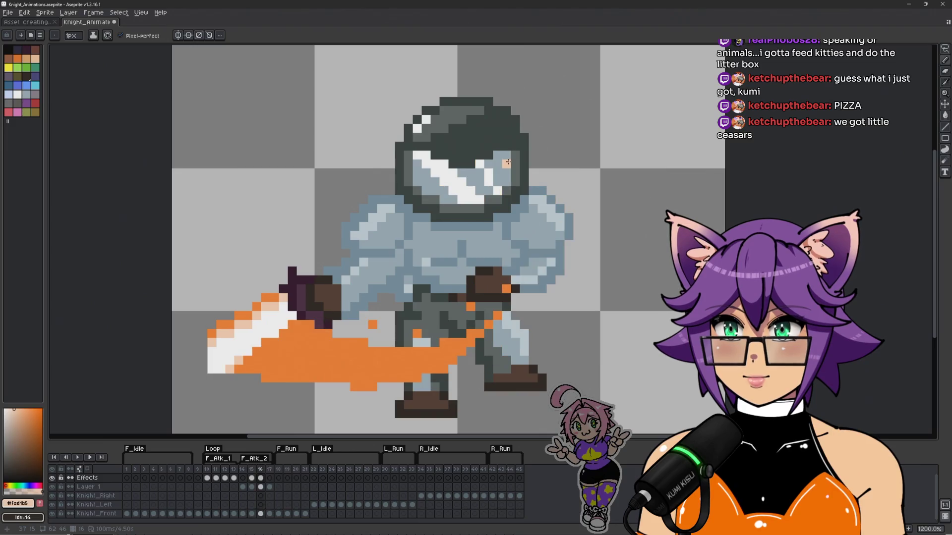
{"action": "scroll", "coordinate": [466, 193], "scroll_direction": "up", "scroll_amount": 1}
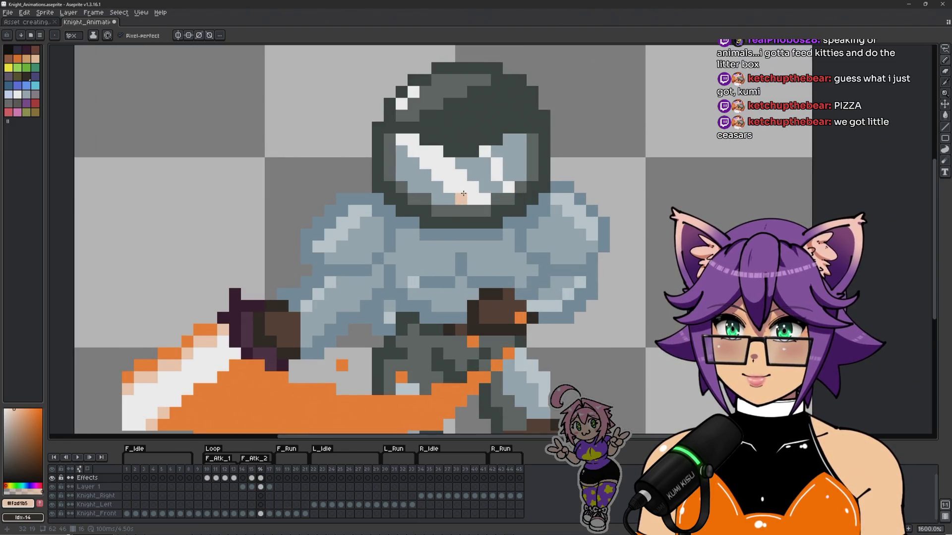
{"action": "key", "text": "Left"}
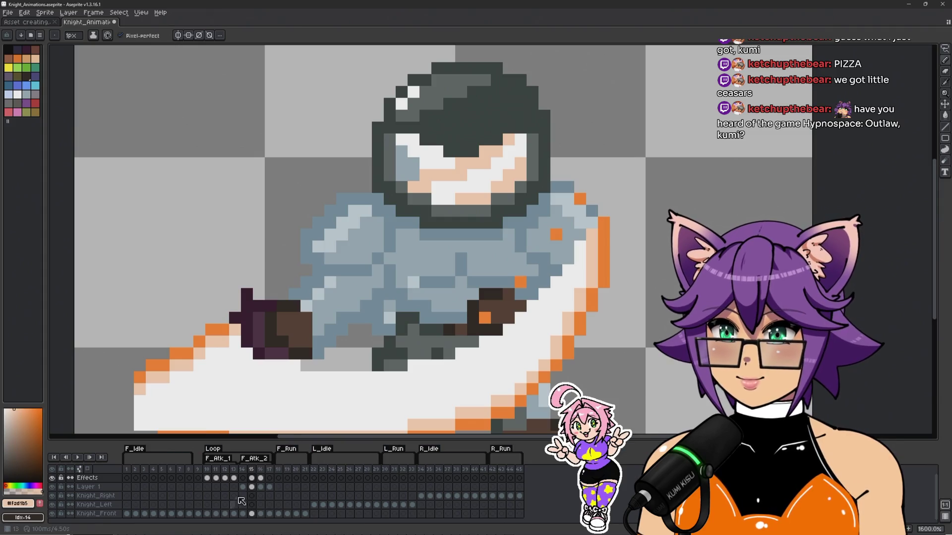
{"action": "key", "text": "Right"}
{"action": "key", "text": "Left"}
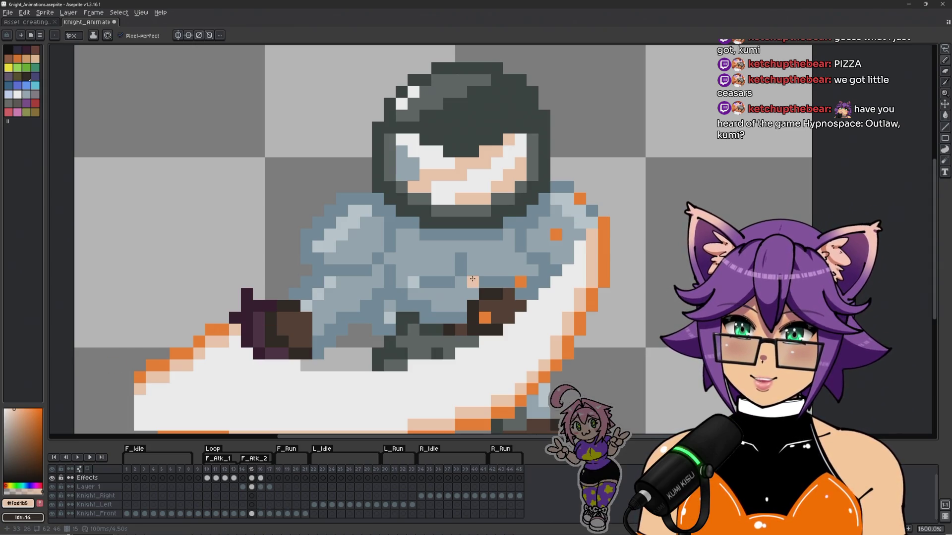
{"action": "scroll", "coordinate": [514, 266], "scroll_direction": "down", "scroll_amount": 1}
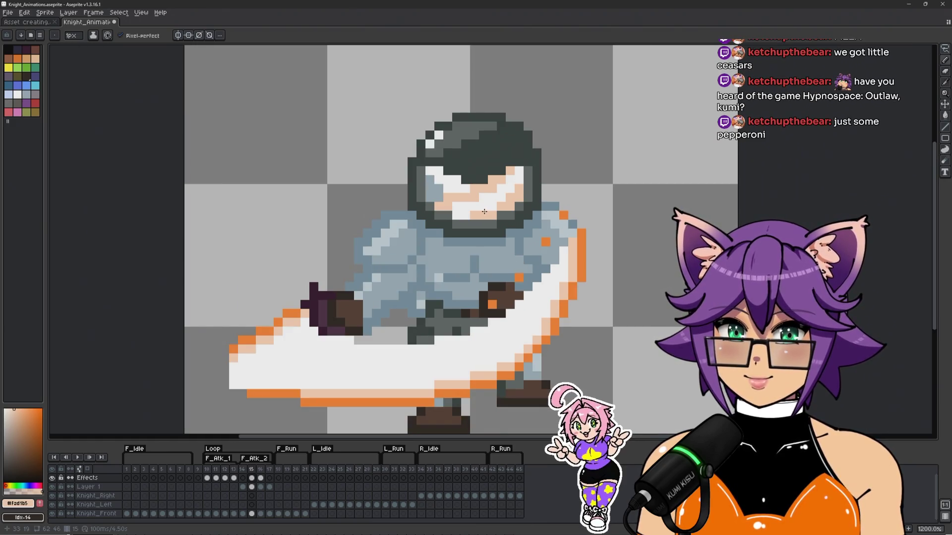
{"action": "key", "text": "Return"}
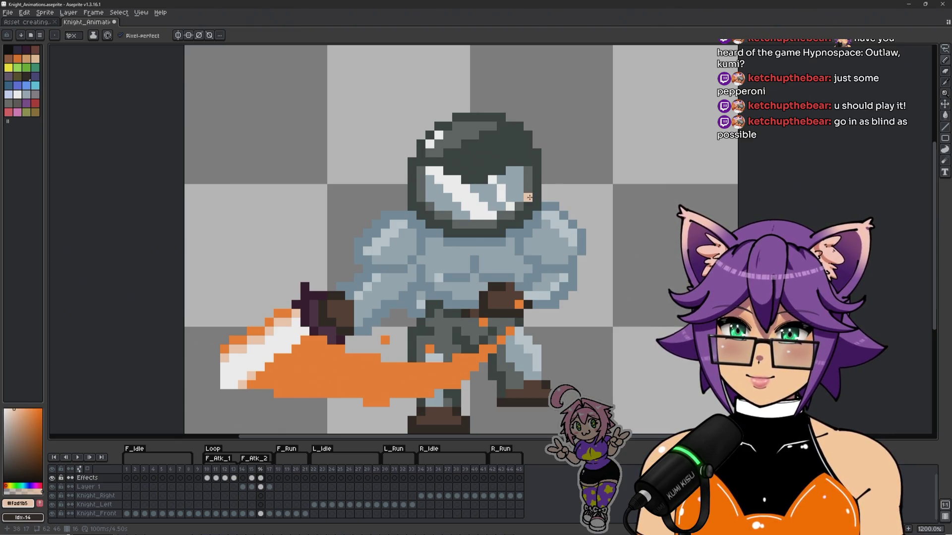
Step: Sample the orange #F58030 and add orange pixels along the swoosh's bottom edge
{"action": "scroll", "coordinate": [431, 330], "scroll_direction": "down", "scroll_amount": 1}
{"action": "scroll", "coordinate": [367, 376], "scroll_direction": "up", "scroll_amount": 2}
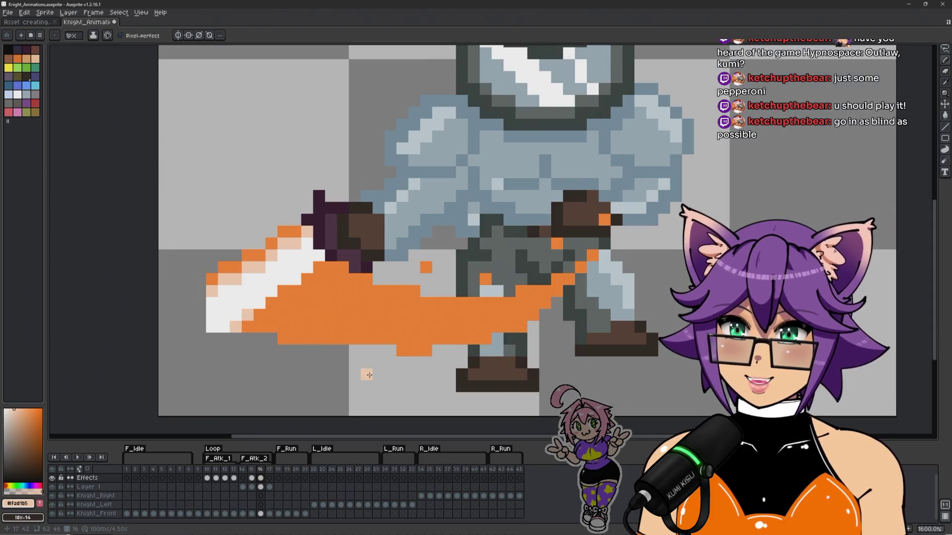
{"action": "scroll", "coordinate": [388, 336], "scroll_direction": "down", "scroll_amount": 1}
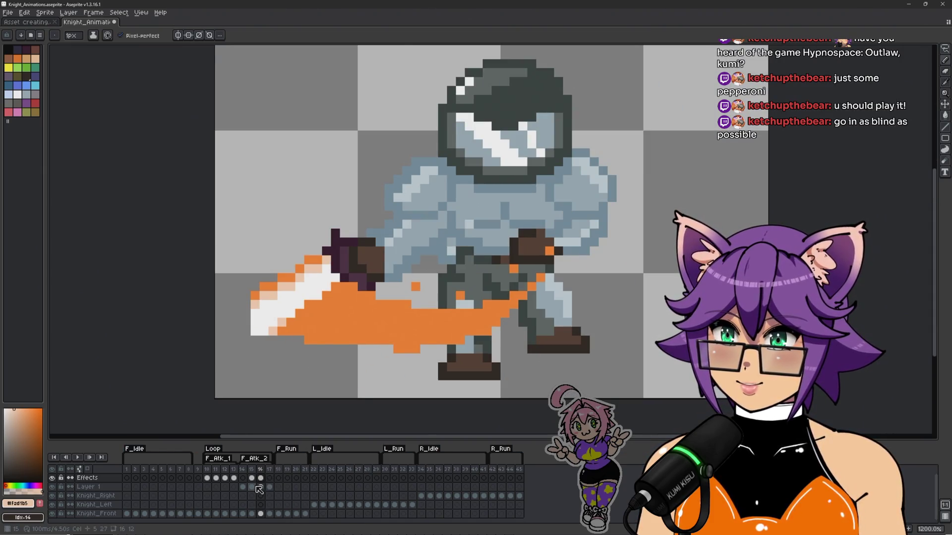
{"action": "left_click", "coordinate": [393, 351], "text": "alt"}
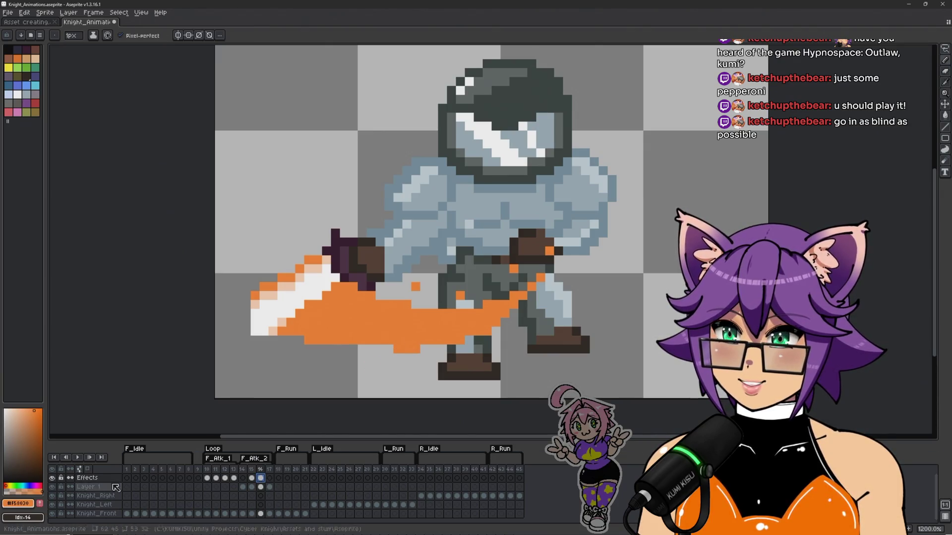
{"action": "left_click", "coordinate": [52, 479]}
{"action": "left_click", "coordinate": [53, 479]}
{"action": "left_click", "coordinate": [390, 350]}
{"action": "left_click", "coordinate": [374, 350]}
Step: Compare the orange-swipe frame with the raised-sword frame by flipping back and forth
{"action": "scroll", "coordinate": [367, 352], "scroll_direction": "down", "scroll_amount": 3}
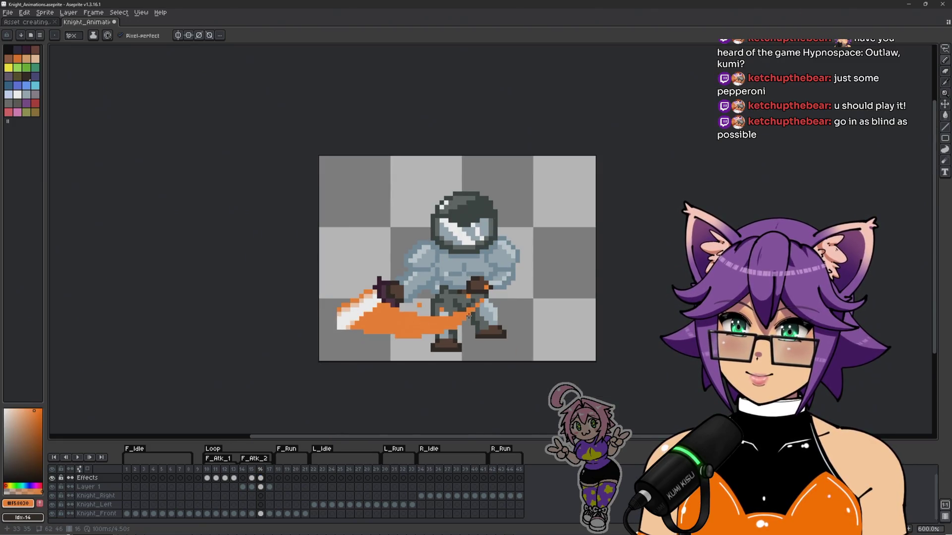
{"action": "scroll", "coordinate": [392, 331], "scroll_direction": "up", "scroll_amount": 3}
{"action": "scroll", "coordinate": [393, 331], "scroll_direction": "up", "scroll_amount": 1}
{"action": "scroll", "coordinate": [327, 351], "scroll_direction": "down", "scroll_amount": 2}
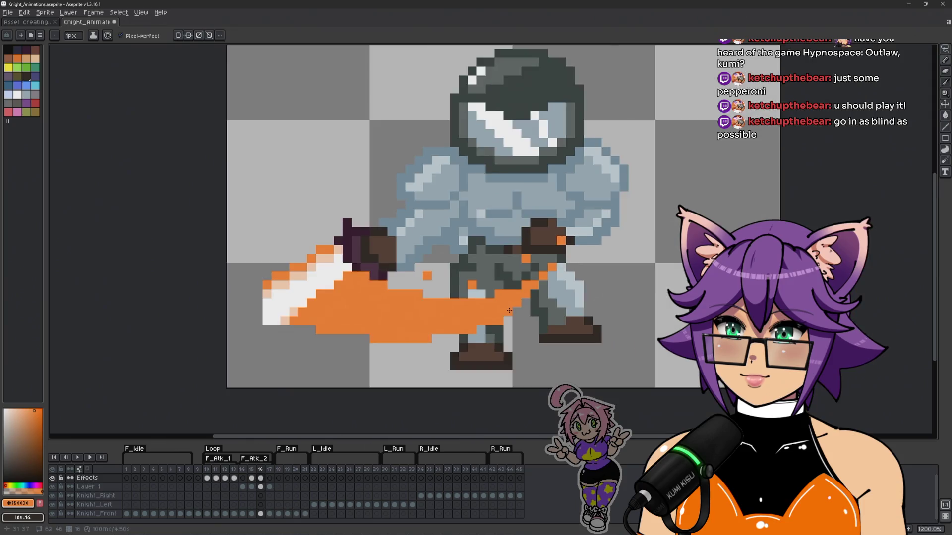
{"action": "scroll", "coordinate": [564, 262], "scroll_direction": "up", "scroll_amount": 1}
{"action": "scroll", "coordinate": [579, 264], "scroll_direction": "up", "scroll_amount": 1}
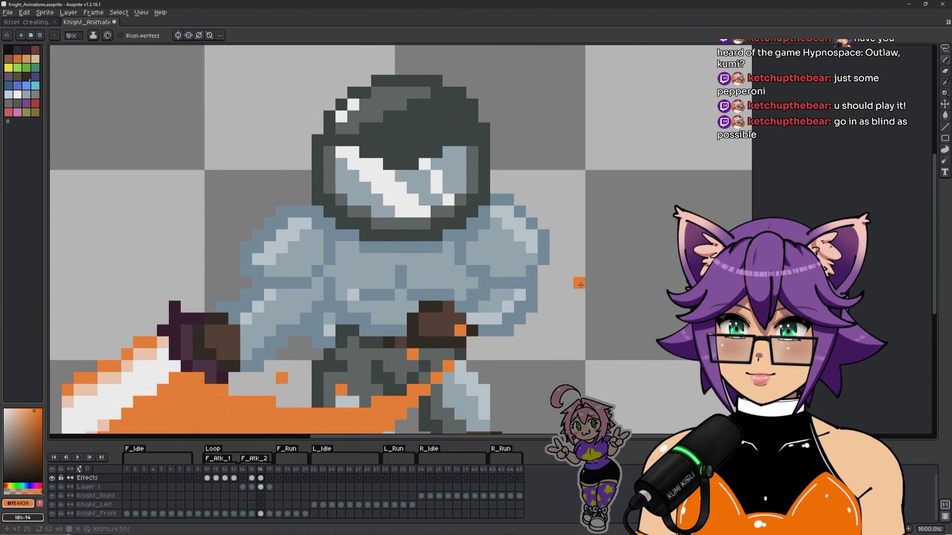
{"action": "scroll", "coordinate": [580, 263], "scroll_direction": "down", "scroll_amount": 1}
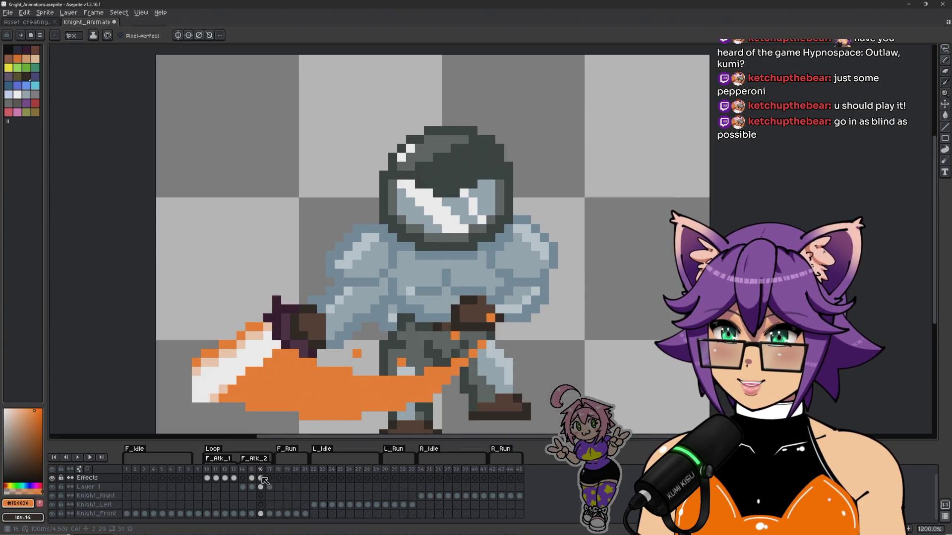
{"action": "key", "text": "Left"}
{"action": "key", "text": "Right"}
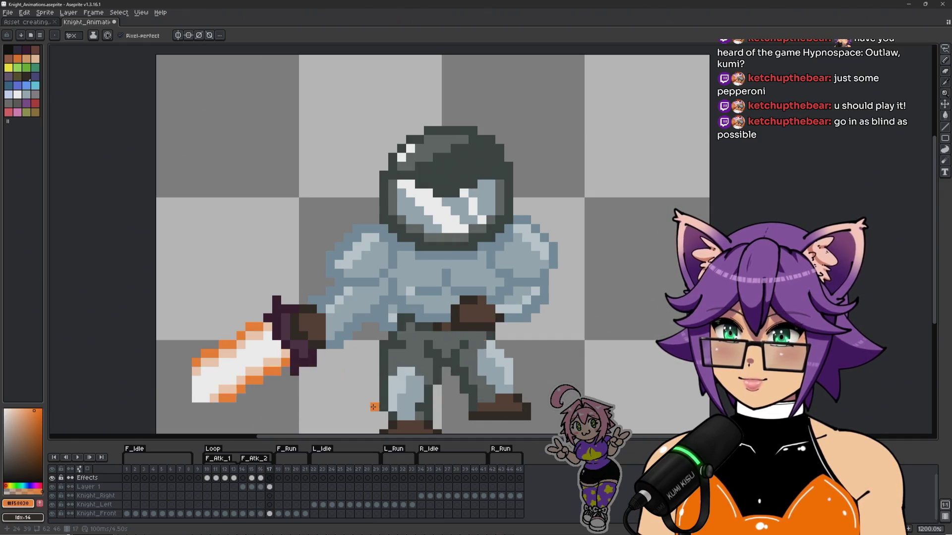
{"action": "key", "text": "Left"}
{"action": "key", "text": "Right"}
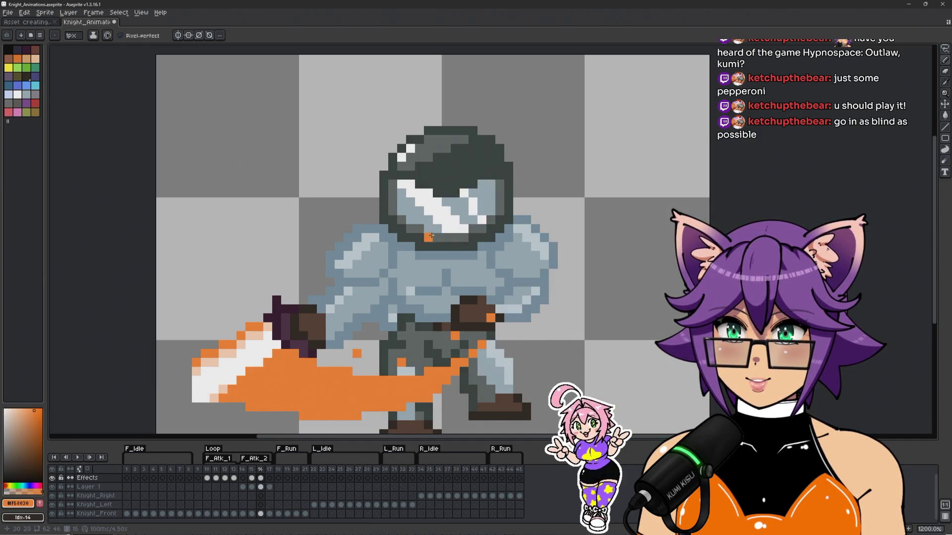
{"action": "key", "text": "Left"}
{"action": "key", "text": "Right"}
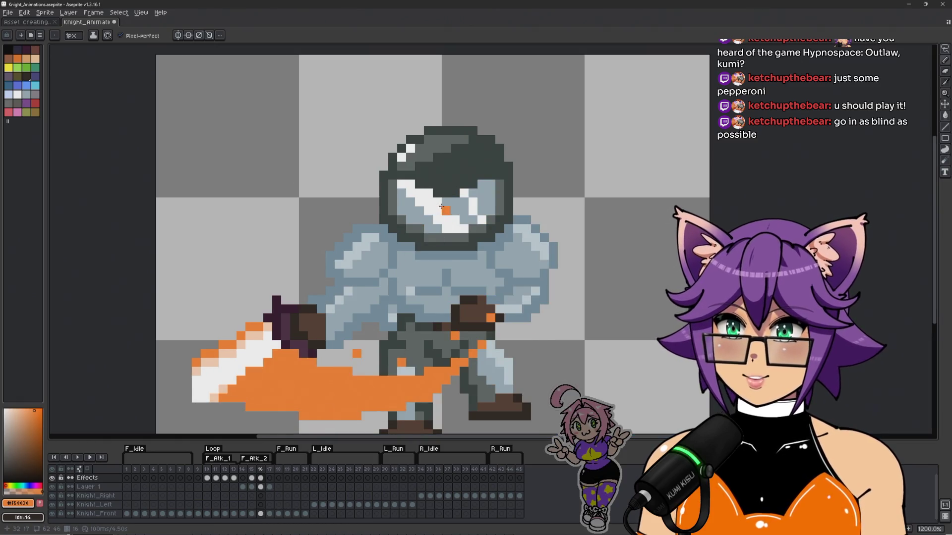
Step: Undo a stray orange visor pixel and sample the #fad1b5 skin colour from the face
{"action": "scroll", "coordinate": [443, 209], "scroll_direction": "up", "scroll_amount": 1}
{"action": "left_click", "coordinate": [466, 222]}
{"action": "key", "text": "ctrl+z"}
{"action": "scroll", "coordinate": [255, 395], "scroll_direction": "down", "scroll_amount": 1}
{"action": "key", "text": "i"}
{"action": "left_click", "coordinate": [218, 379]}
{"action": "key", "text": "b"}
Step: Paint skin-tone pixels along the visor's lower row on frame 16, then replay the animation
{"action": "scroll", "coordinate": [446, 248], "scroll_direction": "up", "scroll_amount": 3}
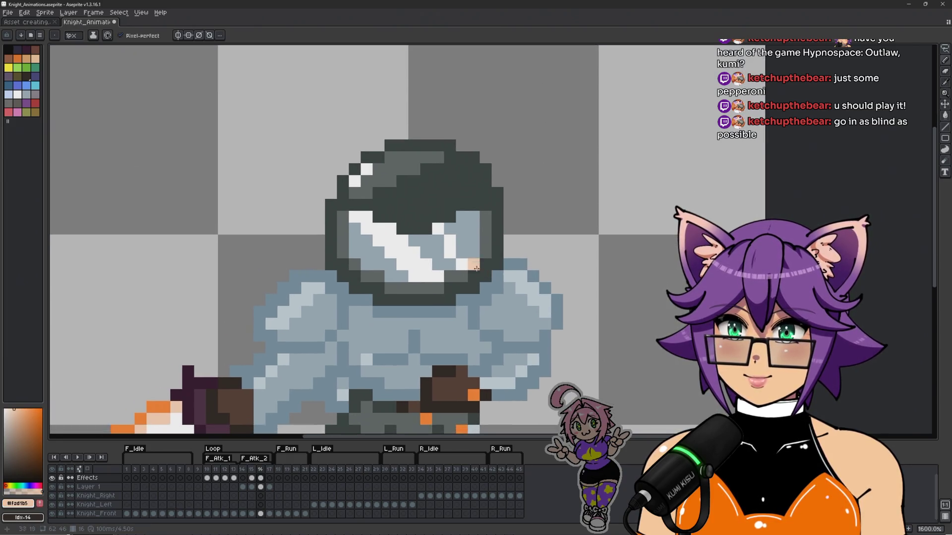
{"action": "left_click", "coordinate": [476, 246]}
{"action": "mouse_move", "coordinate": [476, 247]}
{"action": "left_mouse_down"}
{"action": "mouse_move", "coordinate": [456, 271]}
{"action": "mouse_move", "coordinate": [384, 286]}
{"action": "left_mouse_up"}
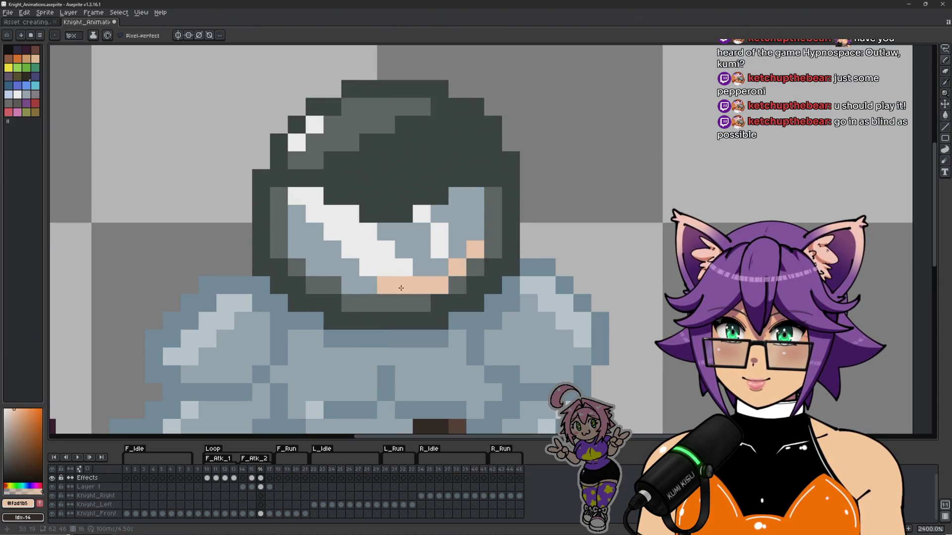
{"action": "key", "text": "ctrl+z"}
{"action": "key", "text": "e"}
{"action": "key", "text": "b"}
{"action": "mouse_move", "coordinate": [457, 250]}
{"action": "left_mouse_down"}
{"action": "mouse_move", "coordinate": [457, 267]}
{"action": "mouse_move", "coordinate": [421, 285]}
{"action": "mouse_move", "coordinate": [350, 286]}
{"action": "left_mouse_up"}
{"action": "left_click", "coordinate": [475, 250]}
{"action": "left_click", "coordinate": [440, 268]}
{"action": "left_click", "coordinate": [317, 265]}
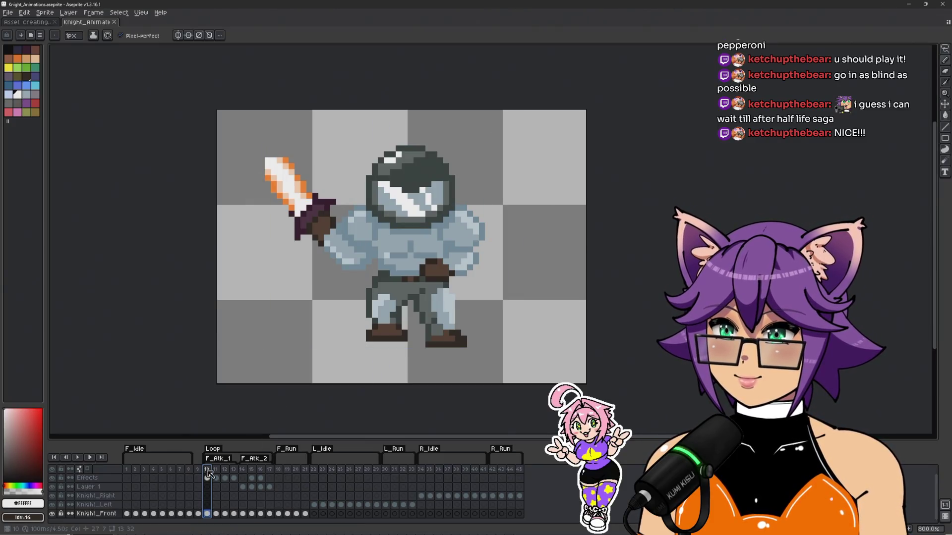
{"action": "key", "text": "Return"}
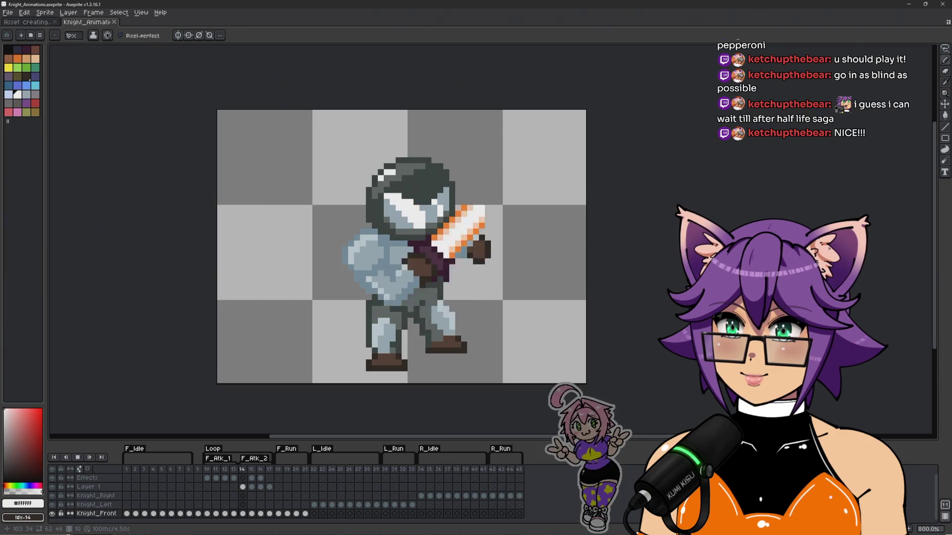
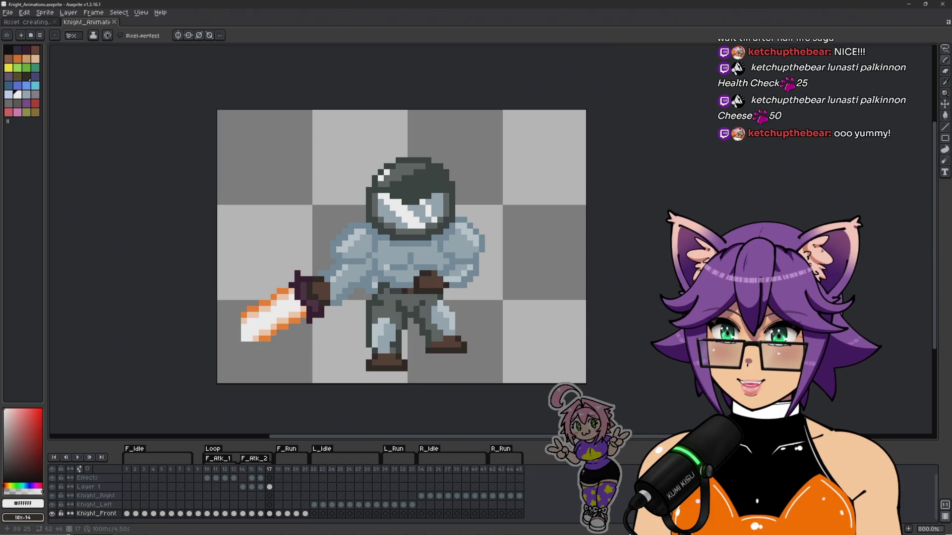
Step: Step through the swing-effect frames 14–16 and select the Knight_Front cel on frame 15
{"action": "scroll", "coordinate": [366, 286], "scroll_direction": "up", "scroll_amount": 5}
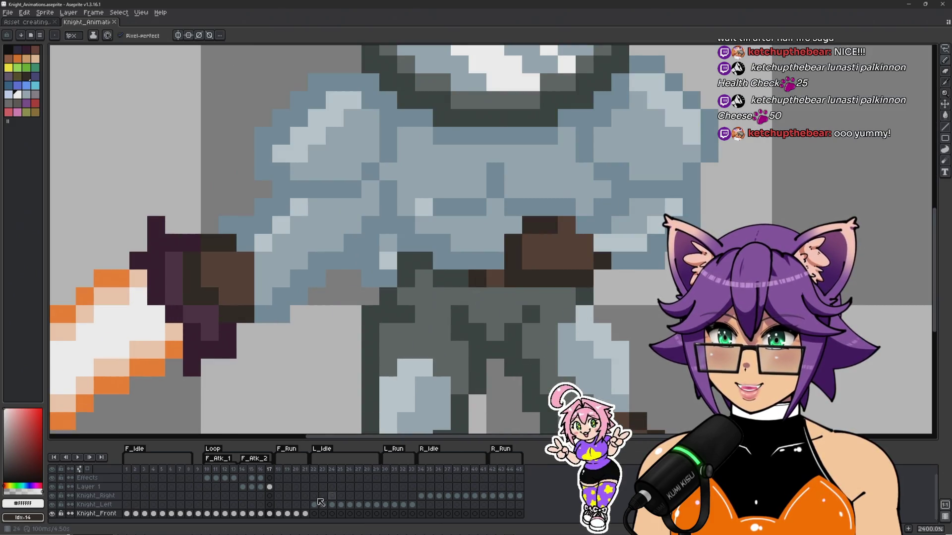
{"action": "left_click", "coordinate": [261, 487]}
{"action": "left_click", "coordinate": [243, 487]}
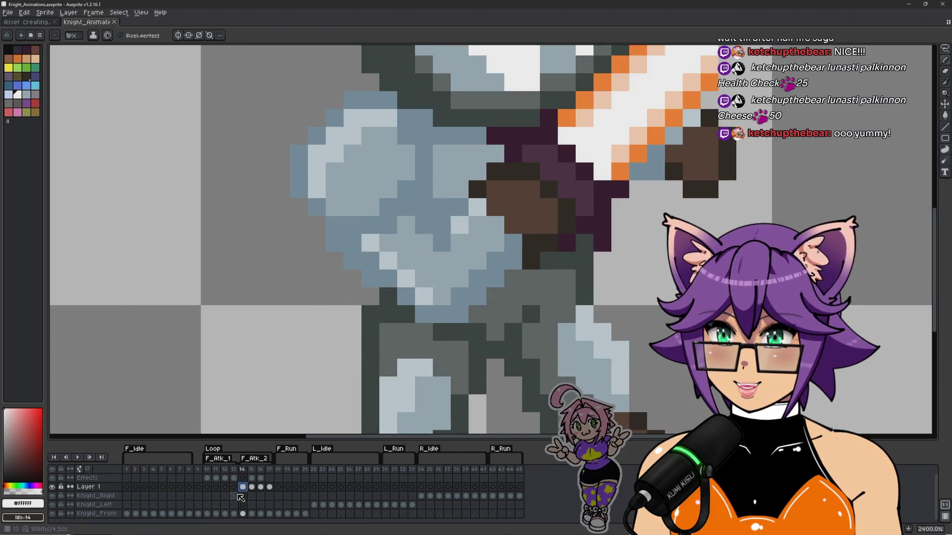
{"action": "left_click", "coordinate": [253, 488]}
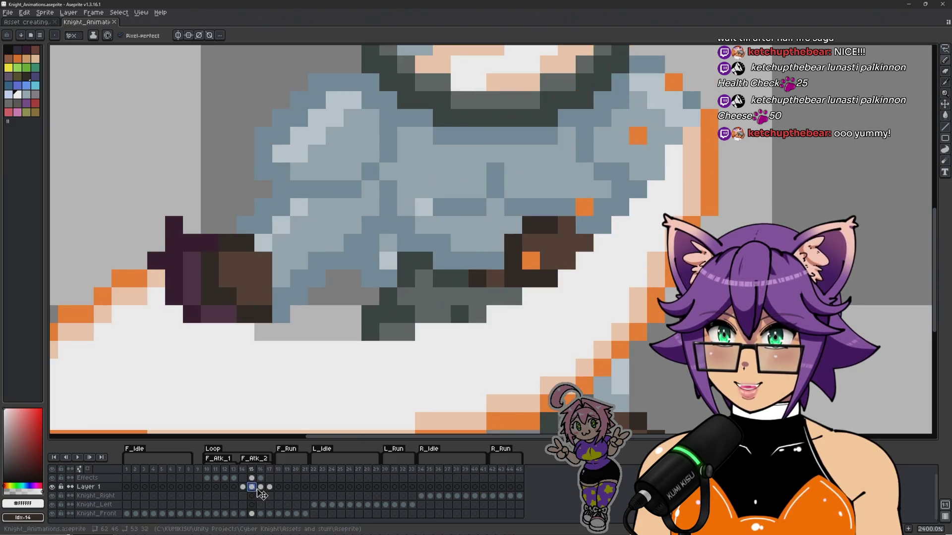
{"action": "left_click", "coordinate": [262, 488]}
{"action": "left_click", "coordinate": [251, 514]}
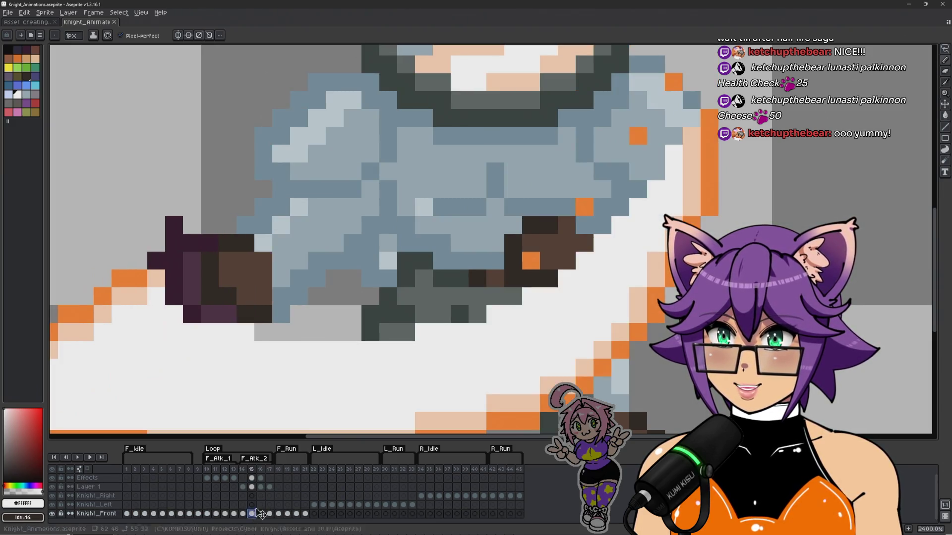
Step: Pencil grey over three blue pixels at the knight's waist
{"action": "scroll", "coordinate": [359, 314], "scroll_direction": "down", "scroll_amount": 3}
{"action": "scroll", "coordinate": [367, 283], "scroll_direction": "up", "scroll_amount": 3}
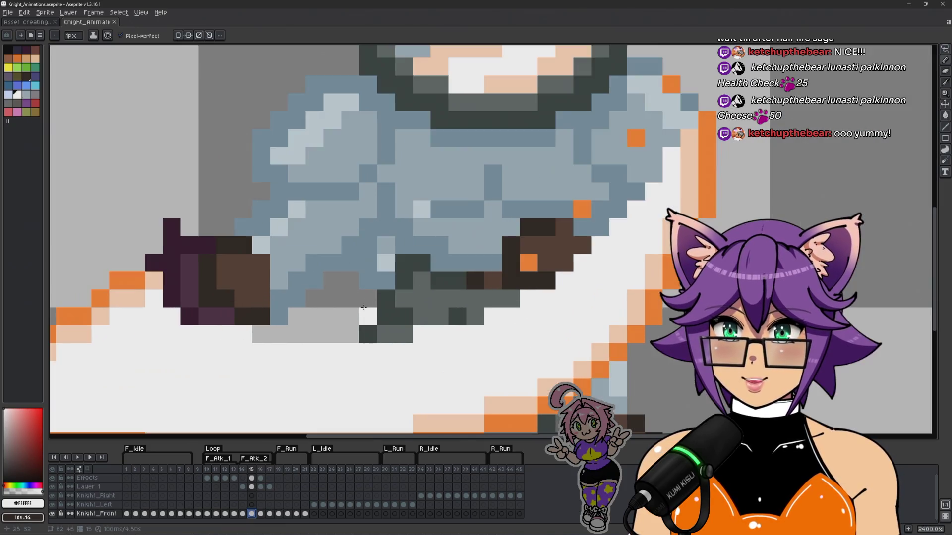
{"action": "left_click", "coordinate": [386, 280]}
{"action": "left_click", "coordinate": [386, 263]}
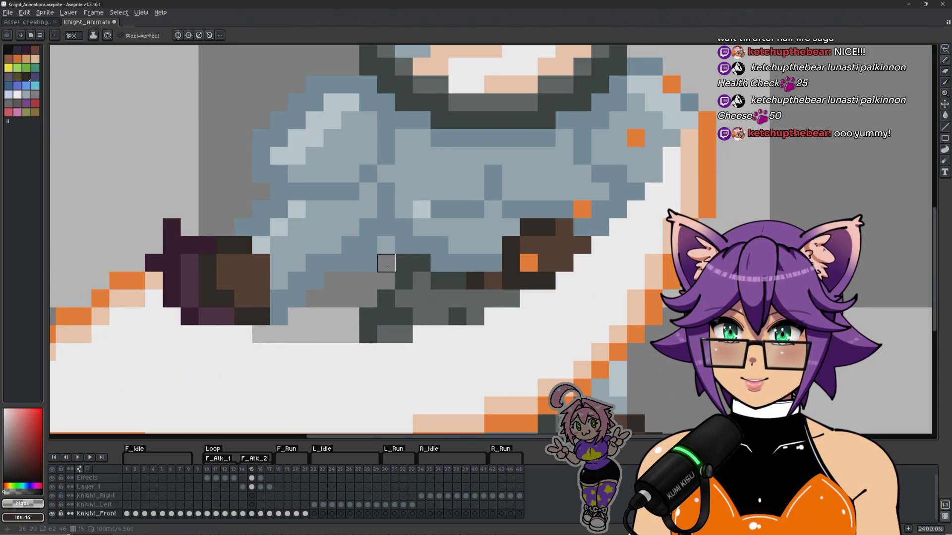
{"action": "left_click", "coordinate": [386, 245]}
{"action": "scroll", "coordinate": [369, 270], "scroll_direction": "down", "scroll_amount": 3}
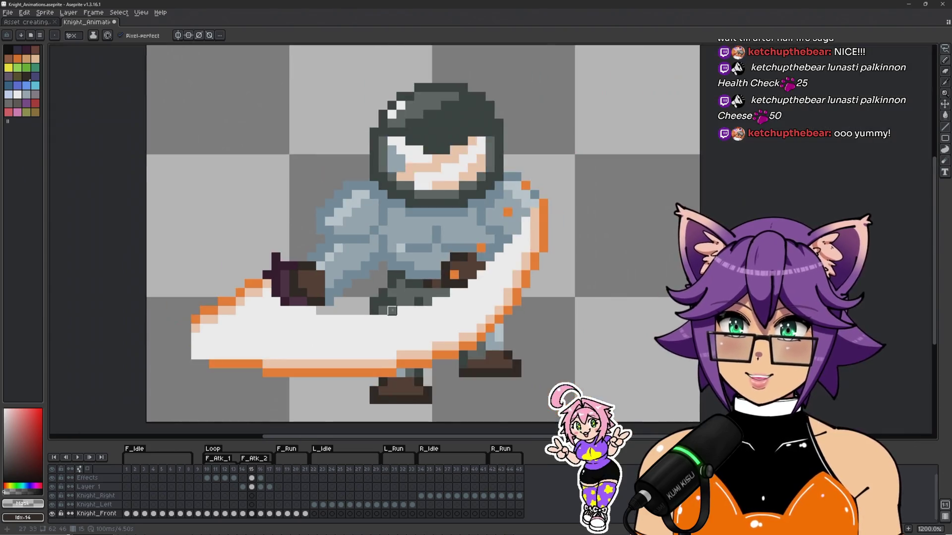
{"action": "scroll", "coordinate": [388, 277], "scroll_direction": "up", "scroll_amount": 1}
{"action": "scroll", "coordinate": [388, 277], "scroll_direction": "down", "scroll_amount": 1}
{"action": "scroll", "coordinate": [388, 277], "scroll_direction": "up", "scroll_amount": 2}
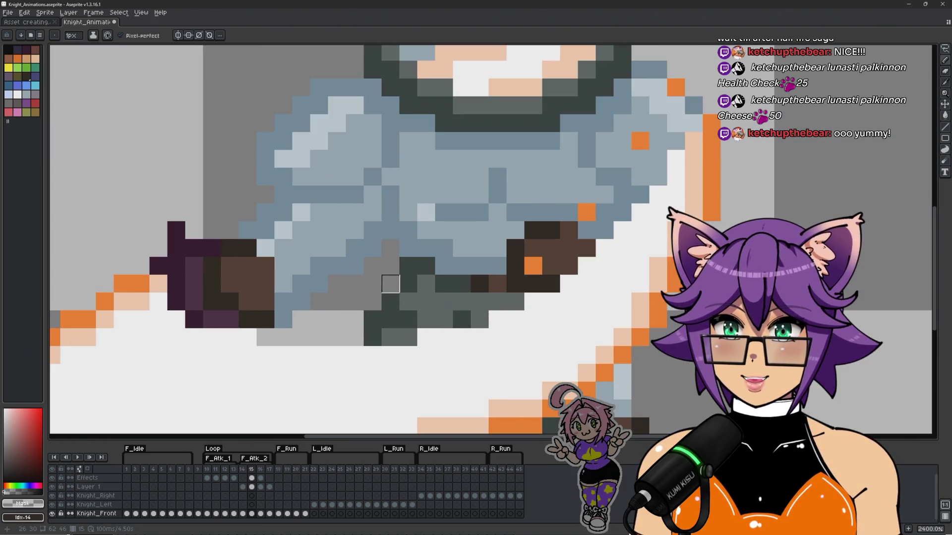
Step: Sample the blue-grey armour colour, then pick transparency as the drawing colour
{"action": "left_click", "coordinate": [416, 249], "text": "alt"}
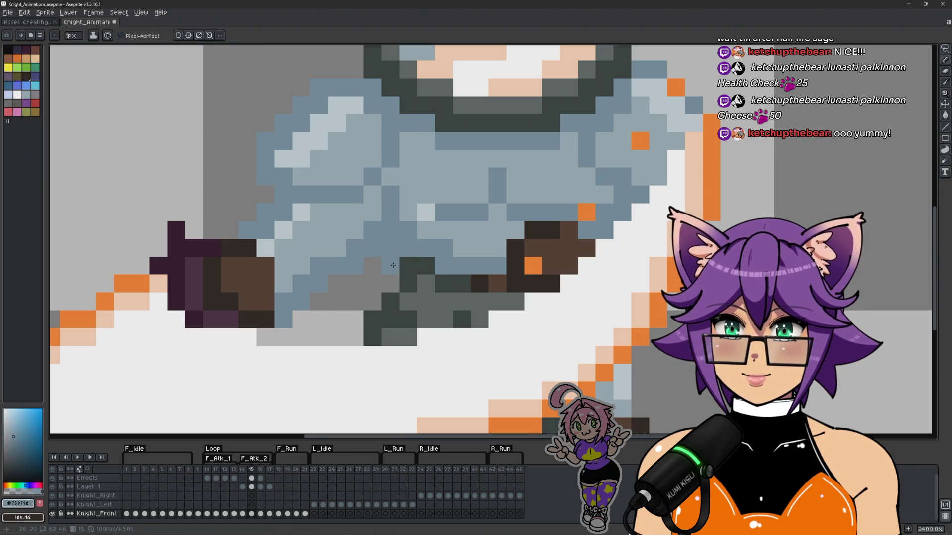
{"action": "scroll", "coordinate": [391, 270], "scroll_direction": "down", "scroll_amount": 4}
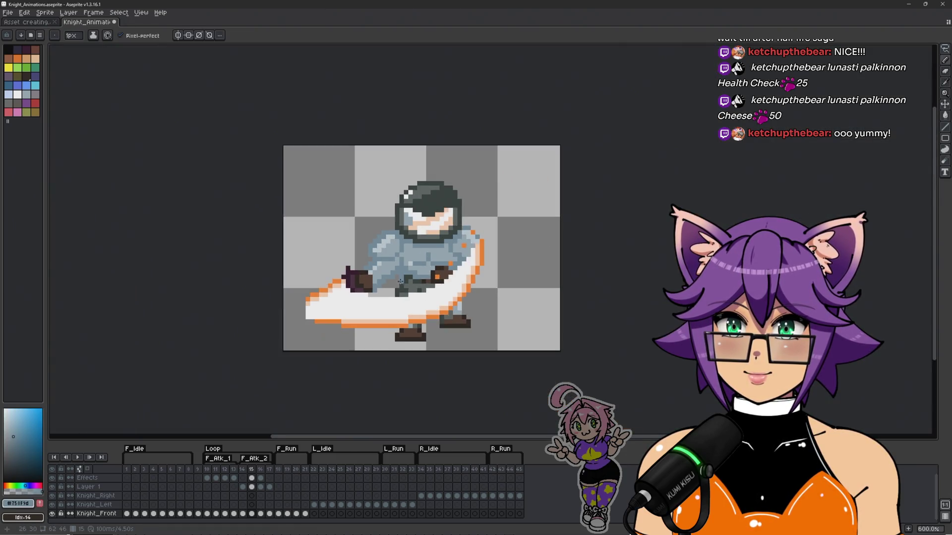
{"action": "scroll", "coordinate": [403, 272], "scroll_direction": "up", "scroll_amount": 2}
{"action": "scroll", "coordinate": [439, 289], "scroll_direction": "down", "scroll_amount": 4}
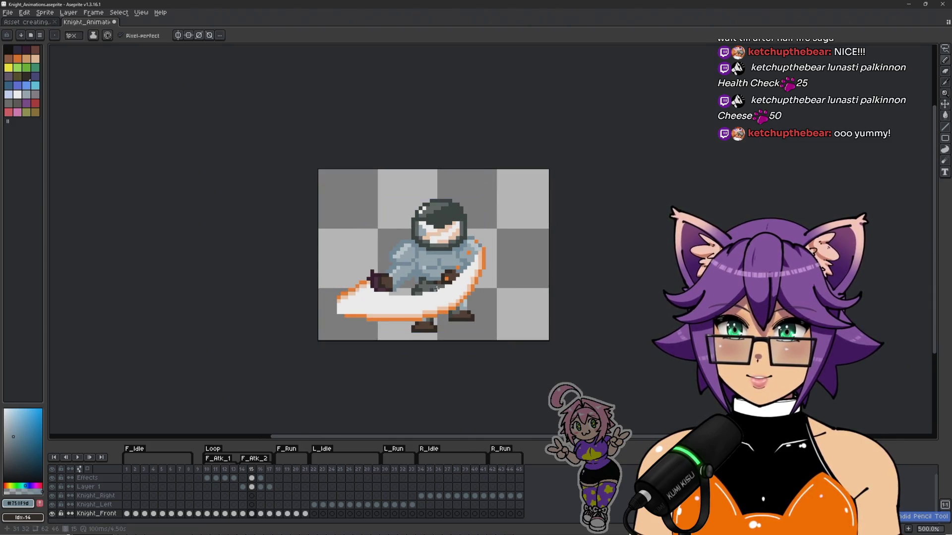
{"action": "scroll", "coordinate": [437, 289], "scroll_direction": "up", "scroll_amount": 4}
{"action": "scroll", "coordinate": [436, 289], "scroll_direction": "up", "scroll_amount": 3}
{"action": "left_click", "coordinate": [383, 243], "text": "alt"}
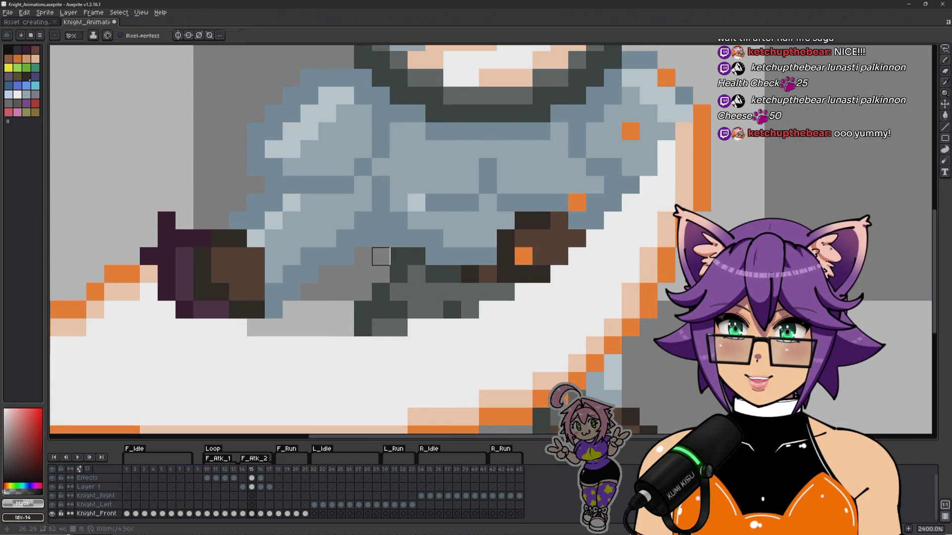
{"action": "scroll", "coordinate": [422, 273], "scroll_direction": "down", "scroll_amount": 4}
{"action": "scroll", "coordinate": [422, 272], "scroll_direction": "down", "scroll_amount": 1}
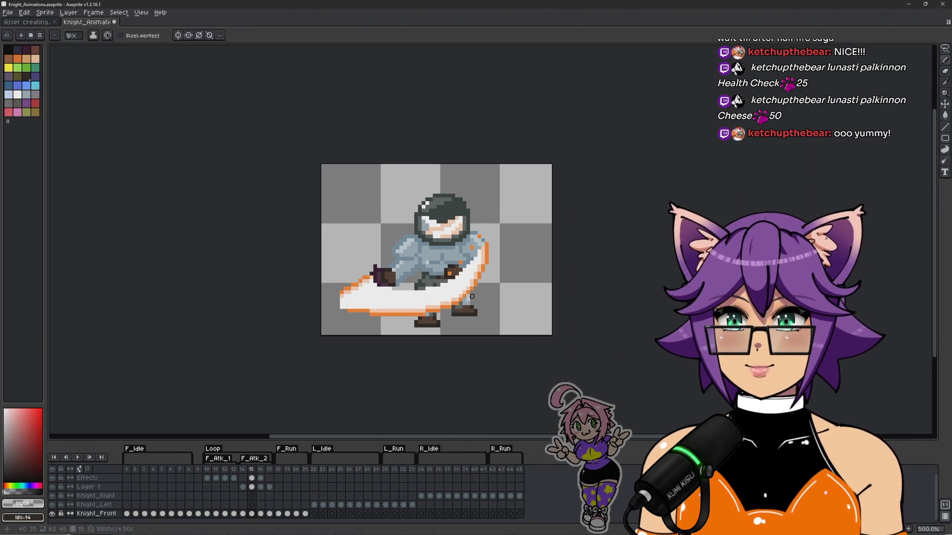
{"action": "scroll", "coordinate": [397, 275], "scroll_direction": "up", "scroll_amount": 4}
{"action": "key", "text": "Right"}
{"action": "scroll", "coordinate": [384, 278], "scroll_direction": "up", "scroll_amount": 2}
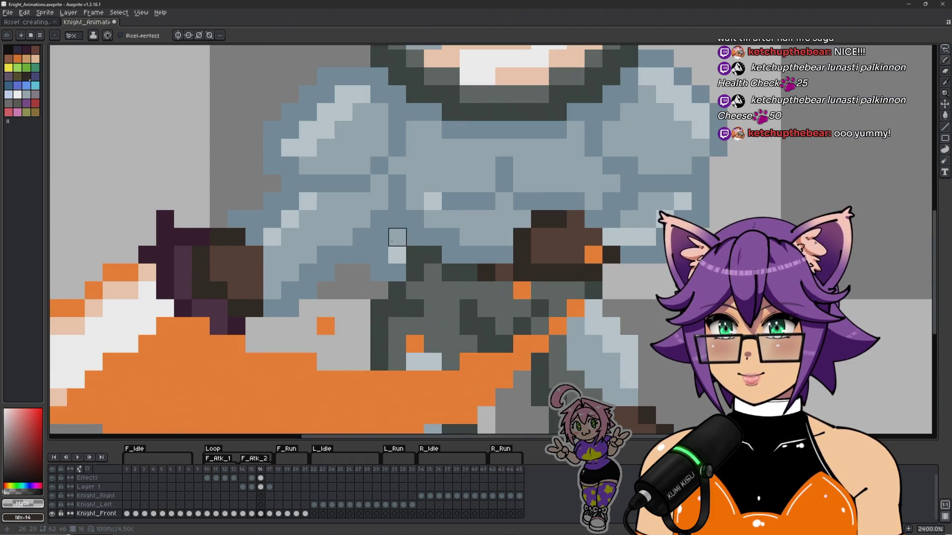
{"action": "key", "text": "Right"}
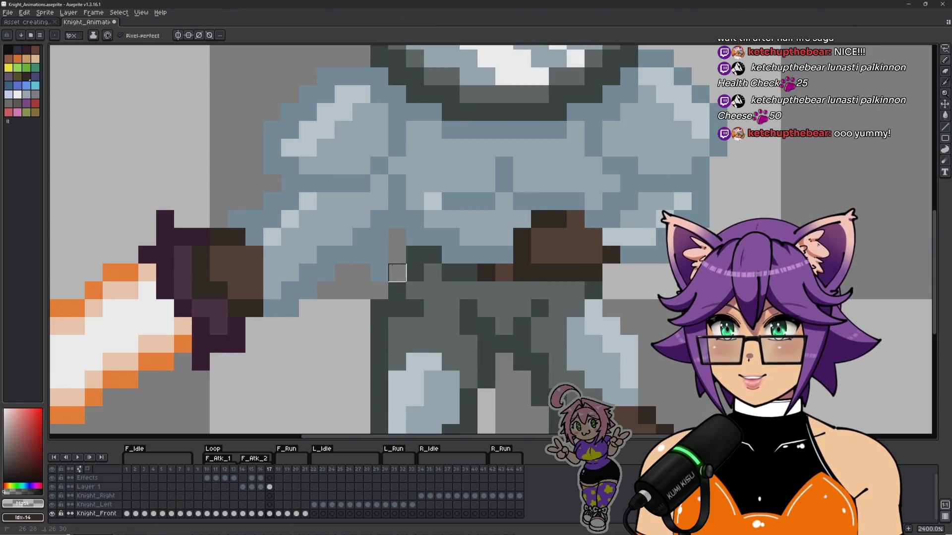
{"action": "scroll", "coordinate": [416, 298], "scroll_direction": "down", "scroll_amount": 5}
{"action": "key", "text": "Return"}
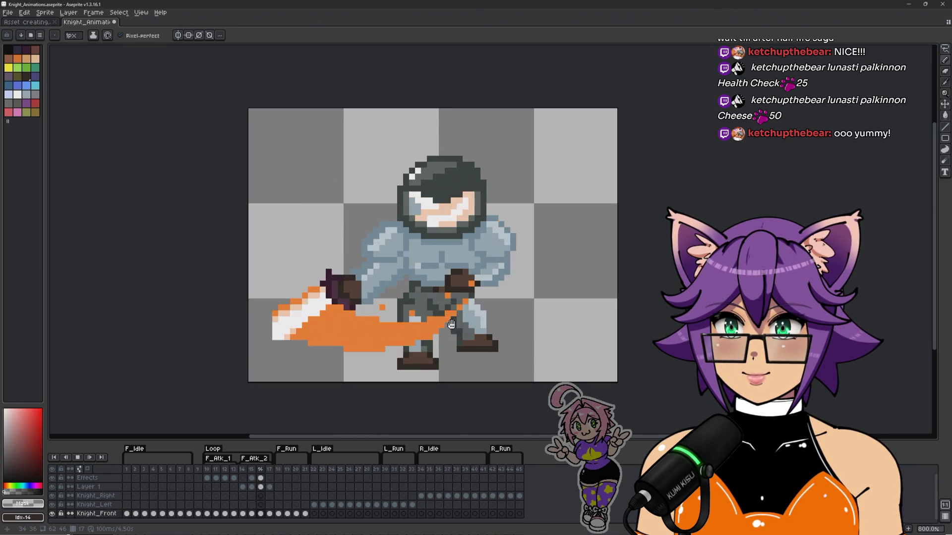
{"action": "key", "text": "Return"}
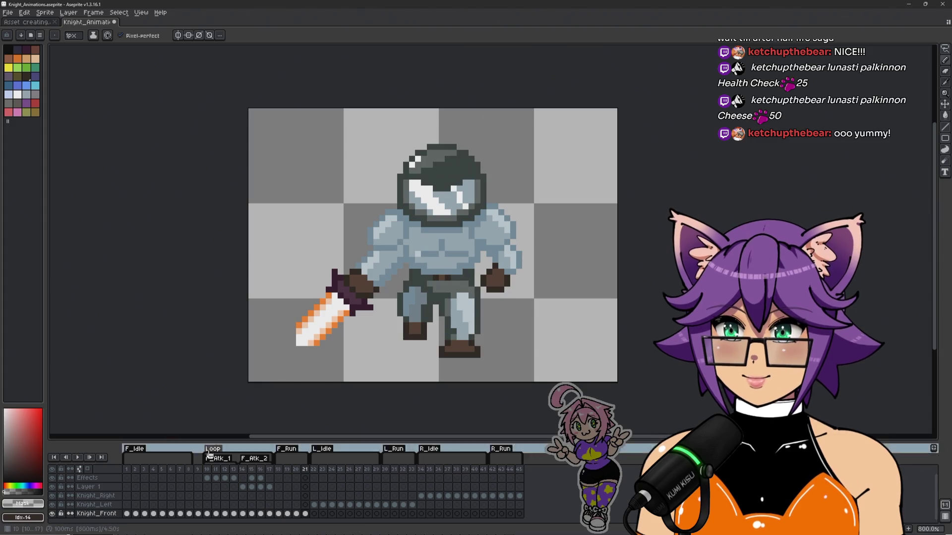
{"action": "key", "text": "Return"}
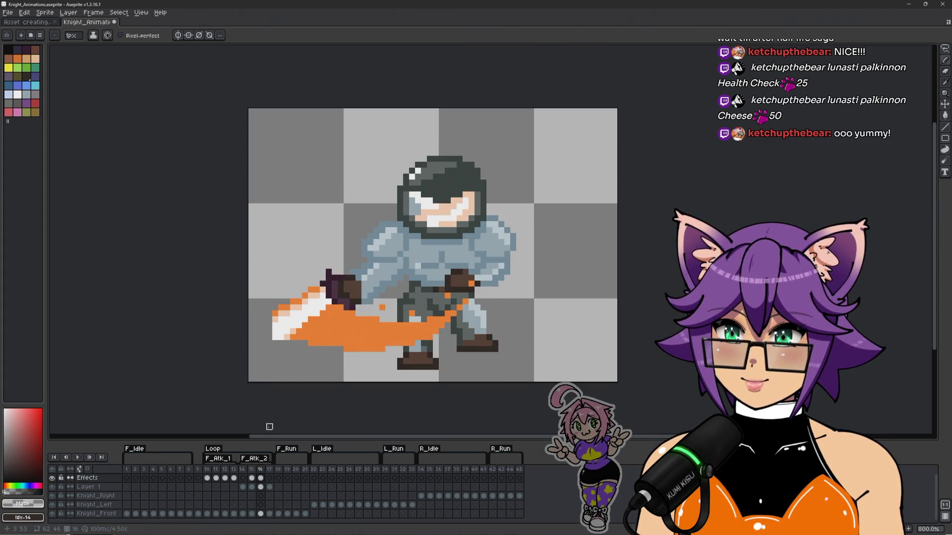
{"action": "left_click_drag", "start_coordinate": [568, 318], "coordinate": [524, 308]}
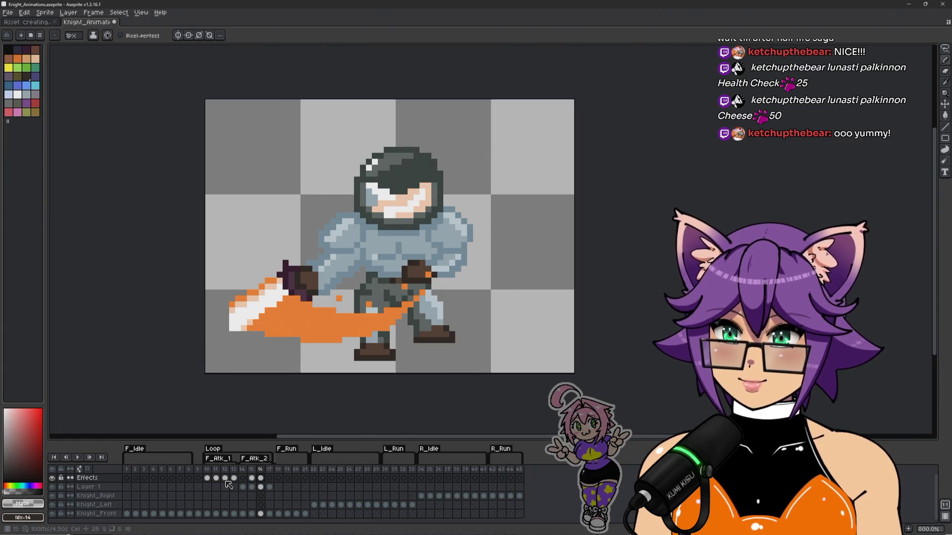
{"action": "left_click", "coordinate": [208, 479]}
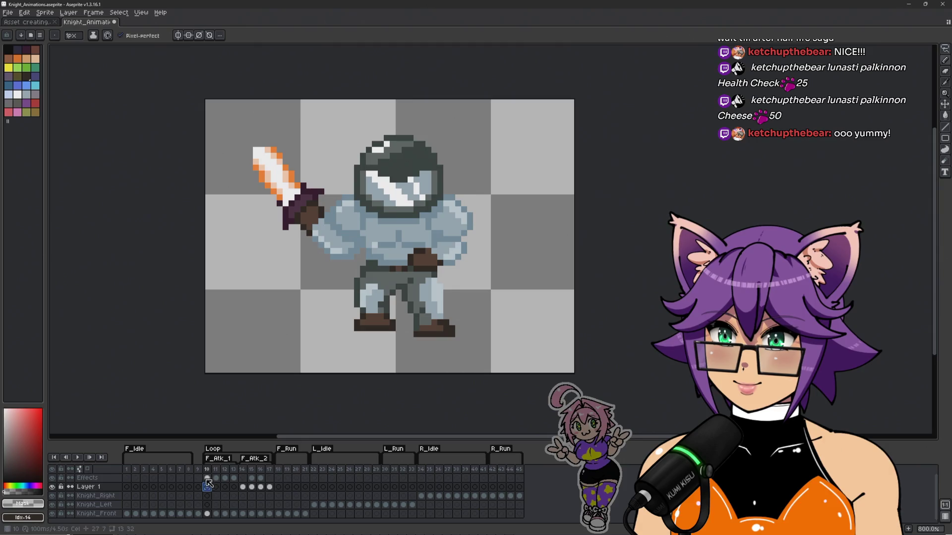
{"action": "key", "text": "Return"}
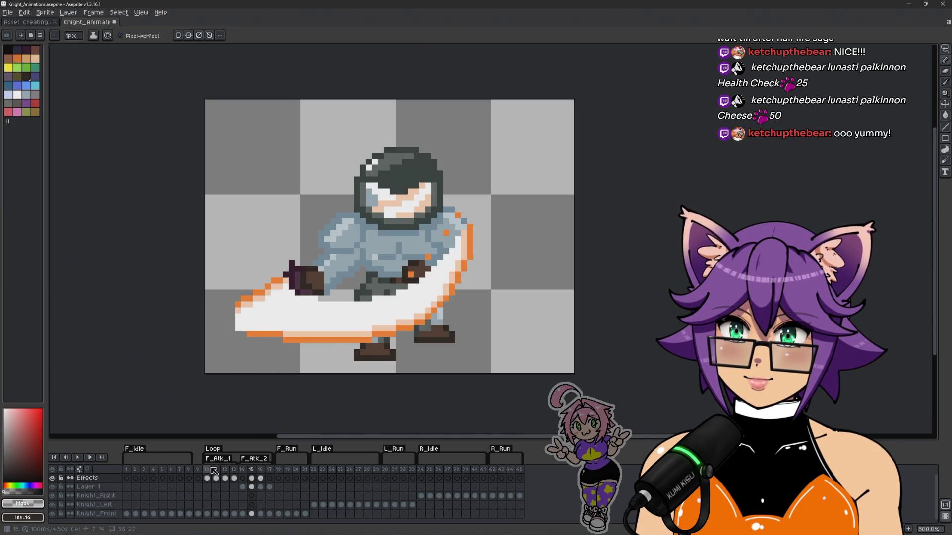
{"action": "key", "text": "Return"}
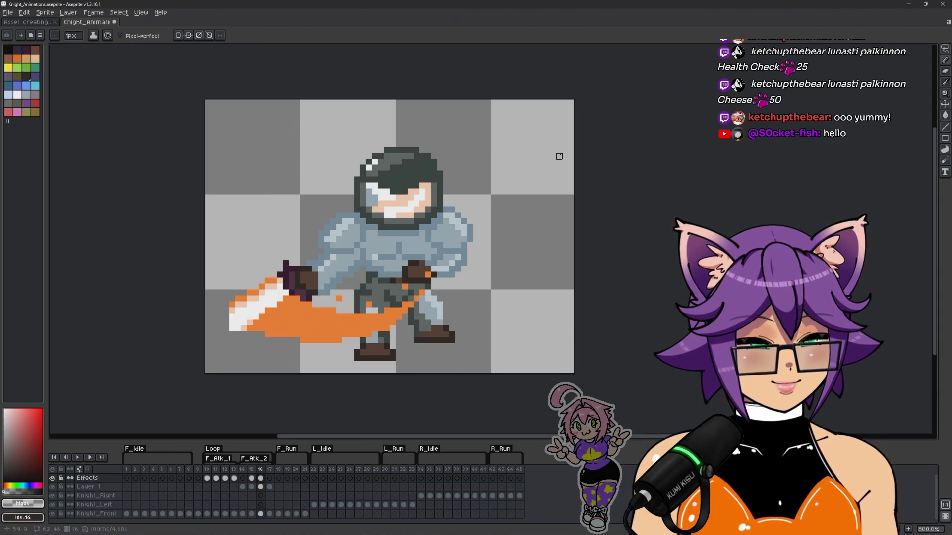
Step: Select frame 9 with the knight's idle pose and briefly play the animation from there
{"action": "scroll", "coordinate": [441, 243], "scroll_direction": "up", "scroll_amount": 1}
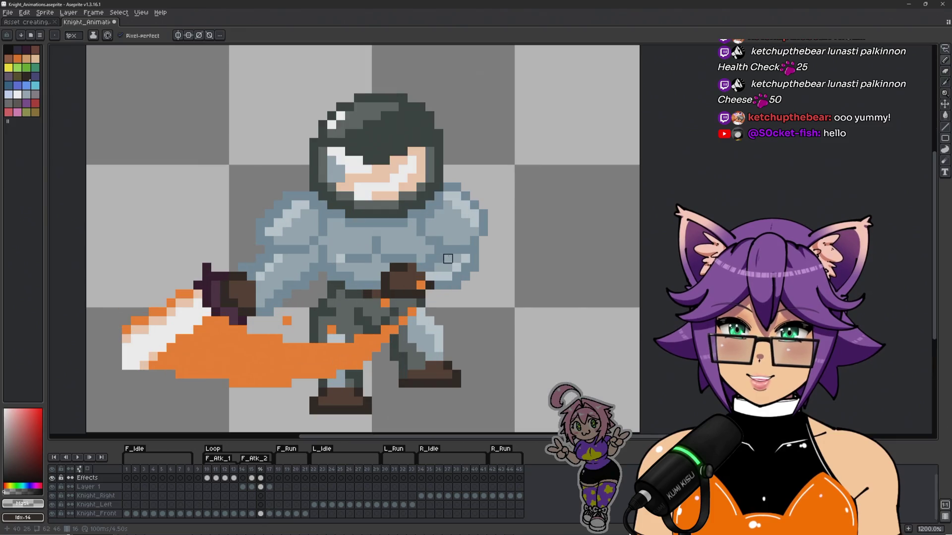
{"action": "scroll", "coordinate": [466, 259], "scroll_direction": "down", "scroll_amount": 1}
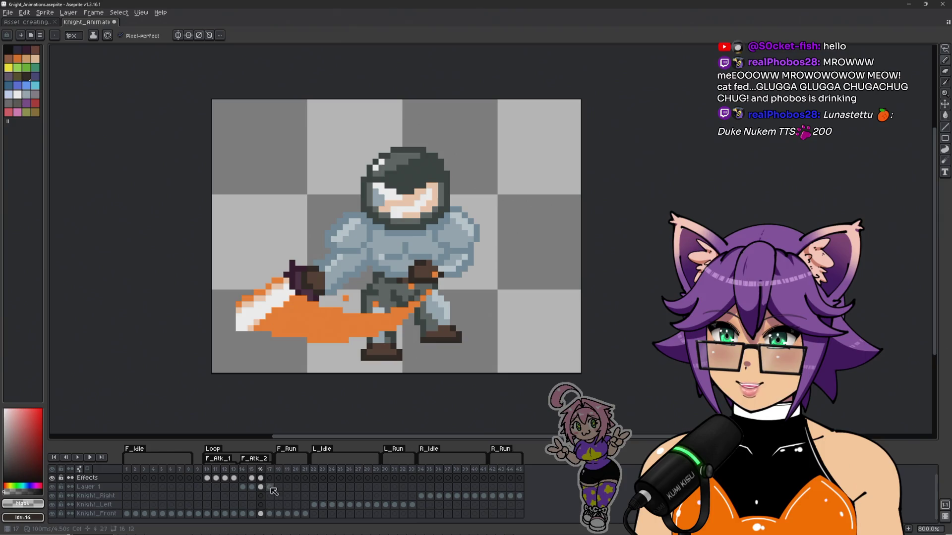
{"action": "left_click", "coordinate": [201, 474]}
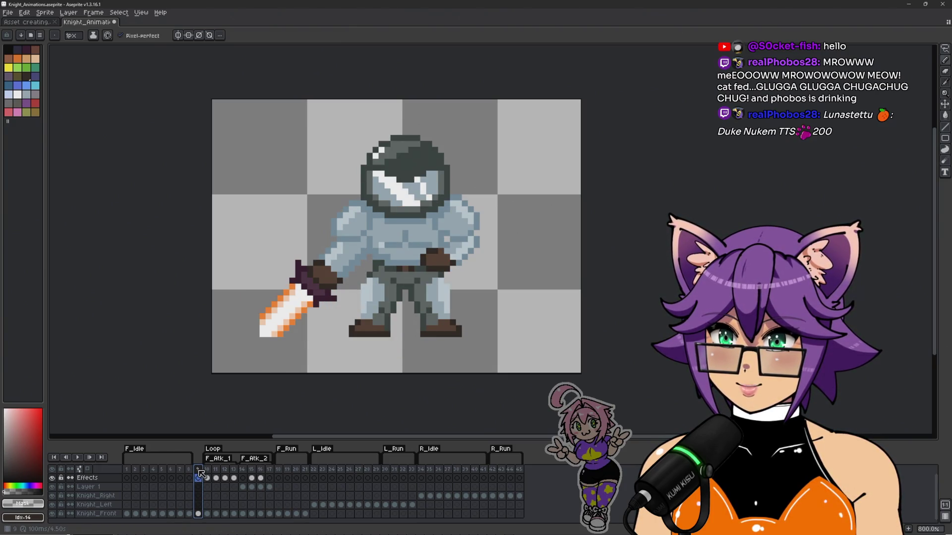
{"action": "key", "text": "Return"}
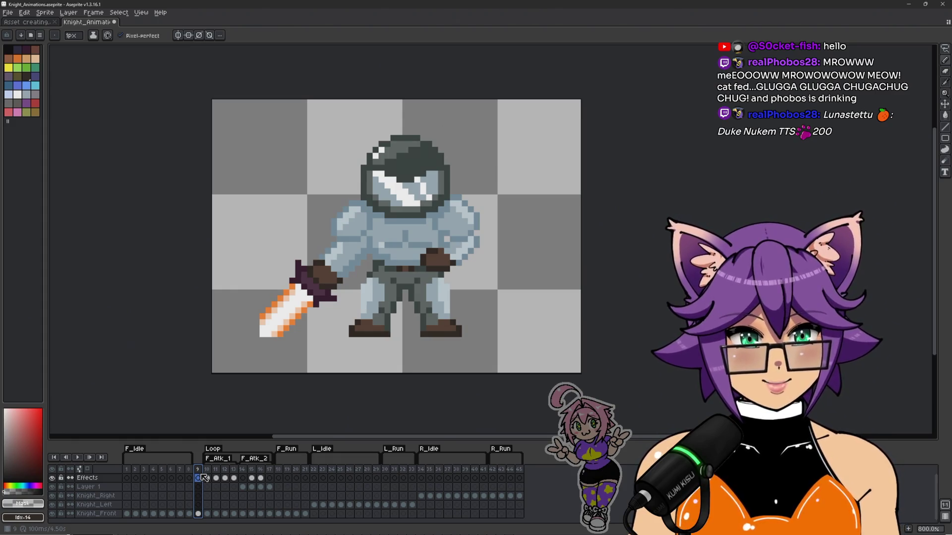
Step: Move frame 9 to after frame 17, then bring up frame 17 of the attack
{"action": "left_click_drag", "start_coordinate": [200, 469], "coordinate": [272, 475]}
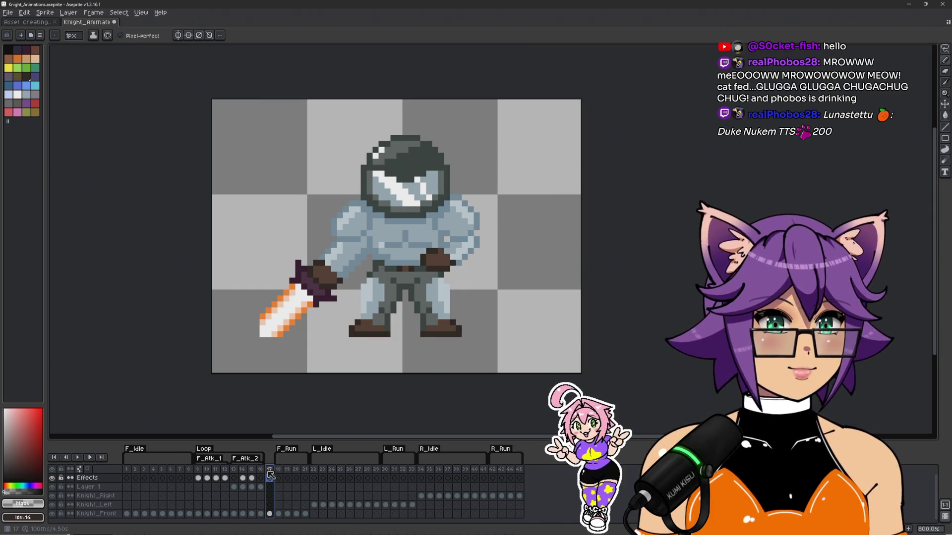
{"action": "left_click", "coordinate": [271, 476]}
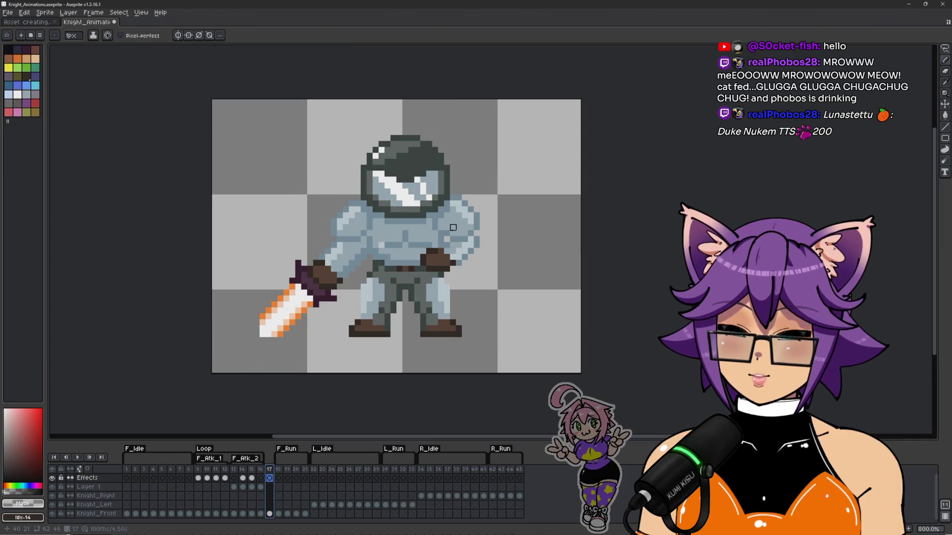
{"action": "left_click", "coordinate": [261, 470]}
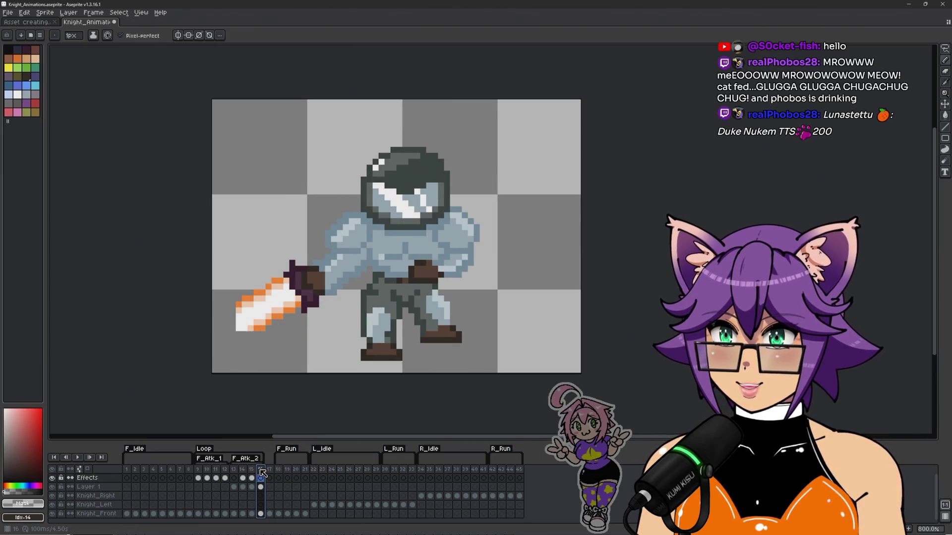
{"action": "key", "text": "Right"}
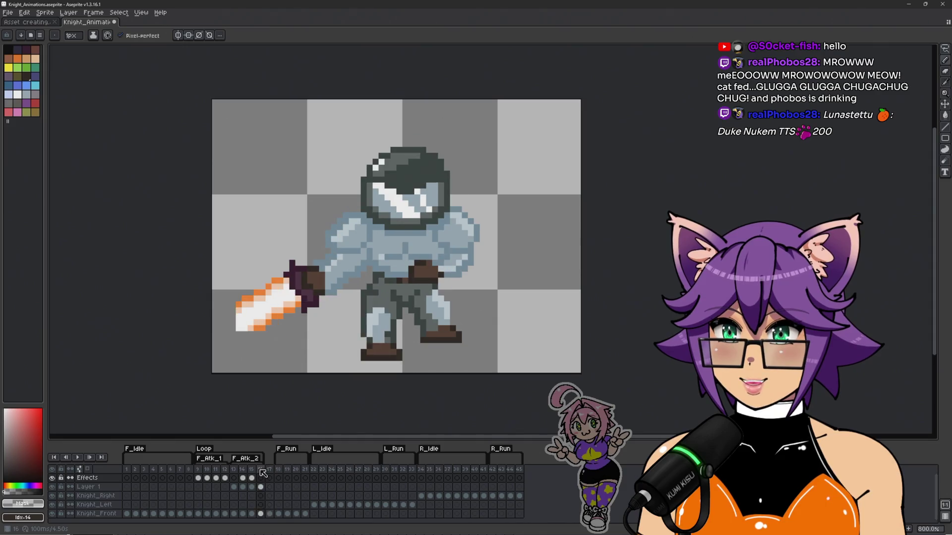
Step: Lasso a closed selection around the whole knight on frame 17
{"action": "key", "text": "q"}
{"action": "mouse_move", "coordinate": [324, 149]}
{"action": "left_mouse_down"}
{"action": "mouse_move", "coordinate": [239, 345]}
{"action": "mouse_move", "coordinate": [471, 105]}
{"action": "mouse_move", "coordinate": [343, 105]}
{"action": "left_mouse_up"}
{"action": "left_click", "coordinate": [408, 233]}
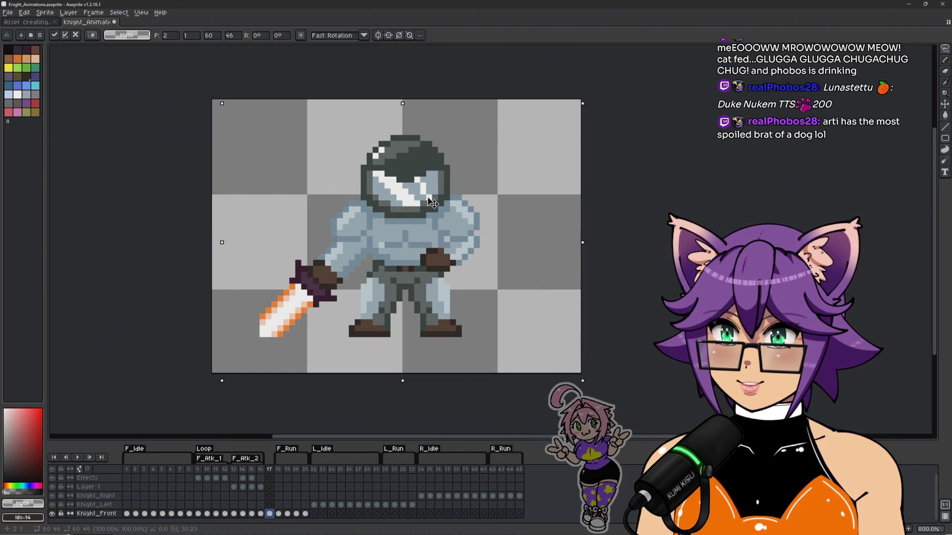
Step: Nudge the selected knight on frame 17 one pixel right and one pixel down
{"action": "left_click_drag", "start_coordinate": [435, 205], "coordinate": [429, 211]}
{"action": "key", "text": "Right"}
{"action": "key", "text": "Down"}
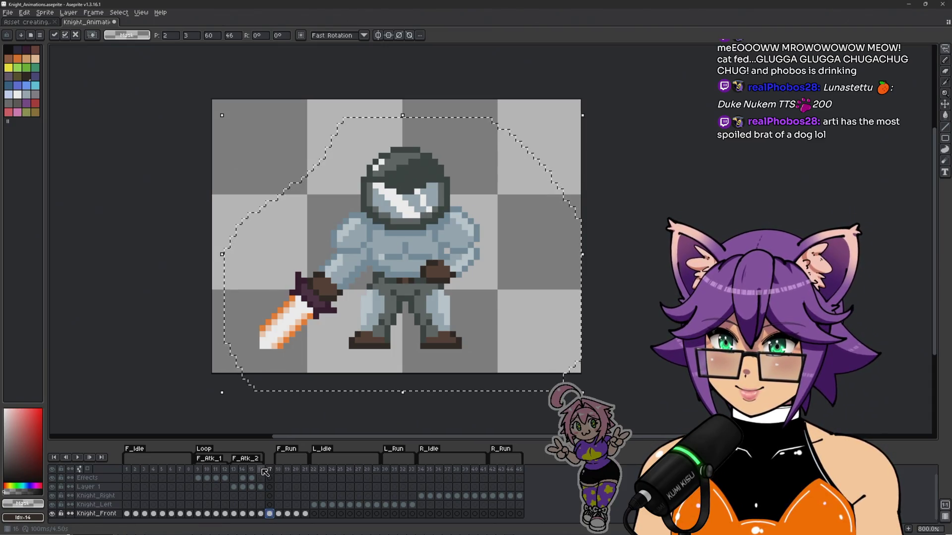
Step: Commit the move, shift the knight on frame 16 one pixel left and drop the selection
{"action": "left_click", "coordinate": [261, 488]}
{"action": "key", "text": "Left"}
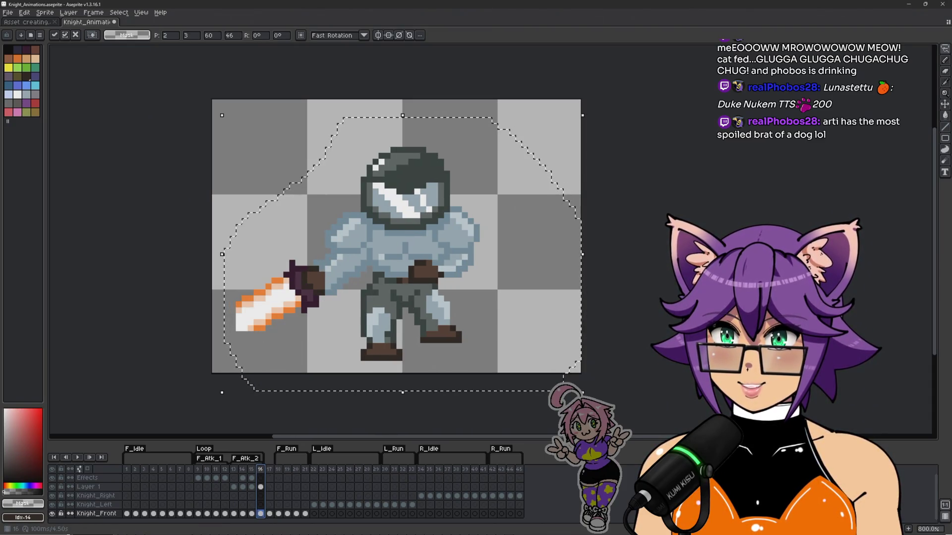
{"action": "key", "text": "ctrl+d"}
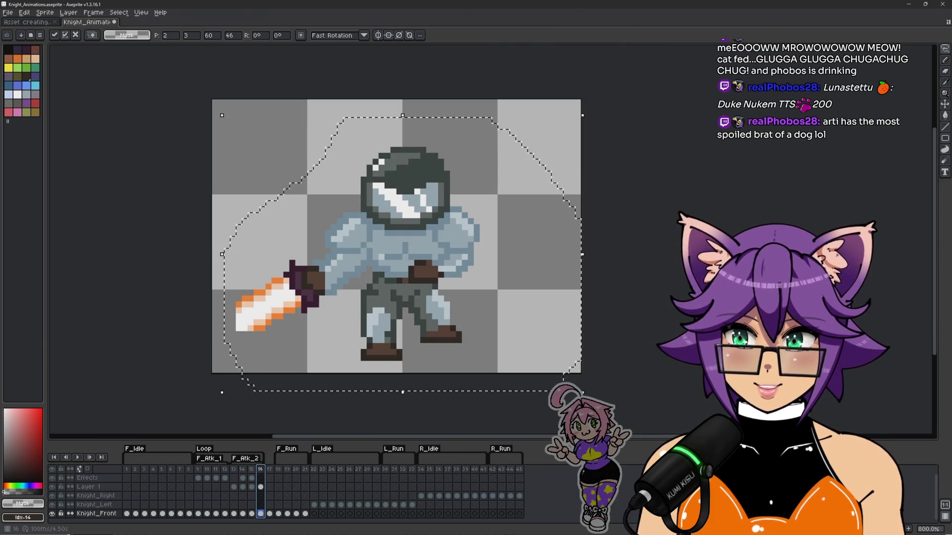
Step: Flip between frames 16 and 17 to compare the knight's position, ending on frame 16
{"action": "key", "text": "Right"}
{"action": "key", "text": "Left"}
{"action": "key", "text": "Right"}
{"action": "key", "text": "Left"}
{"action": "key", "text": "Right"}
{"action": "key", "text": "Left"}
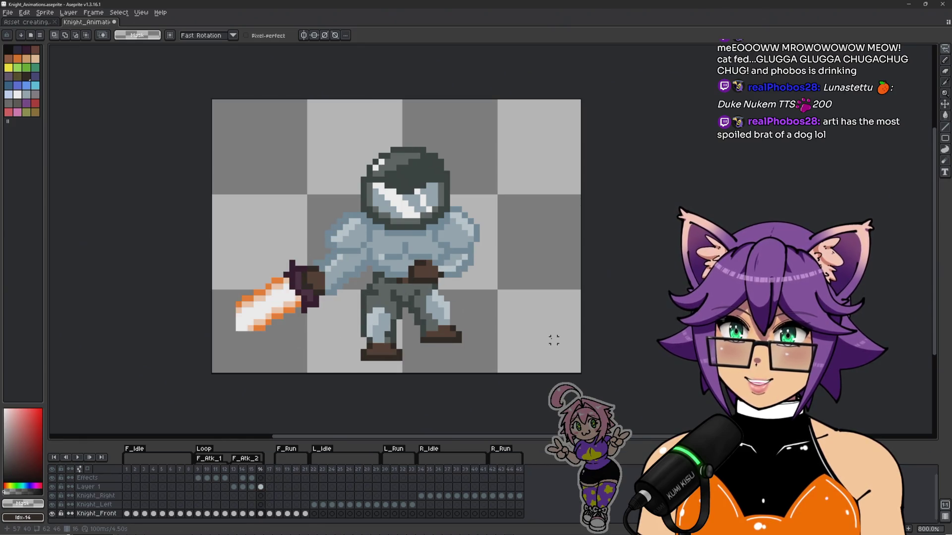
Step: Step back and forth through attack frames 12–17, settling on frame 16
{"action": "key", "text": "Left"}
{"action": "key", "text": "Left"}
{"action": "key", "text": "Left"}
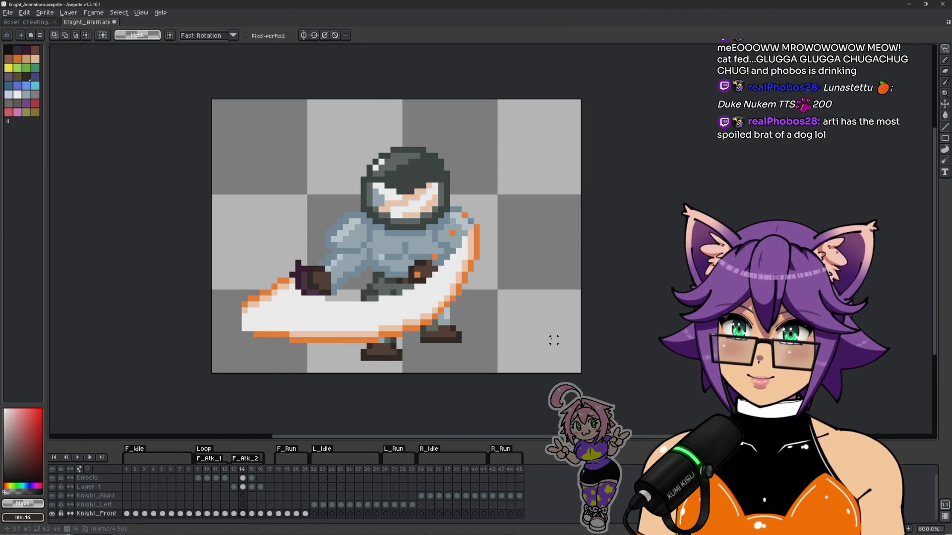
{"action": "key", "text": "Right"}
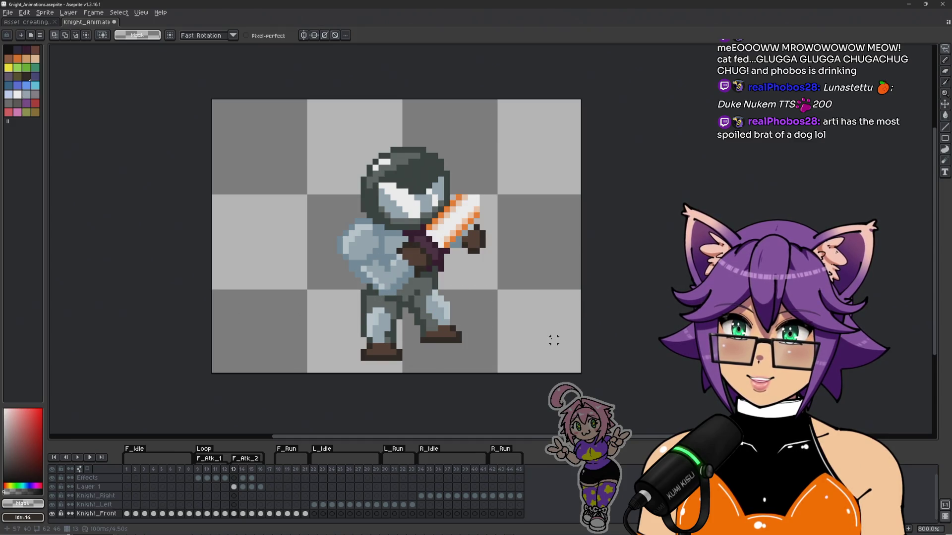
{"action": "key", "text": "Right"}
{"action": "key", "text": "Left"}
{"action": "key", "text": "Right"}
{"action": "key", "text": "Right"}
{"action": "key", "text": "Right"}
{"action": "key", "text": "Left"}
{"action": "key", "text": "Left"}
{"action": "key", "text": "Right"}
{"action": "key", "text": "Right"}
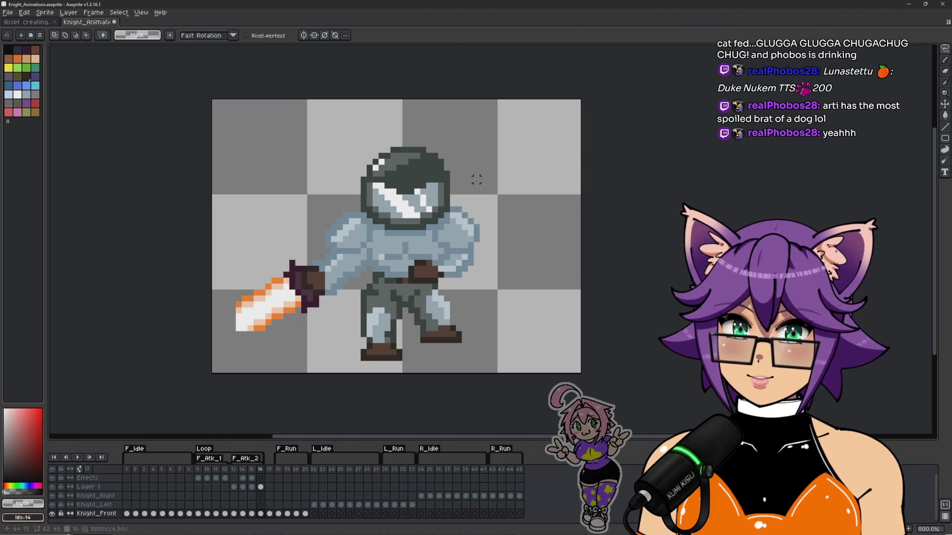
{"action": "key", "text": "Left"}
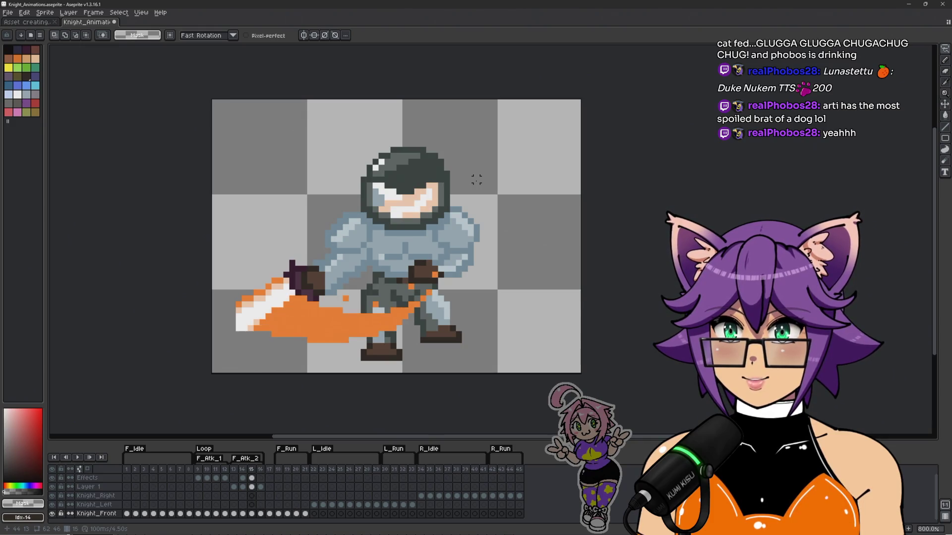
{"action": "key", "text": "Right"}
{"action": "scroll", "coordinate": [461, 176], "scroll_direction": "up", "scroll_amount": 3}
{"action": "key", "text": "Right"}
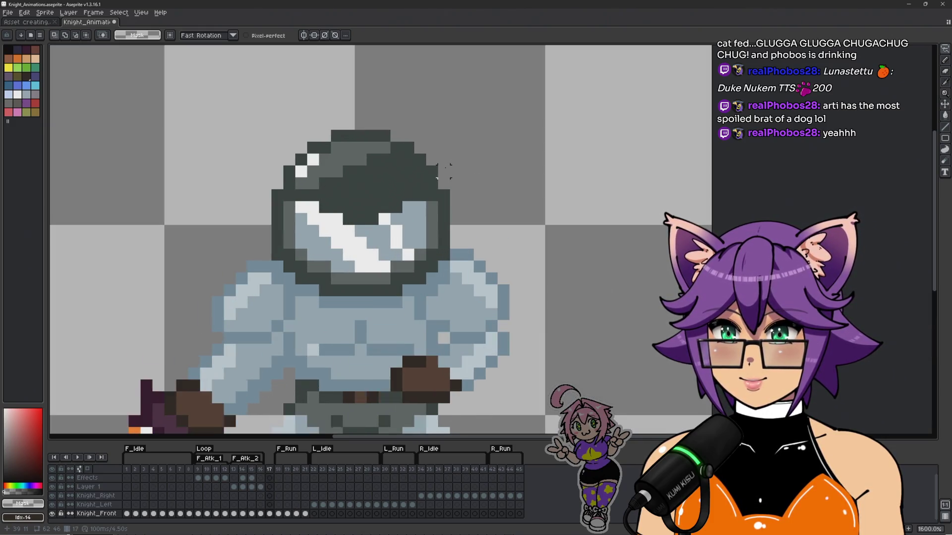
{"action": "key", "text": "Left"}
Step: Switch to the Pencil and flip frames 16 and 17 to compare the knight's body and face
{"action": "key", "text": "b"}
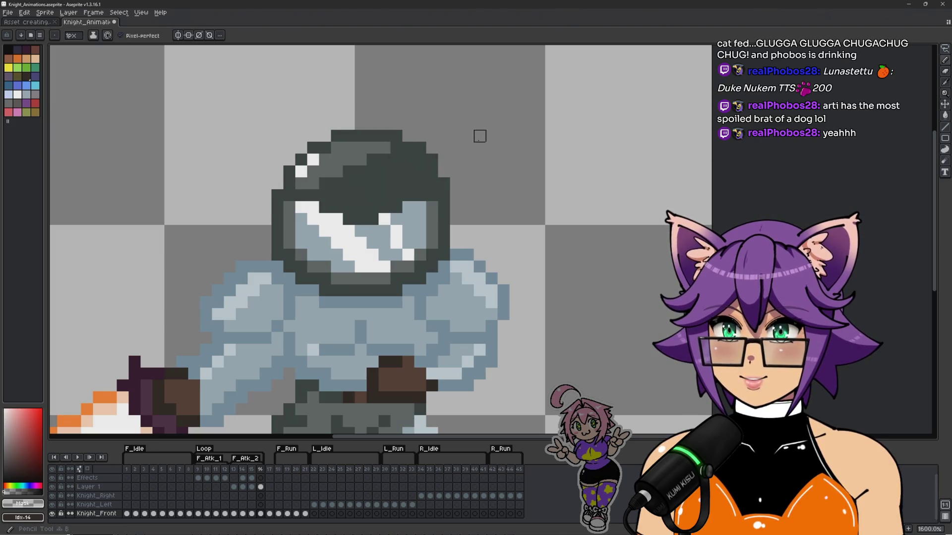
{"action": "key", "text": "Right"}
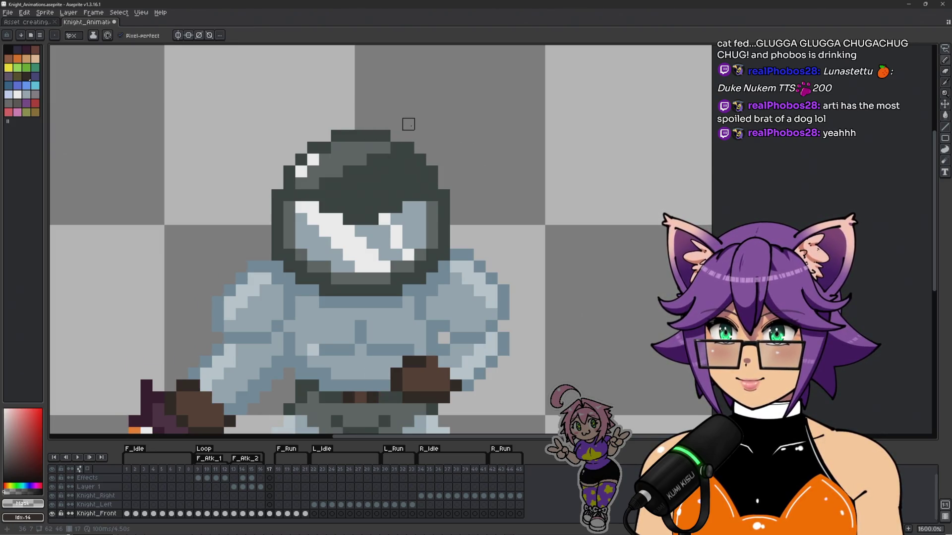
{"action": "key", "text": "Left"}
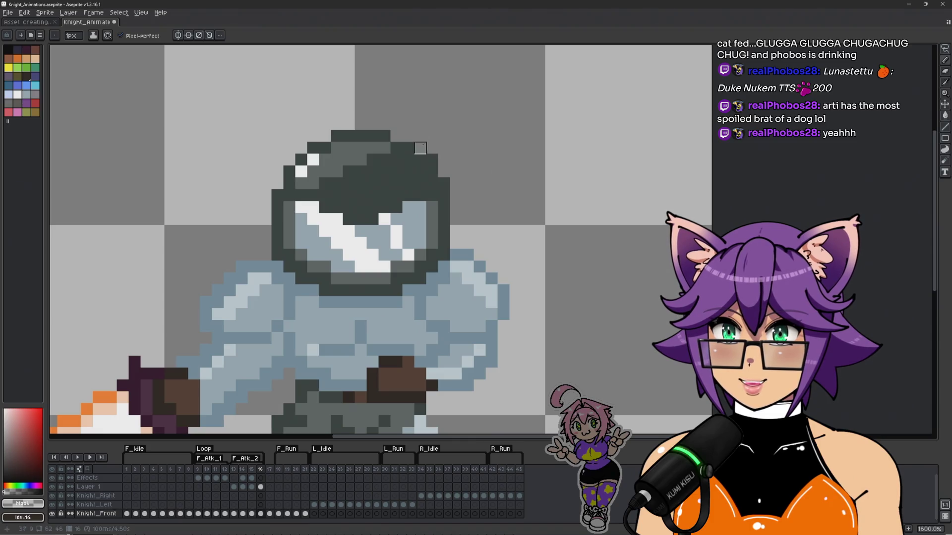
{"action": "key", "text": "Right"}
{"action": "key", "text": "Left"}
{"action": "key", "text": "Left"}
{"action": "key", "text": "Right"}
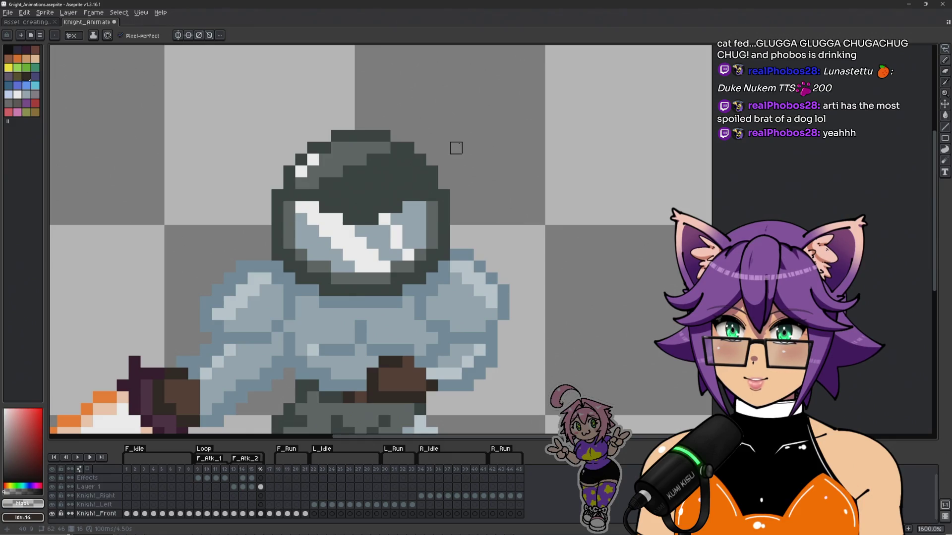
{"action": "key", "text": "Left"}
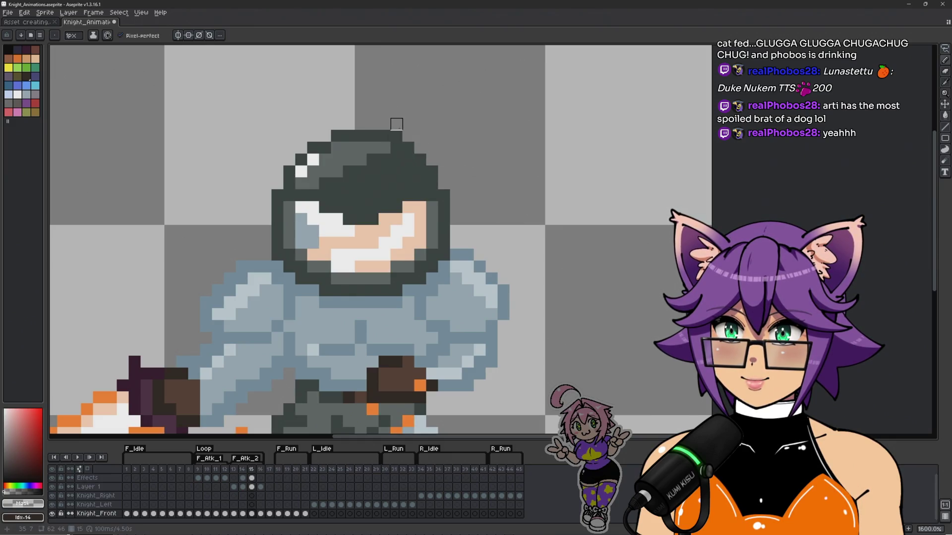
{"action": "key", "text": "Left"}
{"action": "key", "text": "Right"}
{"action": "key", "text": "Right"}
{"action": "key", "text": "Left"}
{"action": "key", "text": "Left"}
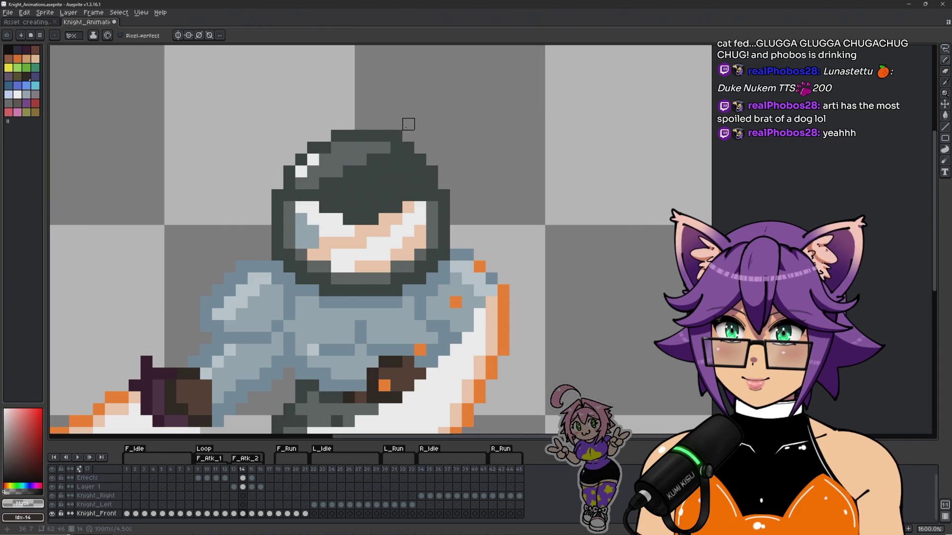
Step: Go back to frame 11, play and stop the attack animation, then advance to frame 17
{"action": "key", "text": "Left"}
{"action": "scroll", "coordinate": [443, 124], "scroll_direction": "down", "scroll_amount": 3}
{"action": "key", "text": "Right"}
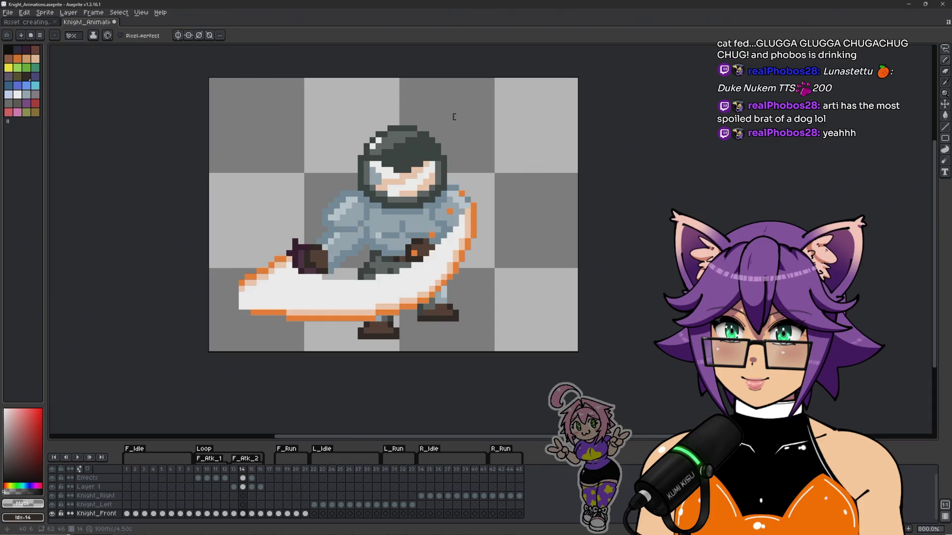
{"action": "key", "text": "Right"}
{"action": "key", "text": "Right"}
{"action": "key", "text": "Left"}
{"action": "key", "text": "Left"}
{"action": "key", "text": "Left"}
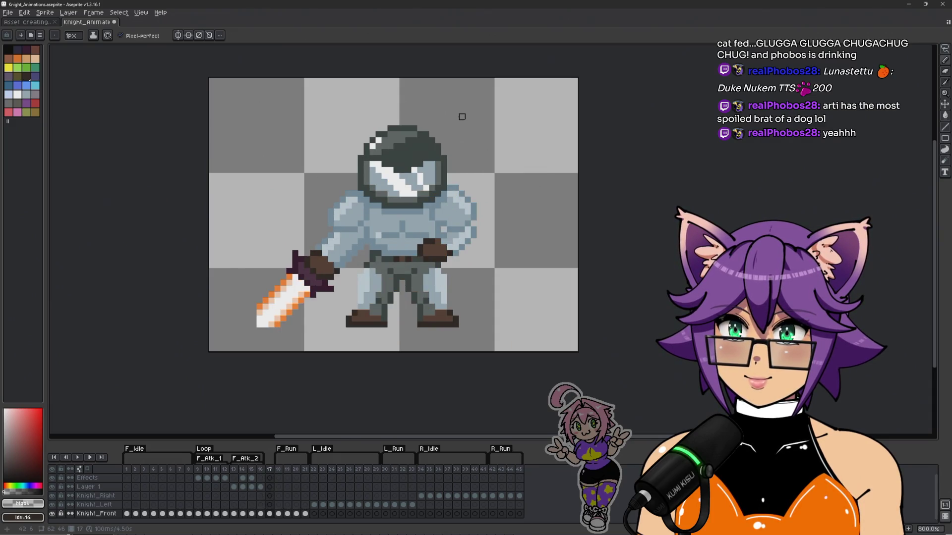
{"action": "key", "text": "Return"}
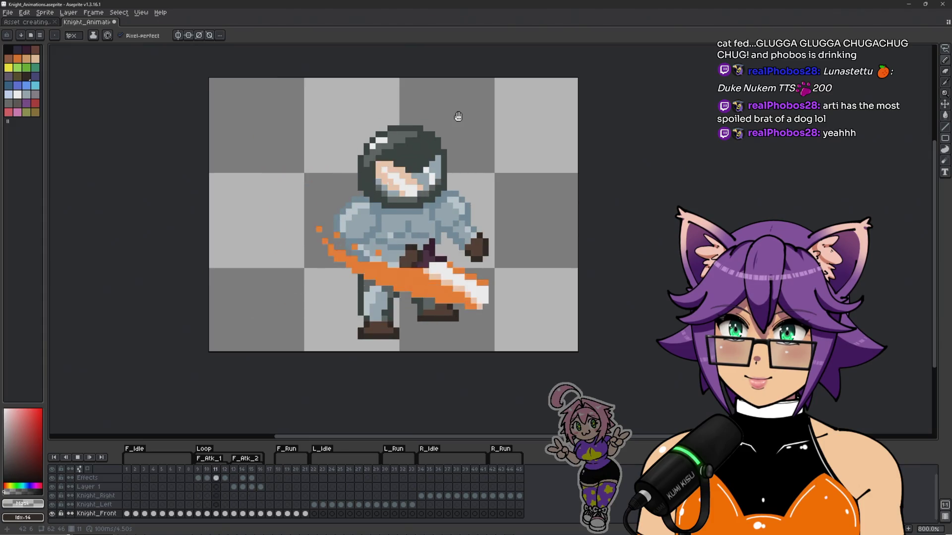
{"action": "key", "text": "Return"}
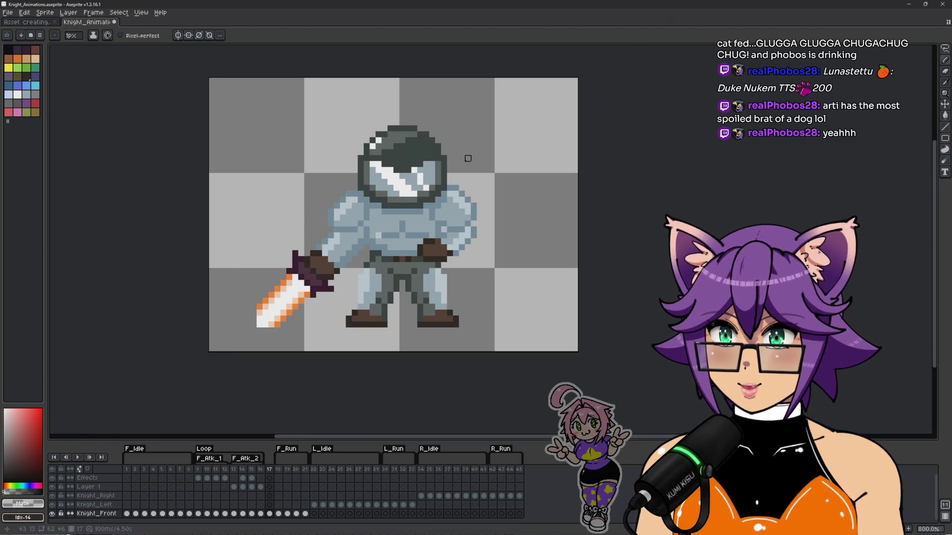
{"action": "scroll", "coordinate": [466, 152], "scroll_direction": "up", "scroll_amount": 2}
{"action": "key", "text": "Right"}
{"action": "scroll", "coordinate": [525, 181], "scroll_direction": "down", "scroll_amount": 2}
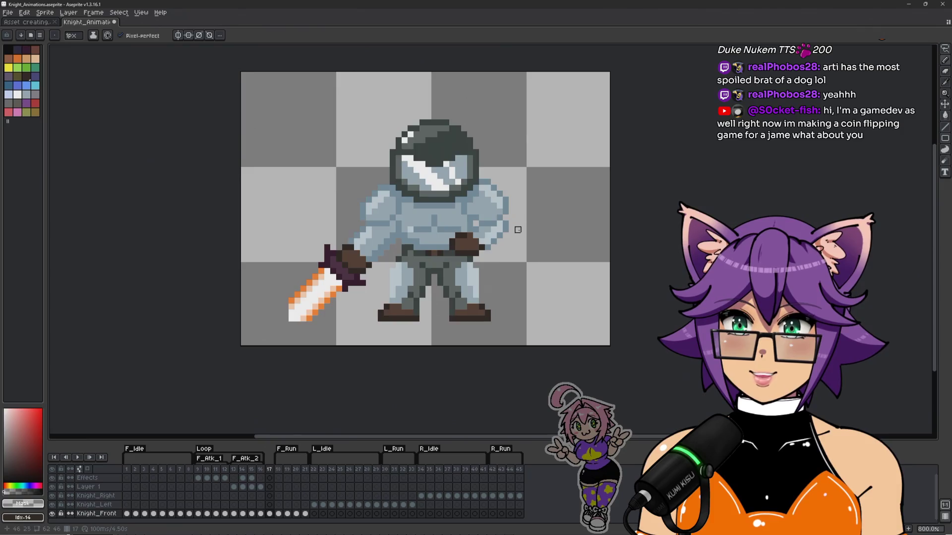
{"action": "scroll", "coordinate": [516, 227], "scroll_direction": "up", "scroll_amount": 1}
{"action": "scroll", "coordinate": [523, 228], "scroll_direction": "down", "scroll_amount": 1}
{"action": "mouse_move", "coordinate": [557, 209]}
{"action": "left_mouse_down"}
{"action": "mouse_move", "coordinate": [548, 239]}
{"action": "mouse_move", "coordinate": [567, 231]}
{"action": "left_mouse_up"}
{"action": "scroll", "coordinate": [550, 240], "scroll_direction": "up", "scroll_amount": 1}
{"action": "scroll", "coordinate": [553, 233], "scroll_direction": "down", "scroll_amount": 1}
{"action": "key", "text": "b"}
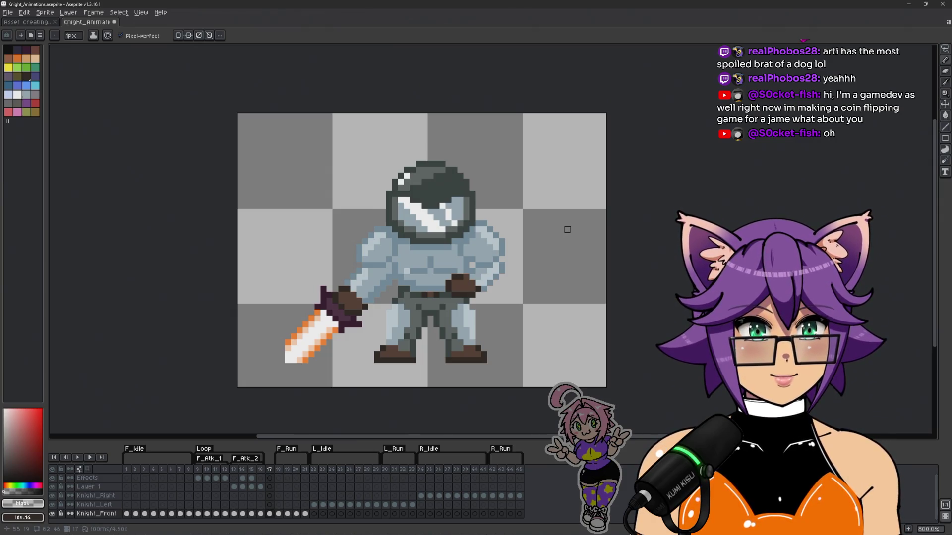
{"action": "scroll", "coordinate": [565, 227], "scroll_direction": "up", "scroll_amount": 1}
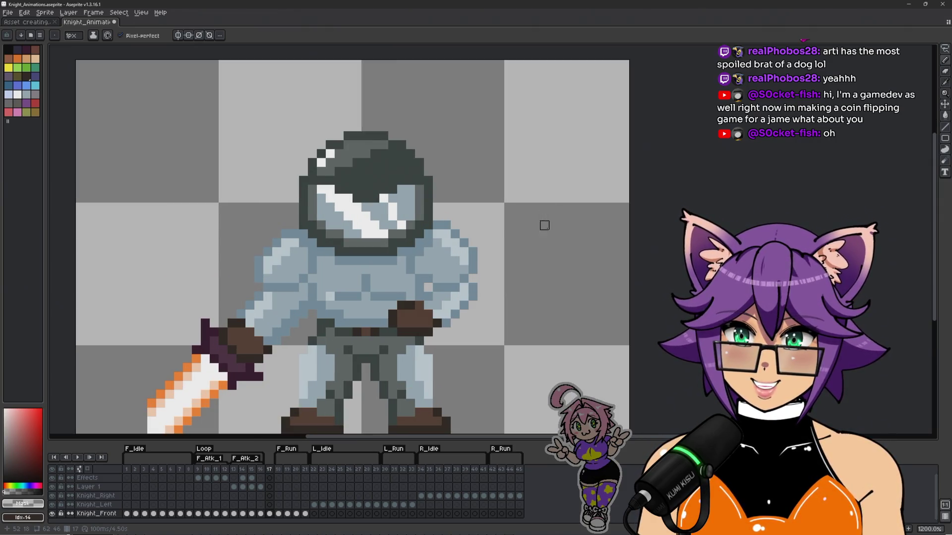
{"action": "scroll", "coordinate": [544, 225], "scroll_direction": "down", "scroll_amount": 2}
{"action": "scroll", "coordinate": [563, 236], "scroll_direction": "up", "scroll_amount": 1}
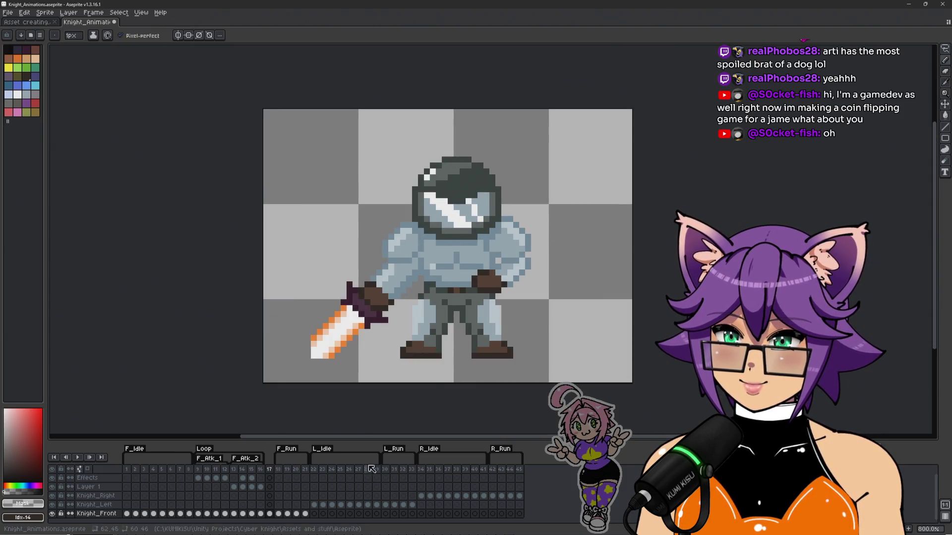
{"action": "left_click_drag", "start_coordinate": [450, 249], "coordinate": [437, 249]}
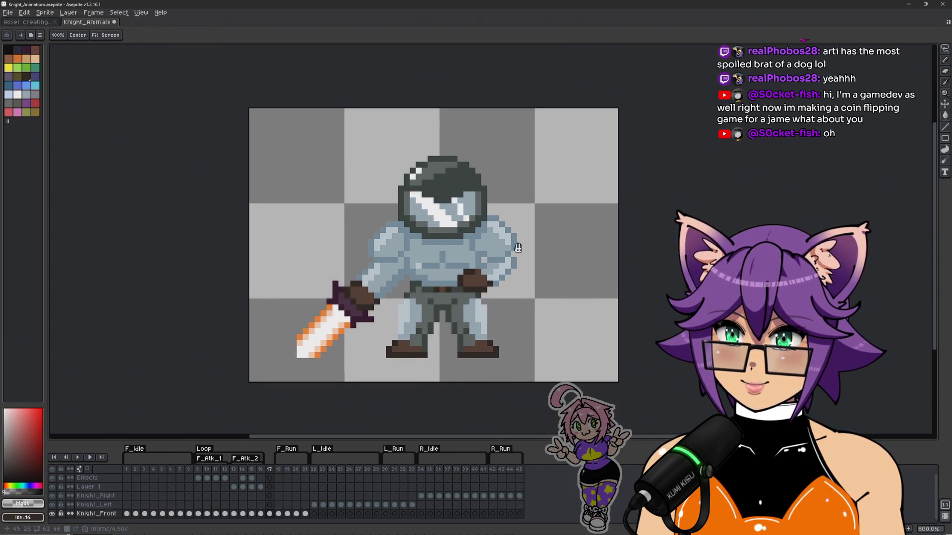
{"action": "left_click", "coordinate": [269, 486]}
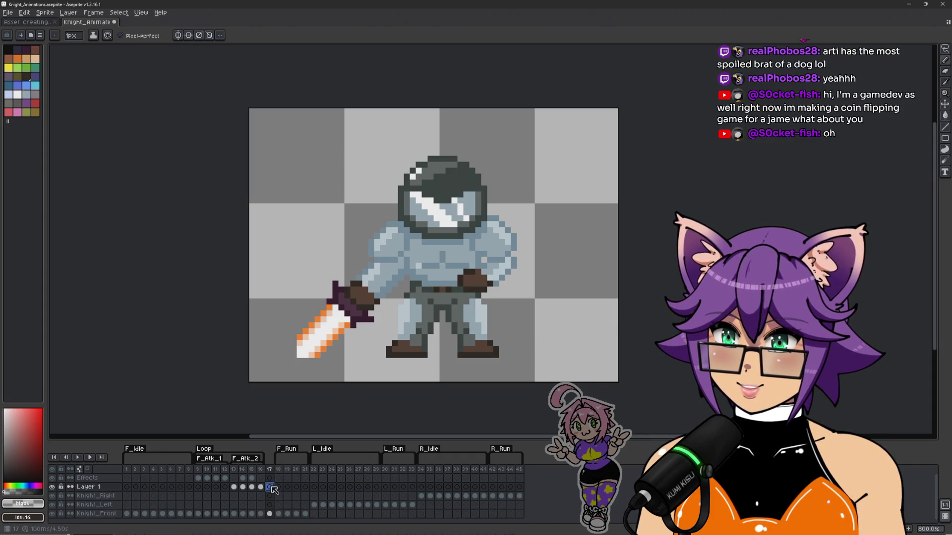
Step: Rename Layer 1 to 'Weapon' in Layer Properties
{"action": "double_click", "coordinate": [89, 488]}
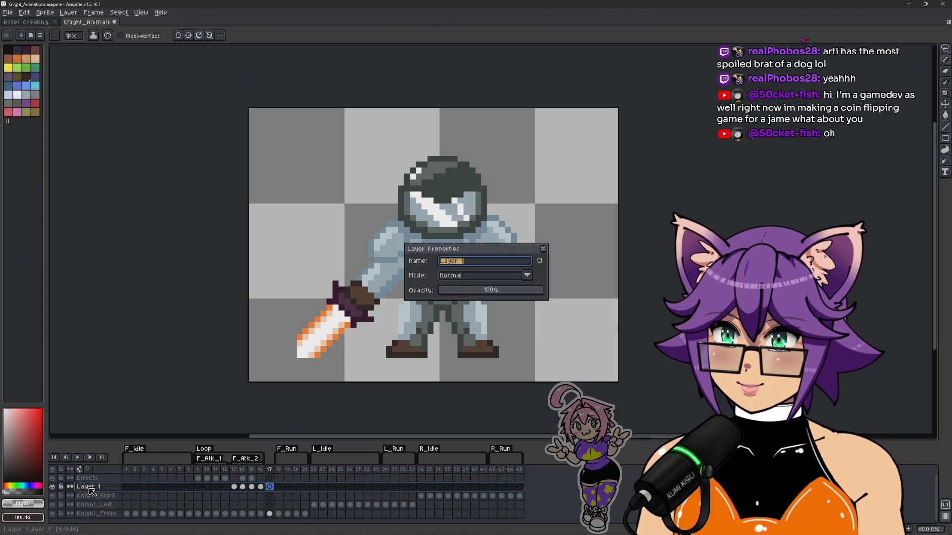
{"action": "type", "text": "Weapon"}
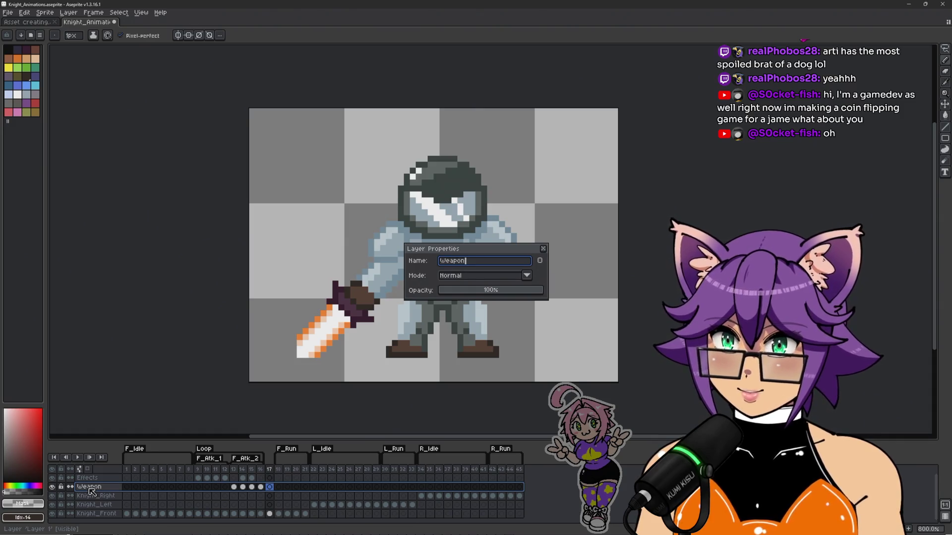
{"action": "key", "text": "Return"}
Step: Select the Weapon cel on frame 17 and pick the sword's orange colour
{"action": "left_click", "coordinate": [269, 487]}
{"action": "scroll", "coordinate": [312, 308], "scroll_direction": "up", "scroll_amount": 2}
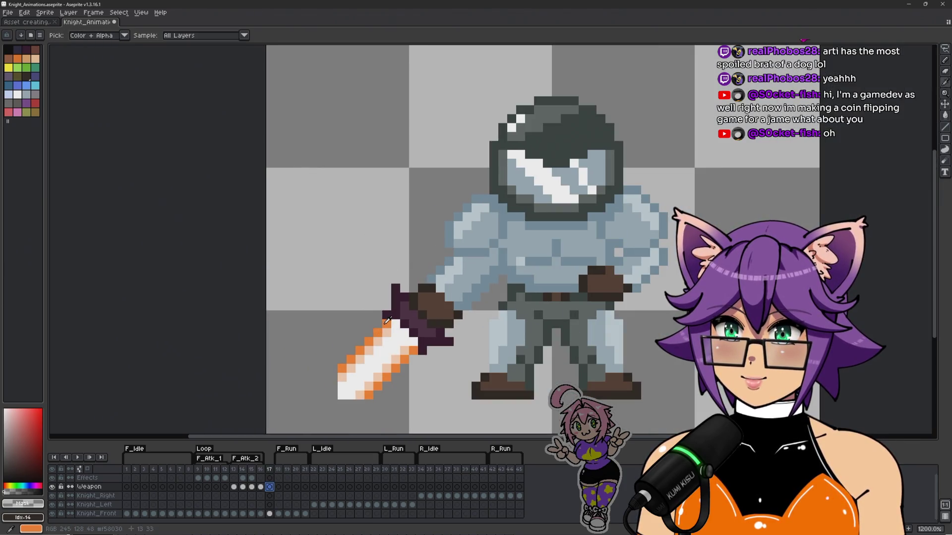
{"action": "left_click", "coordinate": [385, 322], "text": "alt"}
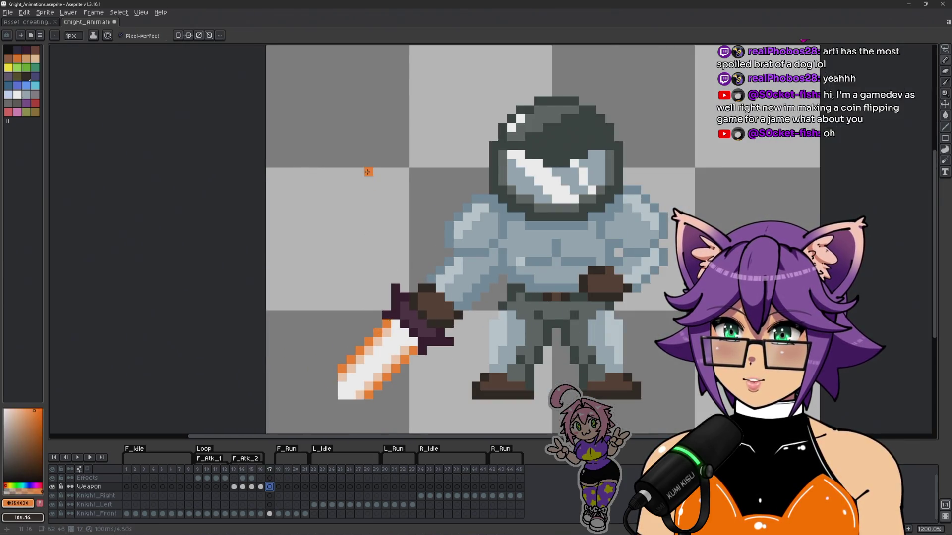
Step: Draw the blade as orange, peach and white columns left of the helmet, sampling colours from the sword
{"action": "scroll", "coordinate": [365, 170], "scroll_direction": "up", "scroll_amount": 1}
{"action": "scroll", "coordinate": [365, 215], "scroll_direction": "down", "scroll_amount": 1}
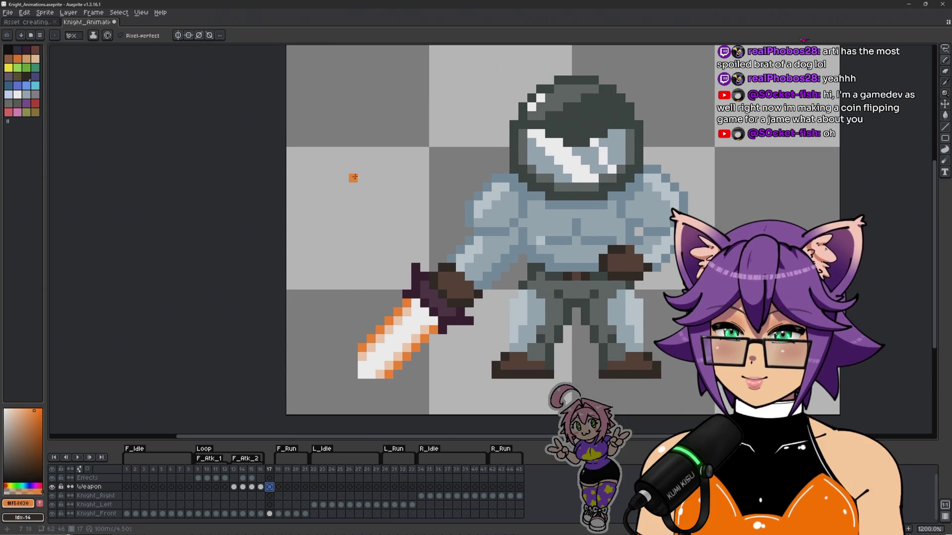
{"action": "mouse_move", "coordinate": [362, 122]}
{"action": "left_mouse_down"}
{"action": "mouse_move", "coordinate": [364, 181]}
{"action": "mouse_move", "coordinate": [350, 184]}
{"action": "mouse_move", "coordinate": [371, 169]}
{"action": "mouse_move", "coordinate": [371, 121]}
{"action": "mouse_move", "coordinate": [389, 124]}
{"action": "mouse_move", "coordinate": [395, 178]}
{"action": "mouse_move", "coordinate": [398, 122]}
{"action": "left_mouse_up"}
{"action": "key", "text": "alt"}
{"action": "left_click", "coordinate": [399, 320], "text": "alt"}
{"action": "left_click", "coordinate": [389, 347], "text": "alt"}
{"action": "left_click", "coordinate": [380, 178]}
{"action": "left_click", "coordinate": [372, 144], "text": "alt"}
{"action": "left_click", "coordinate": [407, 125]}
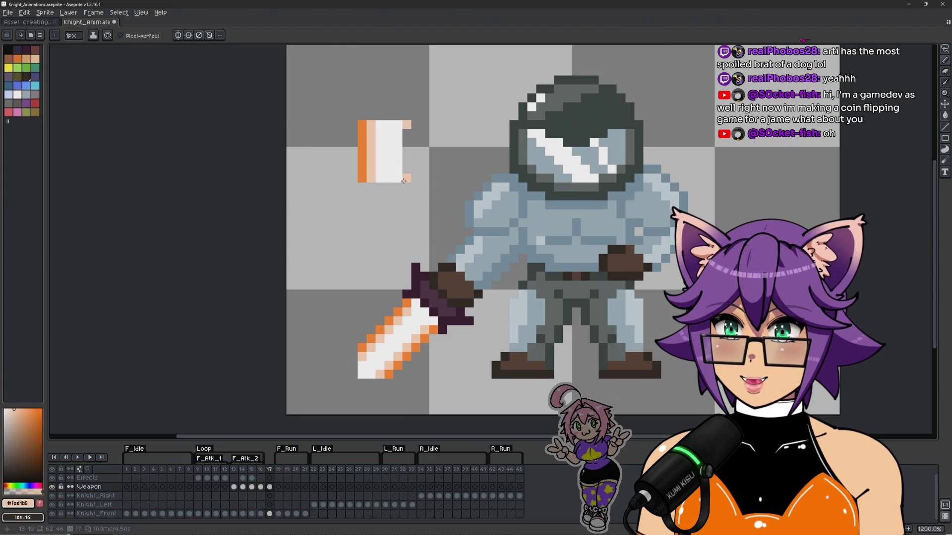
{"action": "left_click", "coordinate": [406, 179], "text": "shift"}
{"action": "left_click", "coordinate": [362, 149], "text": "alt"}
{"action": "left_click", "coordinate": [420, 125]}
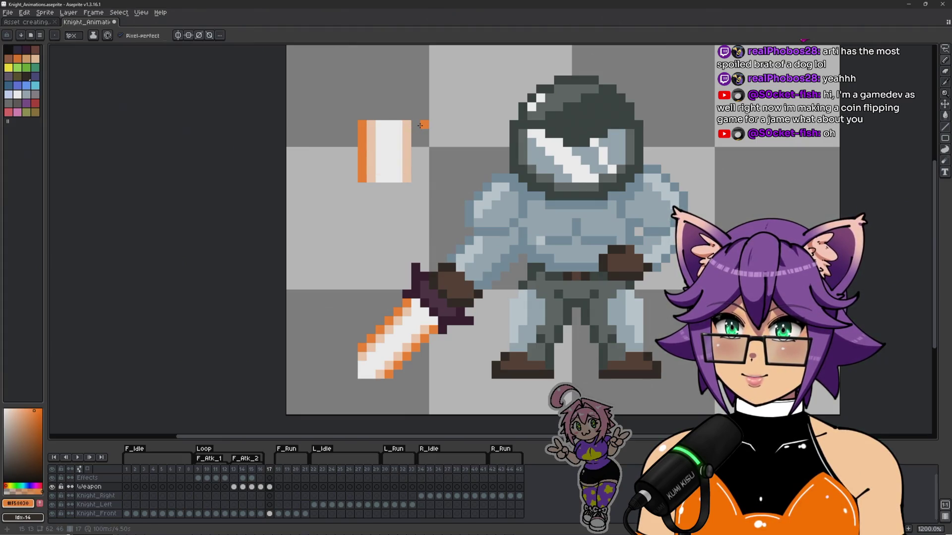
Step: Lasso the new blade block to check its placement, drop the selection and sample white
{"action": "scroll", "coordinate": [446, 170], "scroll_direction": "down", "scroll_amount": 4}
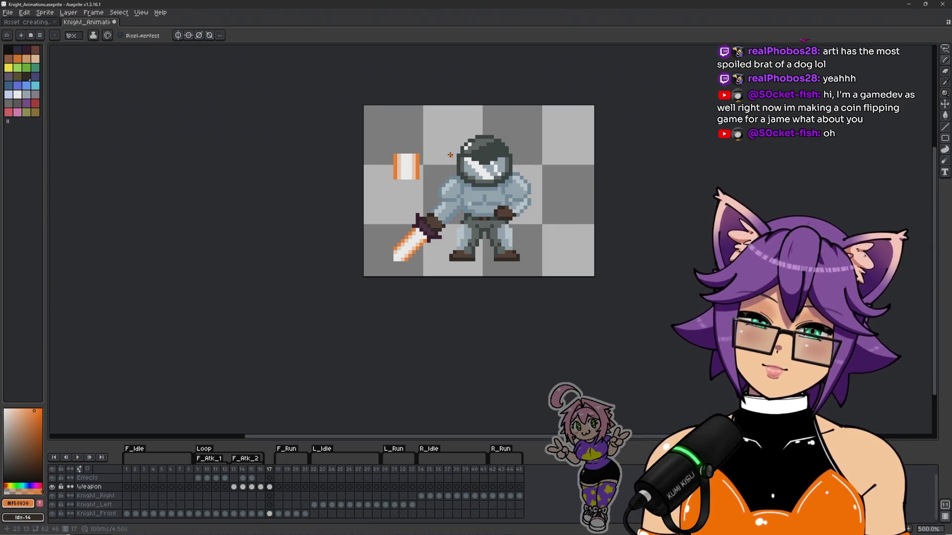
{"action": "scroll", "coordinate": [450, 155], "scroll_direction": "up", "scroll_amount": 4}
{"action": "key", "text": "q"}
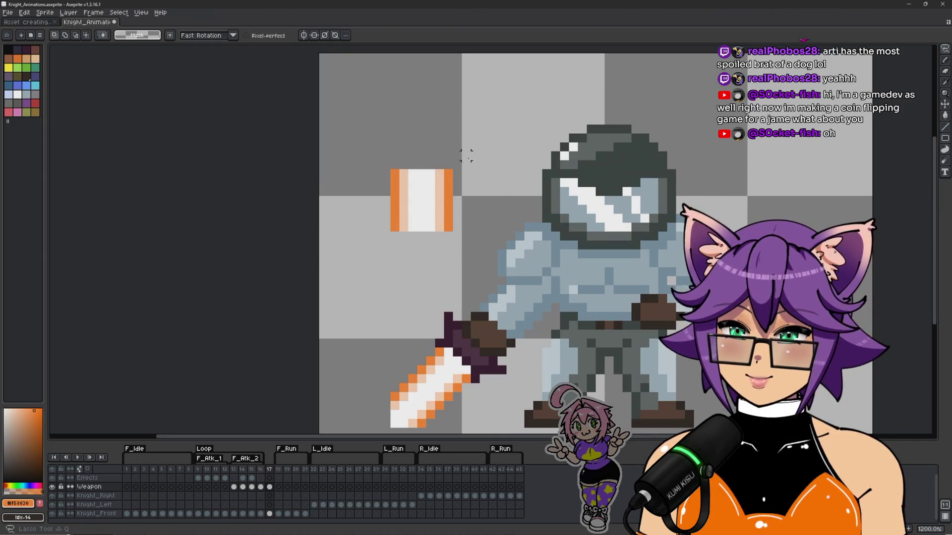
{"action": "mouse_move", "coordinate": [474, 144]}
{"action": "left_mouse_down"}
{"action": "mouse_move", "coordinate": [426, 238]}
{"action": "mouse_move", "coordinate": [440, 202]}
{"action": "left_mouse_up"}
{"action": "left_click", "coordinate": [440, 208]}
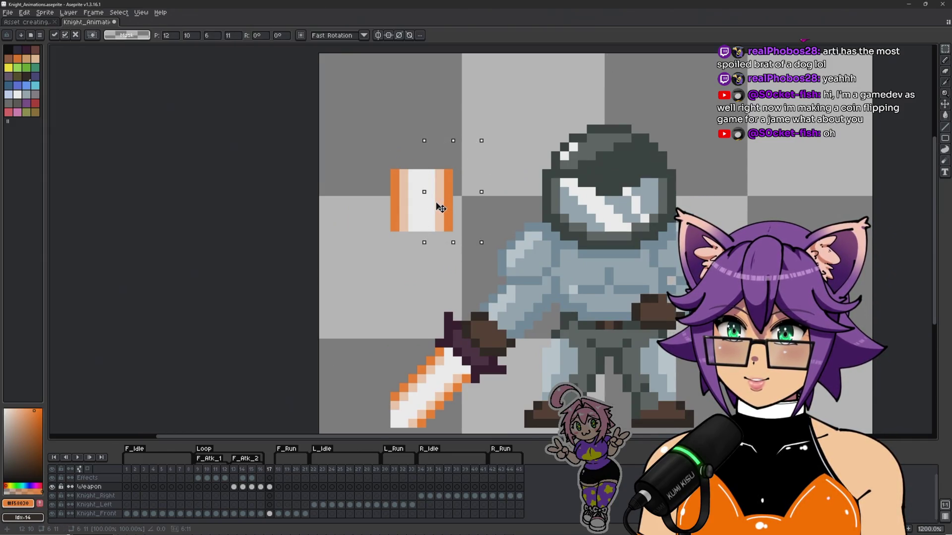
{"action": "left_click", "coordinate": [498, 149]}
{"action": "scroll", "coordinate": [499, 149], "scroll_direction": "down", "scroll_amount": 4}
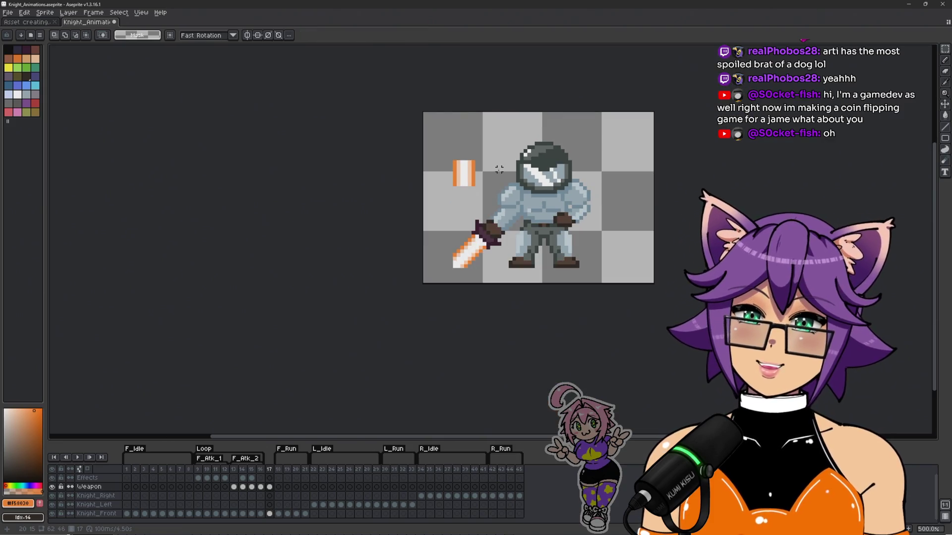
{"action": "scroll", "coordinate": [499, 169], "scroll_direction": "up", "scroll_amount": 4}
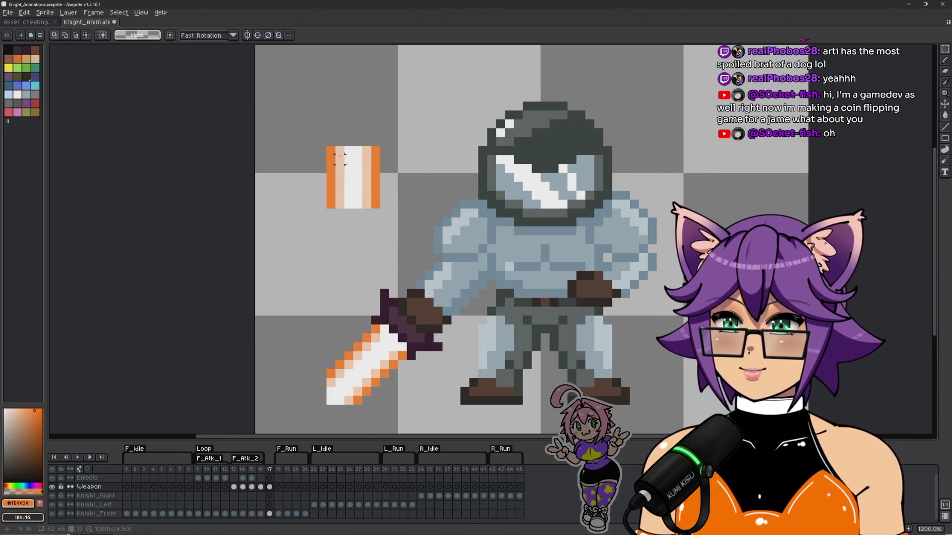
{"action": "left_click", "coordinate": [347, 151], "text": "alt"}
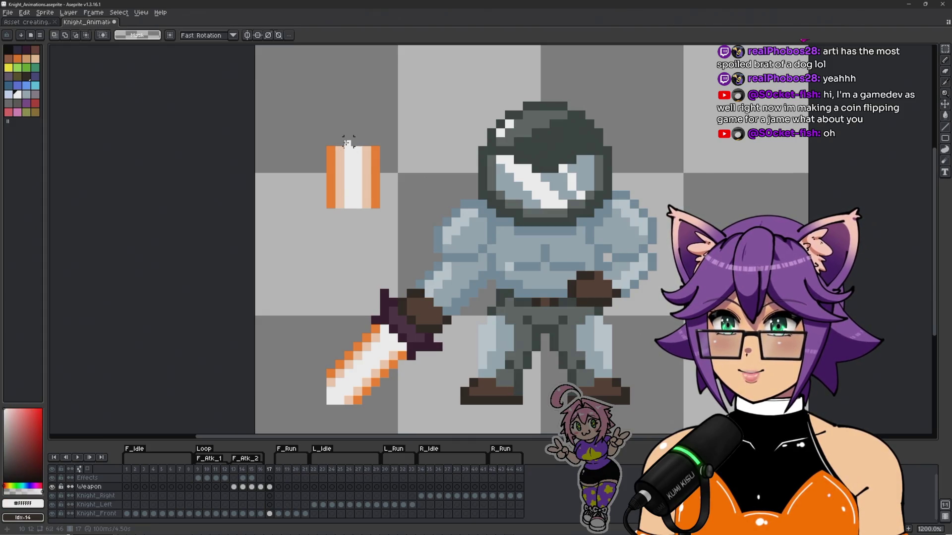
Step: Extend the blade upward into a pointed white-and-peach tip, erasing the stray peach pixel below
{"action": "key", "text": "b"}
{"action": "left_click_drag", "start_coordinate": [349, 142], "coordinate": [358, 132]}
{"action": "left_click", "coordinate": [367, 174], "text": "alt"}
{"action": "left_click", "coordinate": [367, 142]}
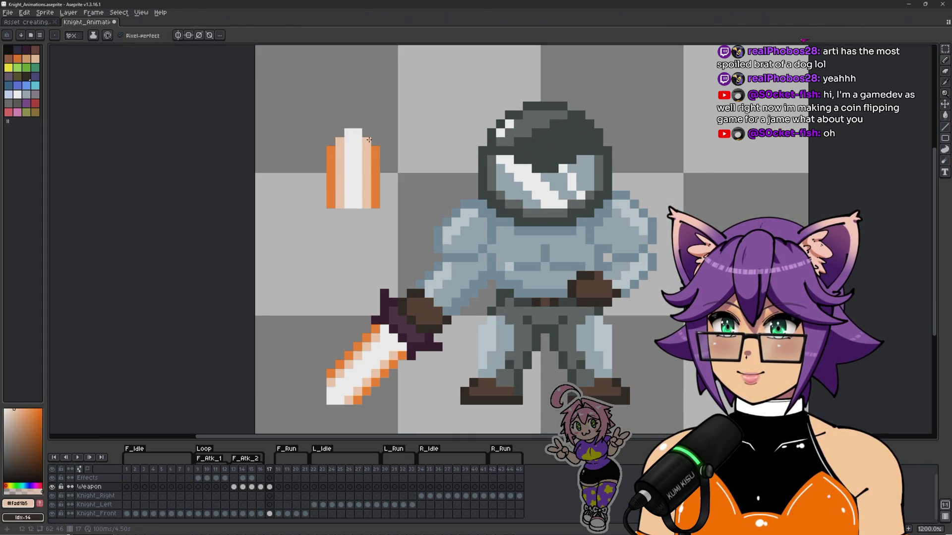
{"action": "scroll", "coordinate": [430, 186], "scroll_direction": "down", "scroll_amount": 3}
{"action": "scroll", "coordinate": [430, 186], "scroll_direction": "up", "scroll_amount": 1}
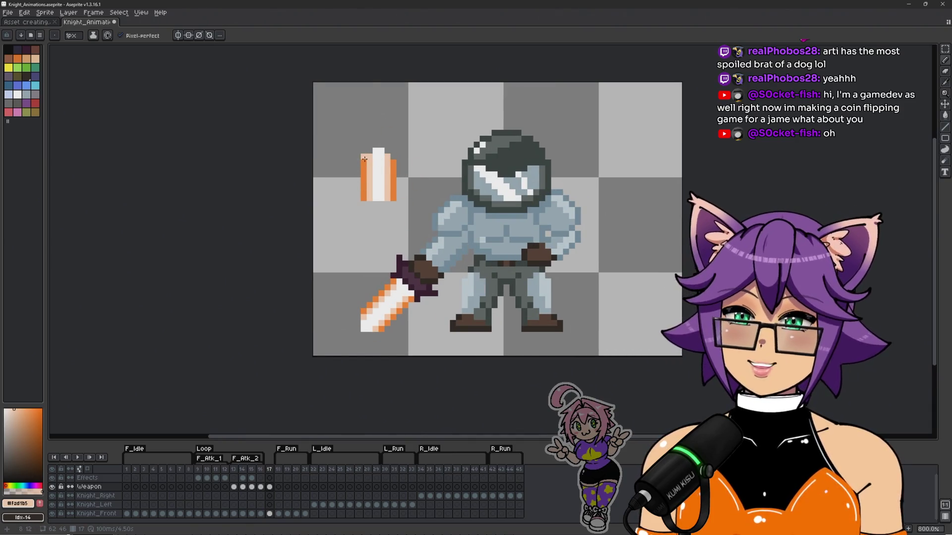
{"action": "scroll", "coordinate": [379, 218], "scroll_direction": "up", "scroll_amount": 2}
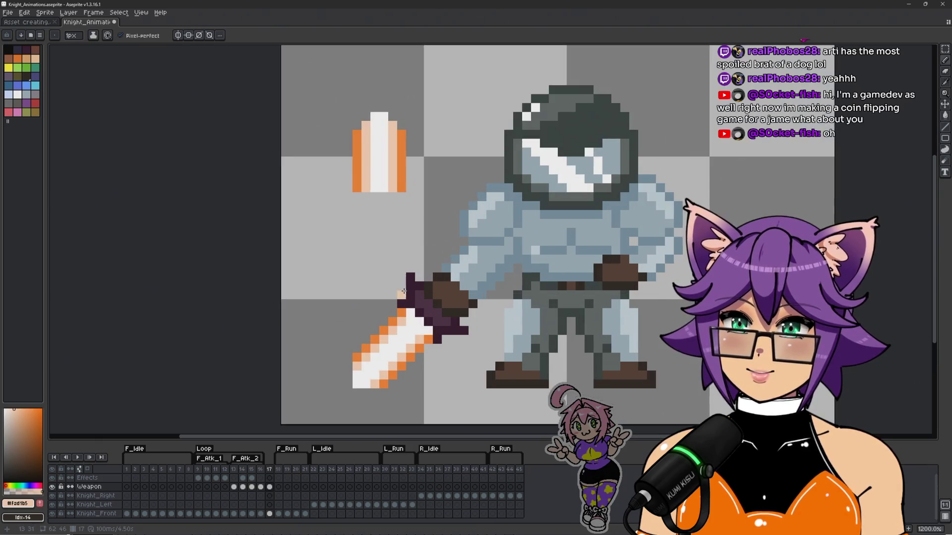
{"action": "key", "text": "e"}
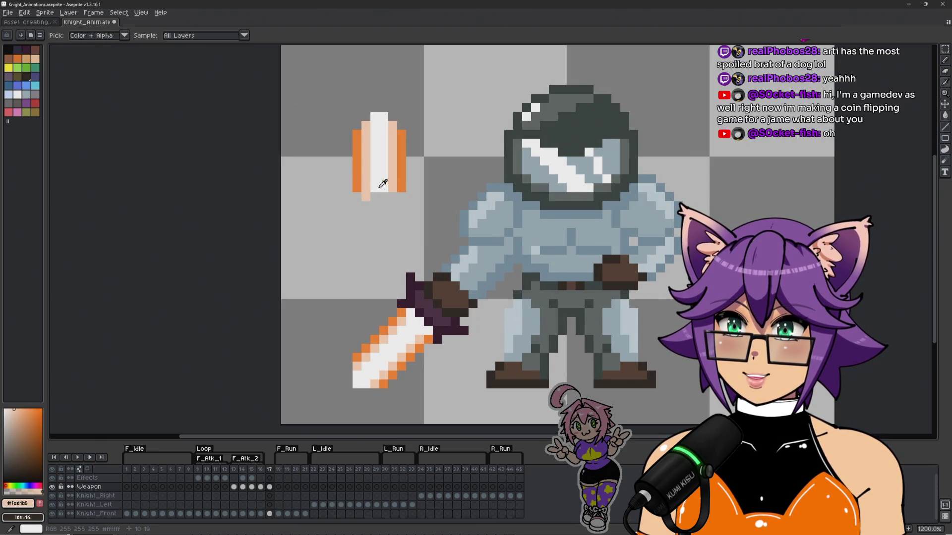
{"action": "left_click", "coordinate": [370, 218]}
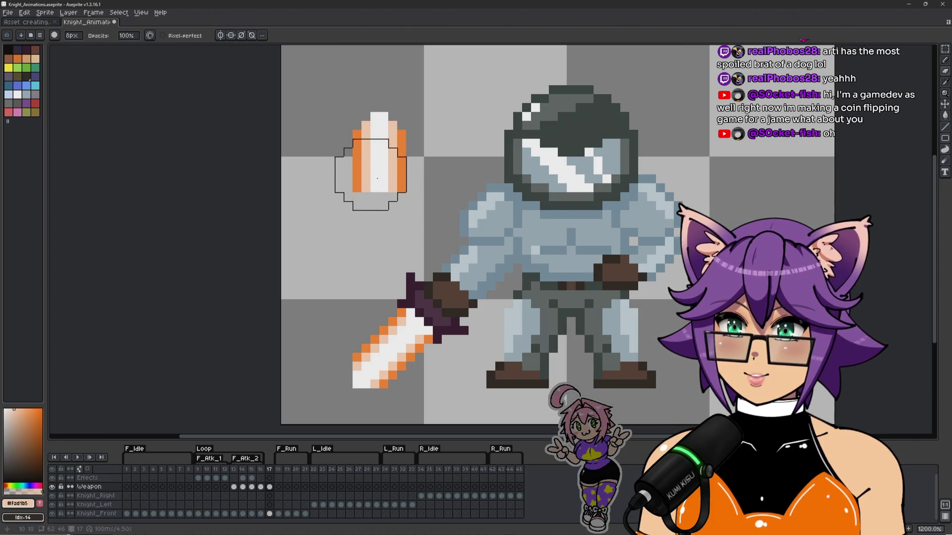
Step: Draw a dark purple crossguard row under the blade with dark pixels at its lower corners
{"action": "key", "text": "b"}
{"action": "left_click", "coordinate": [425, 302], "text": "alt"}
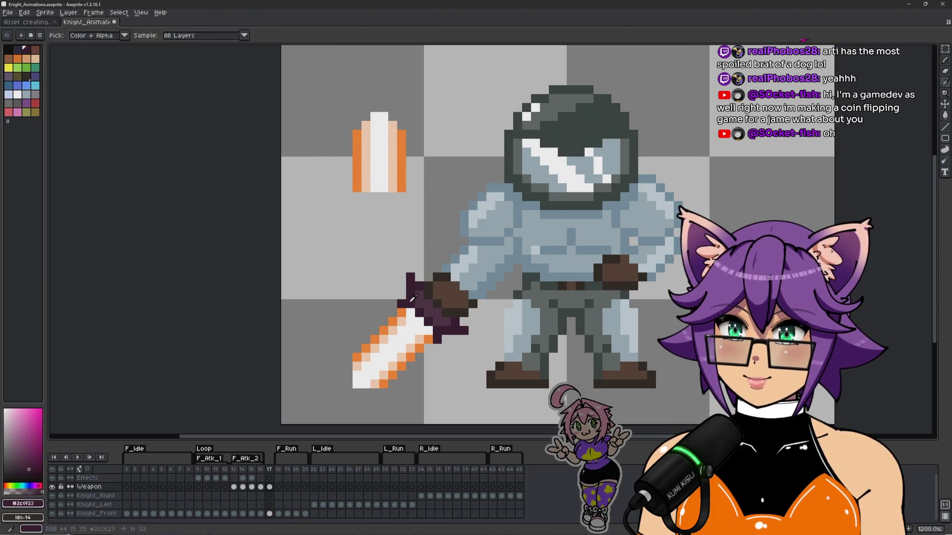
{"action": "left_click_drag", "start_coordinate": [357, 197], "coordinate": [398, 198]}
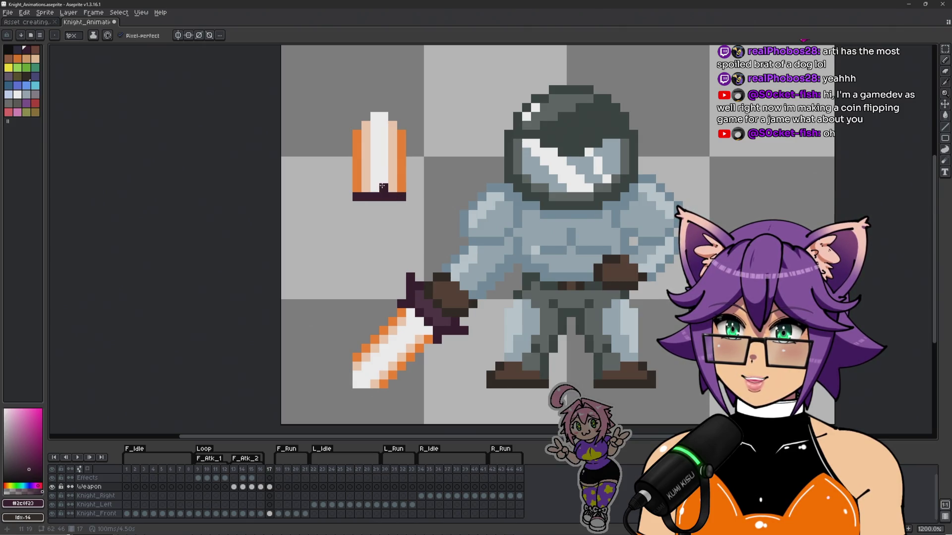
{"action": "left_click", "coordinate": [383, 188], "text": "alt"}
{"action": "left_click_drag", "start_coordinate": [383, 196], "coordinate": [379, 205]}
{"action": "left_click", "coordinate": [361, 197], "text": "alt"}
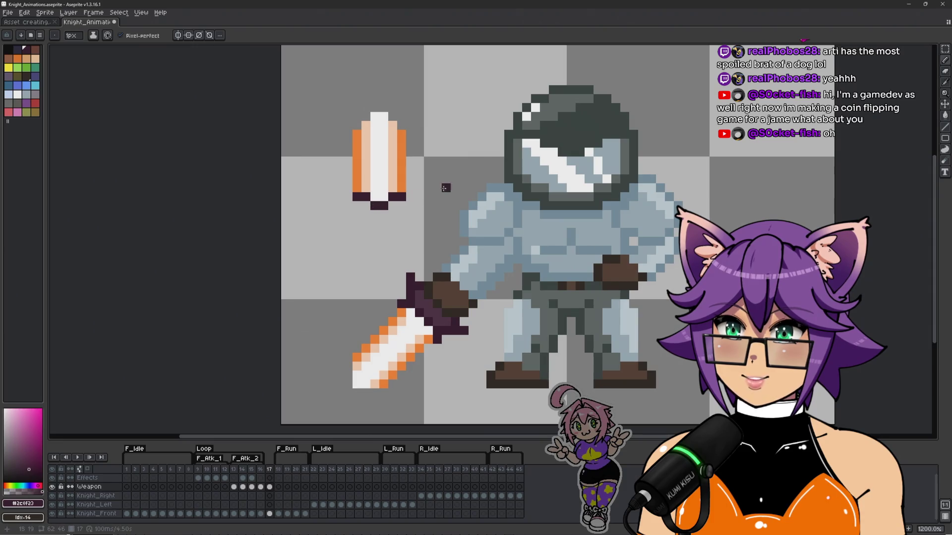
{"action": "left_click", "coordinate": [366, 206]}
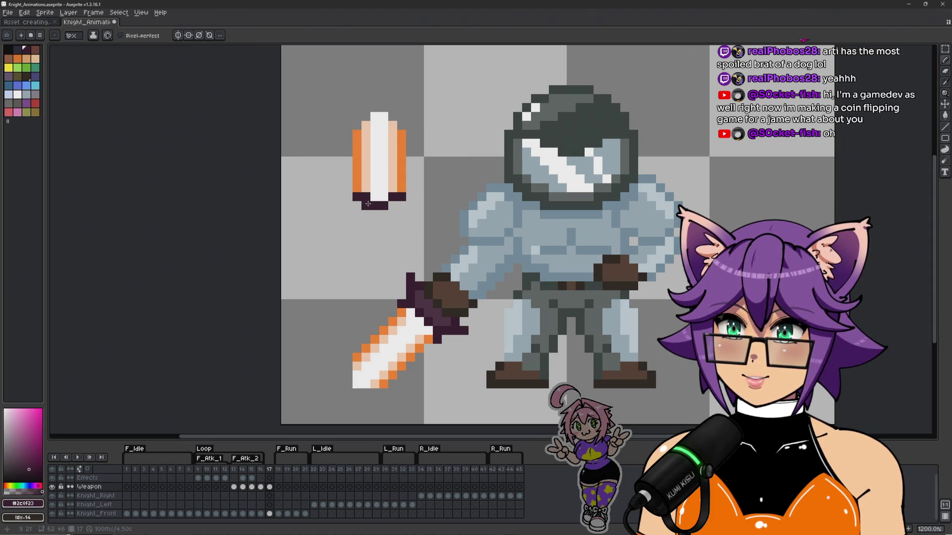
{"action": "left_click", "coordinate": [394, 205]}
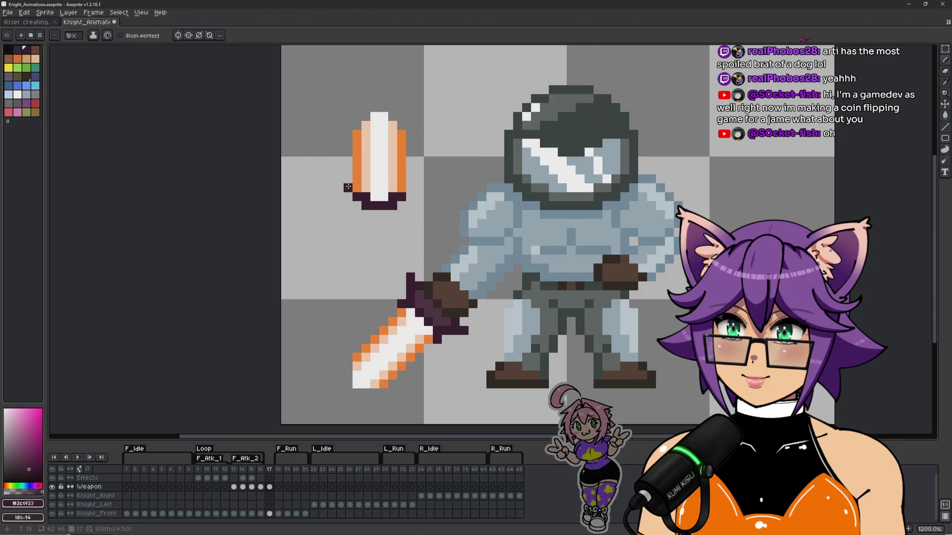
Step: Try extending the crossguard's left end in dark purple, undoing the stray pixels
{"action": "scroll", "coordinate": [348, 187], "scroll_direction": "up", "scroll_amount": 2}
{"action": "mouse_move", "coordinate": [366, 233]}
{"action": "left_mouse_down"}
{"action": "mouse_move", "coordinate": [340, 227]}
{"action": "mouse_move", "coordinate": [328, 211]}
{"action": "left_mouse_up"}
{"action": "scroll", "coordinate": [325, 212], "scroll_direction": "down", "scroll_amount": 1}
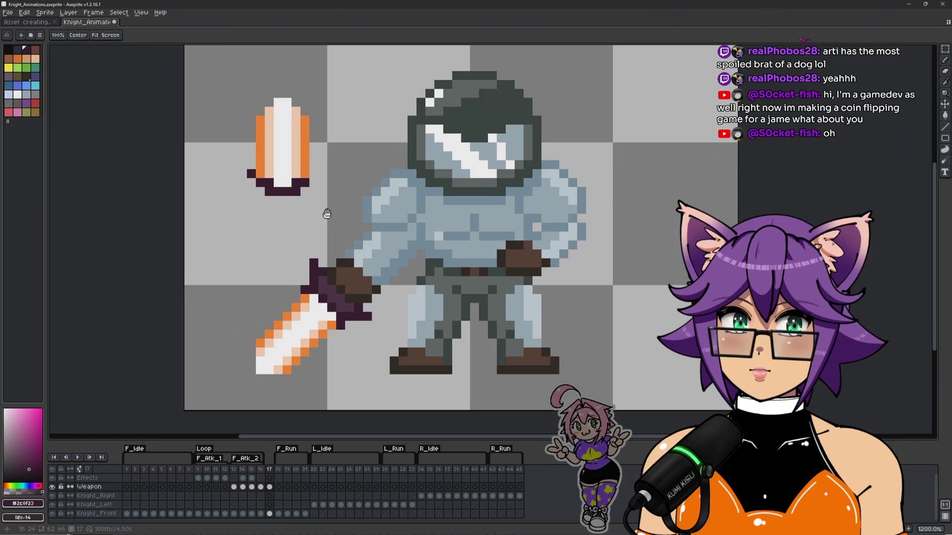
{"action": "key", "text": "space"}
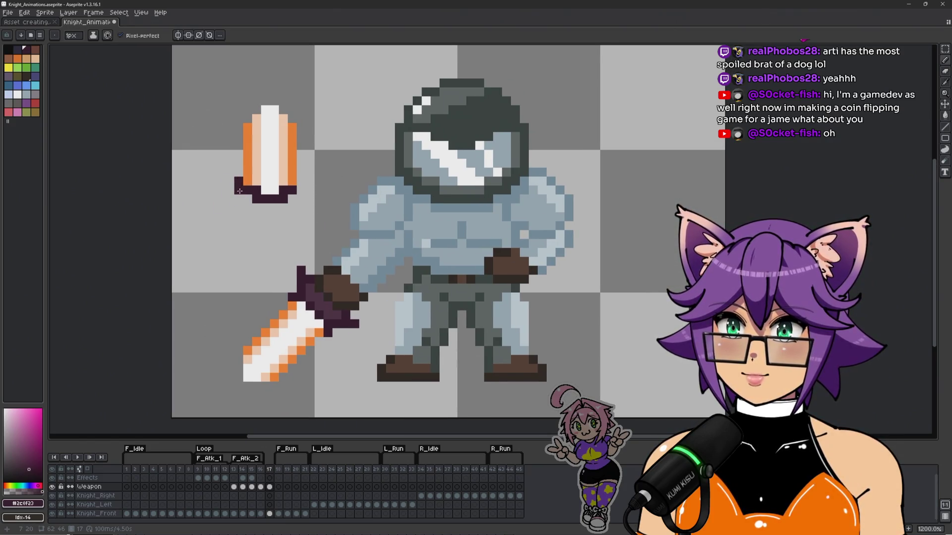
{"action": "left_click", "coordinate": [248, 199]}
{"action": "left_click", "coordinate": [238, 208]}
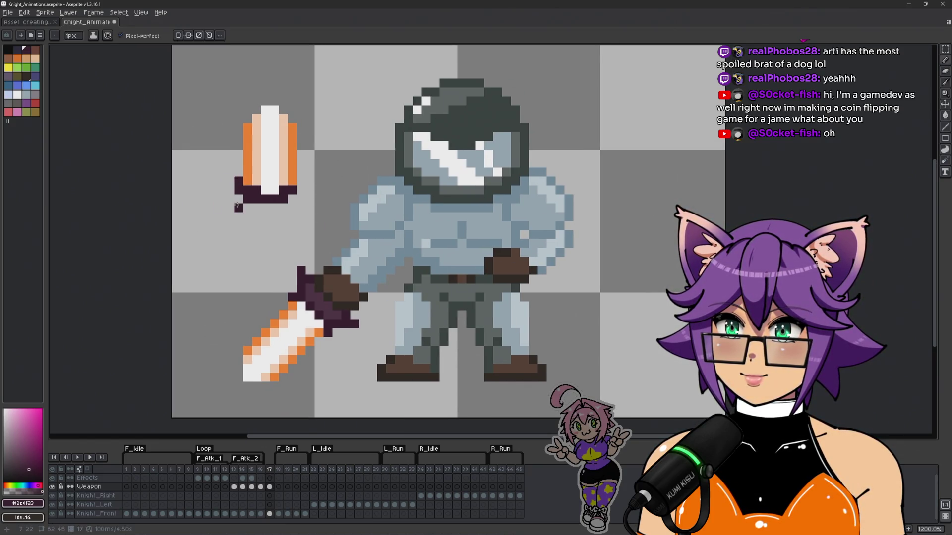
{"action": "key", "text": "ctrl+z"}
{"action": "left_click_drag", "start_coordinate": [239, 199], "coordinate": [230, 198]}
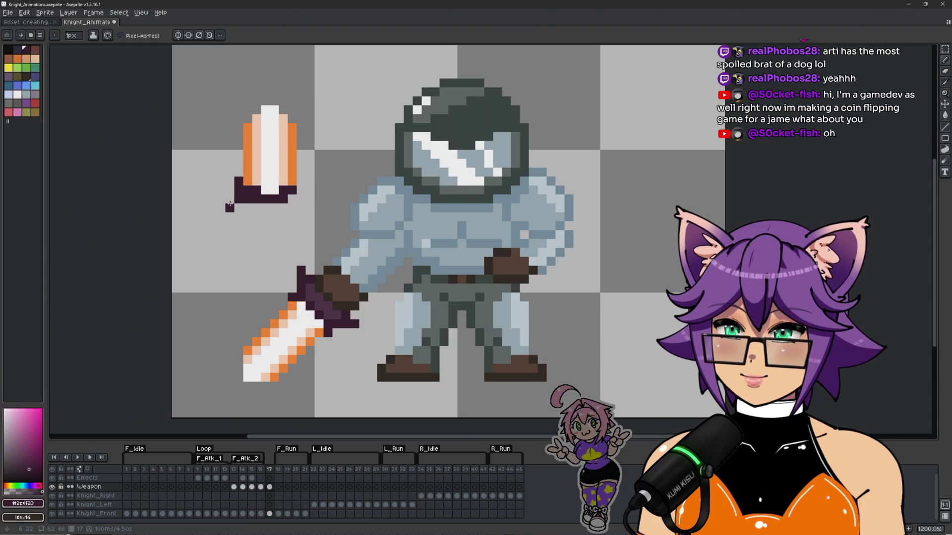
{"action": "key", "text": "ctrl+z"}
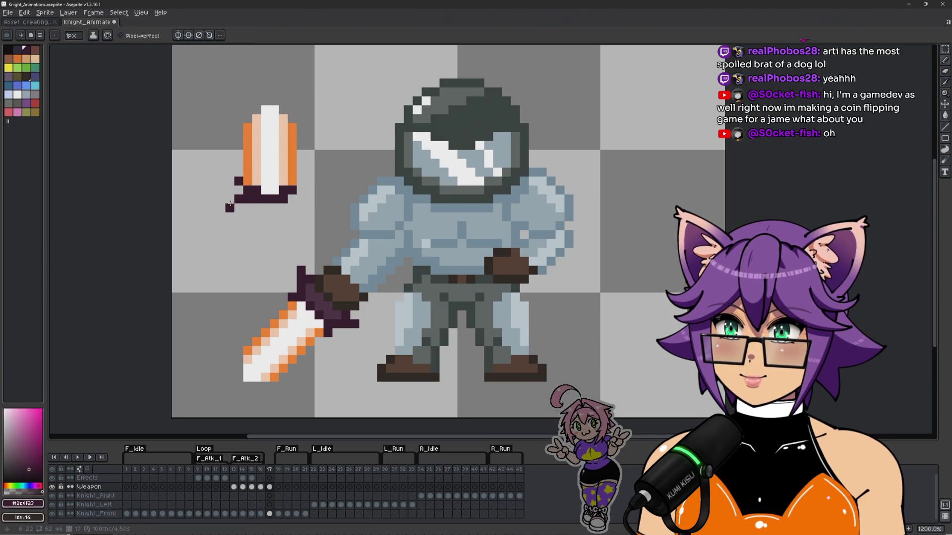
{"action": "key", "text": "ctrl+z"}
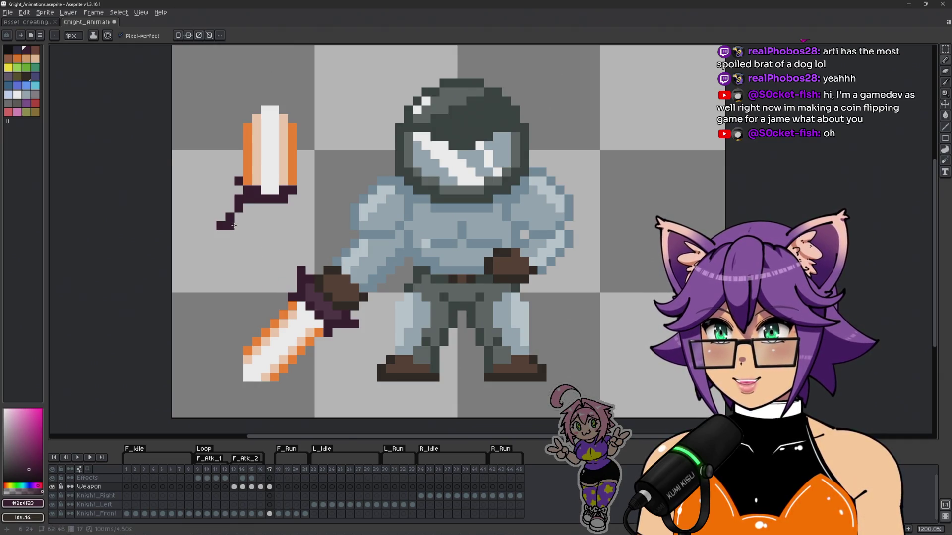
Step: Extend the crossguard's right end and add dark pixels angling down beneath it
{"action": "scroll", "coordinate": [231, 225], "scroll_direction": "up", "scroll_amount": 1}
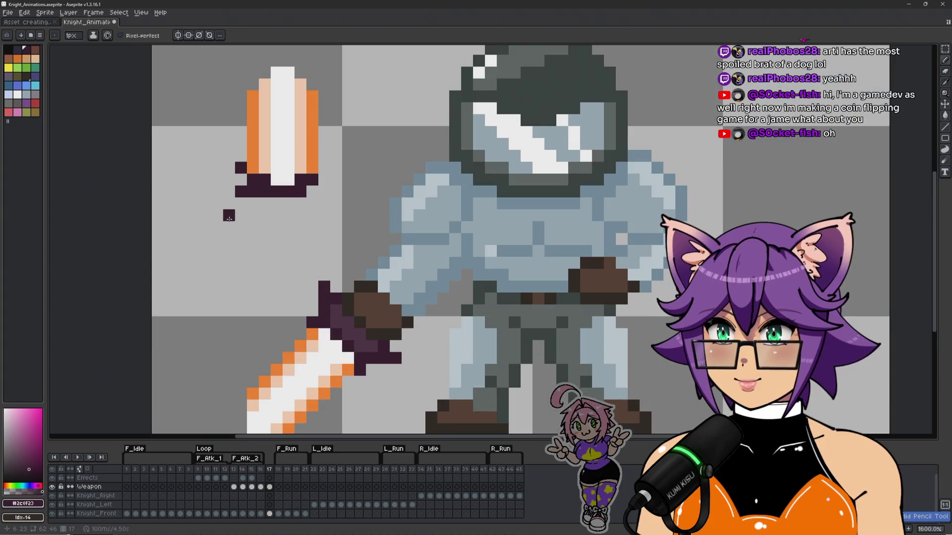
{"action": "left_click", "coordinate": [323, 195]}
{"action": "left_click", "coordinate": [336, 203]}
{"action": "scroll", "coordinate": [312, 227], "scroll_direction": "down", "scroll_amount": 1}
{"action": "scroll", "coordinate": [312, 227], "scroll_direction": "up", "scroll_amount": 1}
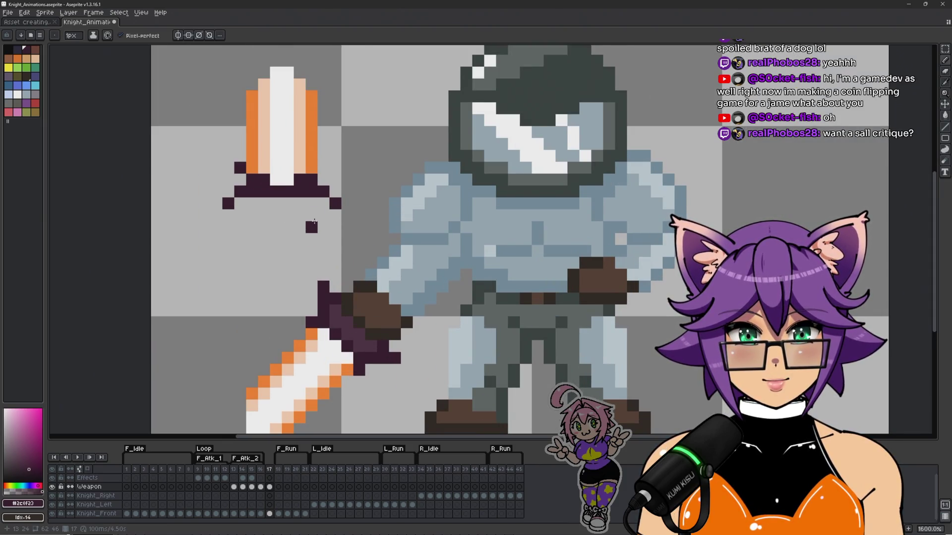
{"action": "left_click", "coordinate": [314, 220]}
{"action": "scroll", "coordinate": [314, 220], "scroll_direction": "down", "scroll_amount": 1}
{"action": "right_click", "coordinate": [314, 220]}
{"action": "left_click_drag", "start_coordinate": [310, 225], "coordinate": [292, 215]}
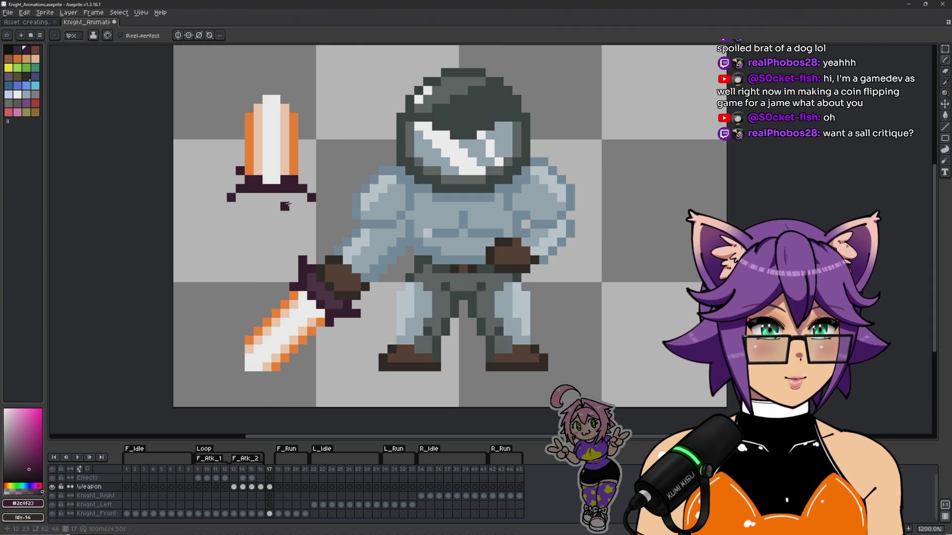
{"action": "left_click", "coordinate": [258, 207]}
{"action": "scroll", "coordinate": [260, 205], "scroll_direction": "up", "scroll_amount": 1}
{"action": "scroll", "coordinate": [261, 205], "scroll_direction": "down", "scroll_amount": 1}
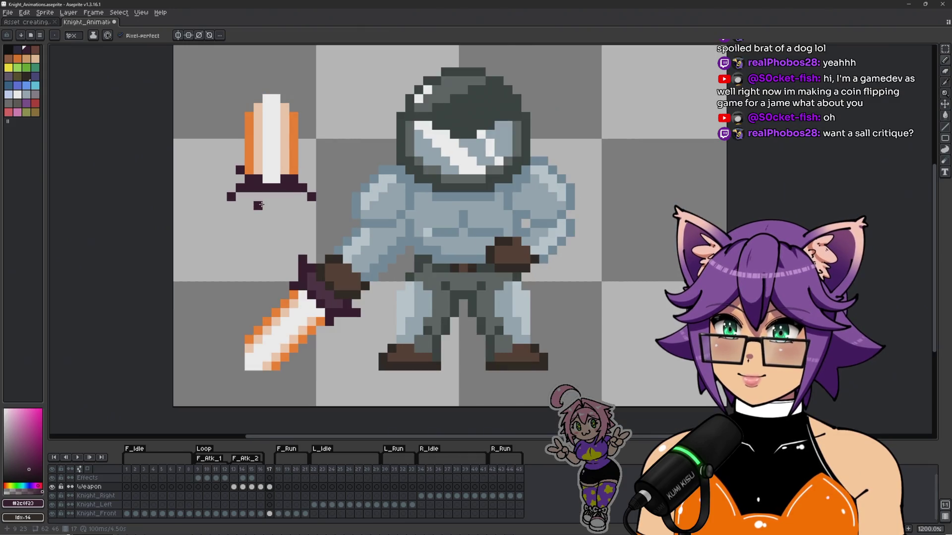
{"action": "scroll", "coordinate": [260, 205], "scroll_direction": "up", "scroll_amount": 1}
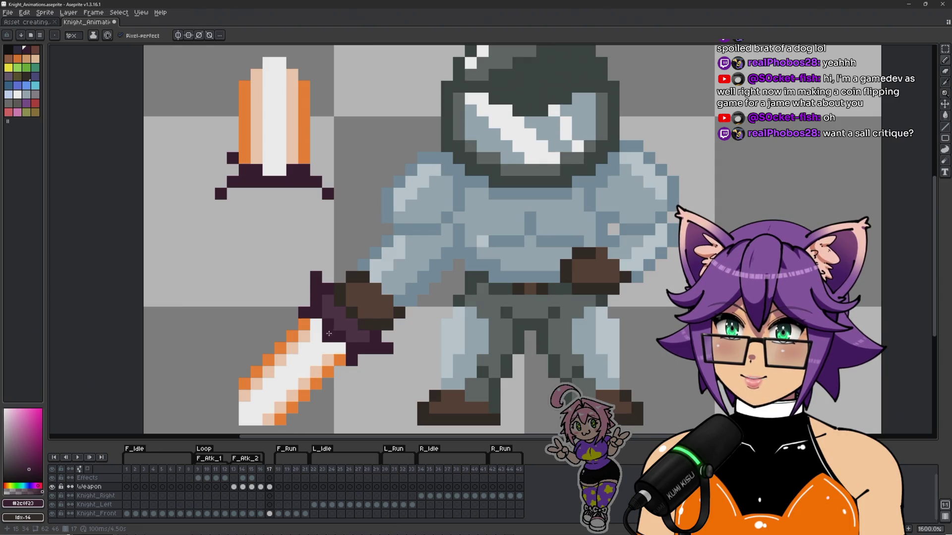
Step: Pick the blade's orange and add orange spikes along the upright blade's edges
{"action": "left_click", "coordinate": [305, 110], "text": "alt"}
{"action": "left_click", "coordinate": [316, 145]}
{"action": "left_click", "coordinate": [320, 102]}
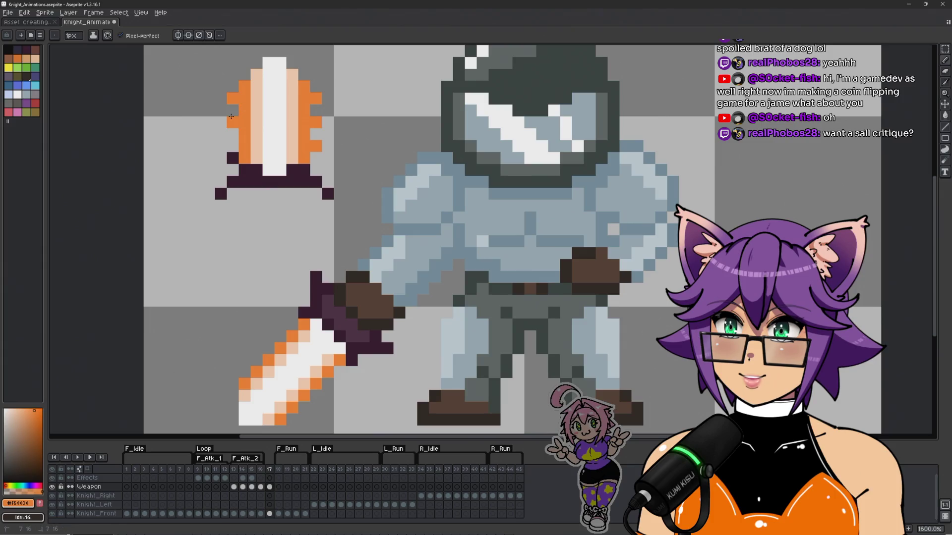
{"action": "scroll", "coordinate": [314, 153], "scroll_direction": "down", "scroll_amount": 3}
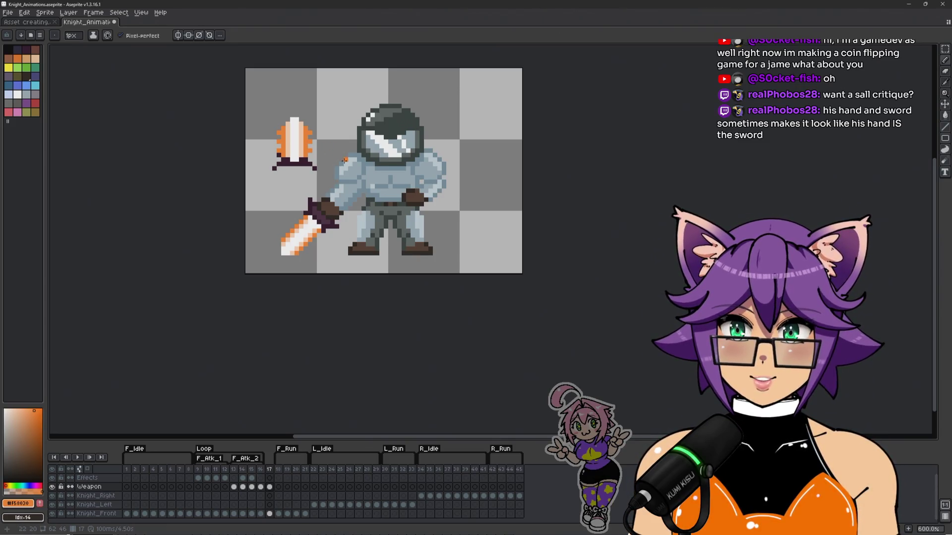
{"action": "scroll", "coordinate": [345, 160], "scroll_direction": "up", "scroll_amount": 3}
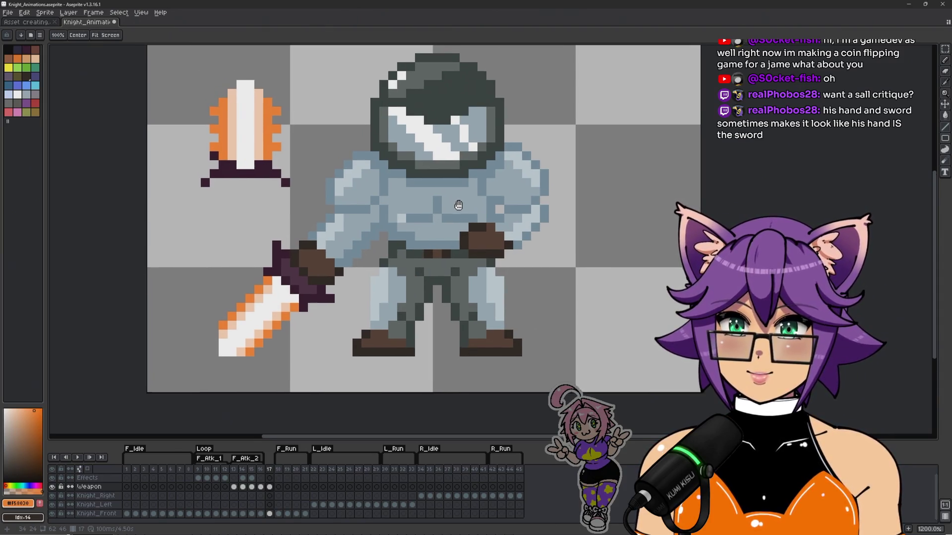
{"action": "left_click_drag", "start_coordinate": [447, 200], "coordinate": [448, 228]}
{"action": "scroll", "coordinate": [313, 178], "scroll_direction": "up", "scroll_amount": 1}
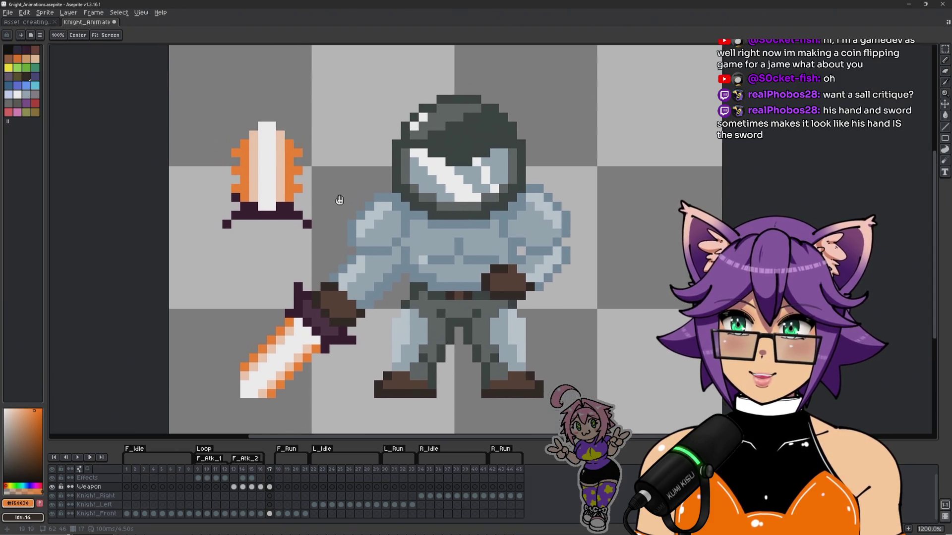
Step: Erase the stray orange pixels from the blade edge
{"action": "left_click", "coordinate": [239, 193]}
{"action": "left_click", "coordinate": [322, 193]}
{"action": "left_click", "coordinate": [322, 170]}
{"action": "left_click", "coordinate": [322, 146]}
{"action": "left_click", "coordinate": [313, 165], "text": "alt"}
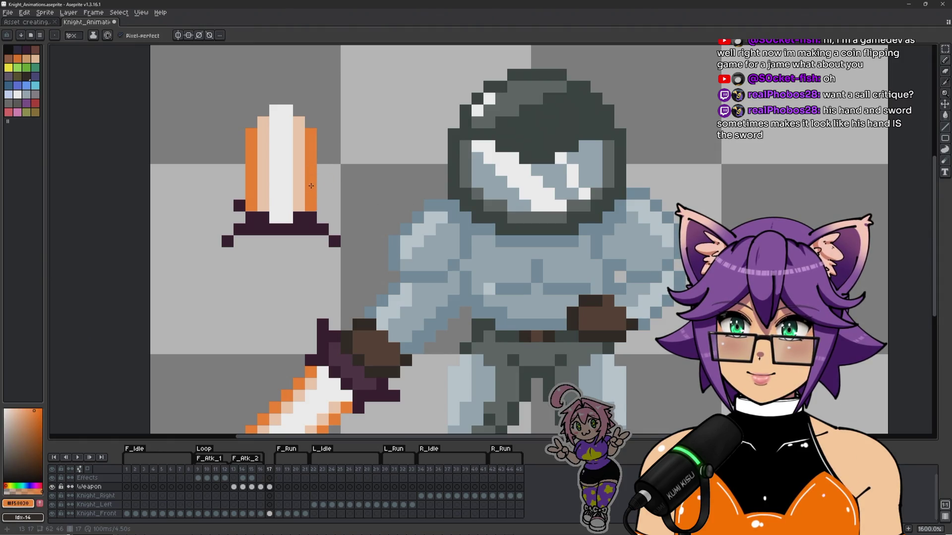
Step: Recolour alternating blade-edge pixels peach
{"action": "left_click", "coordinate": [297, 183], "text": "alt"}
{"action": "left_click", "coordinate": [311, 146]}
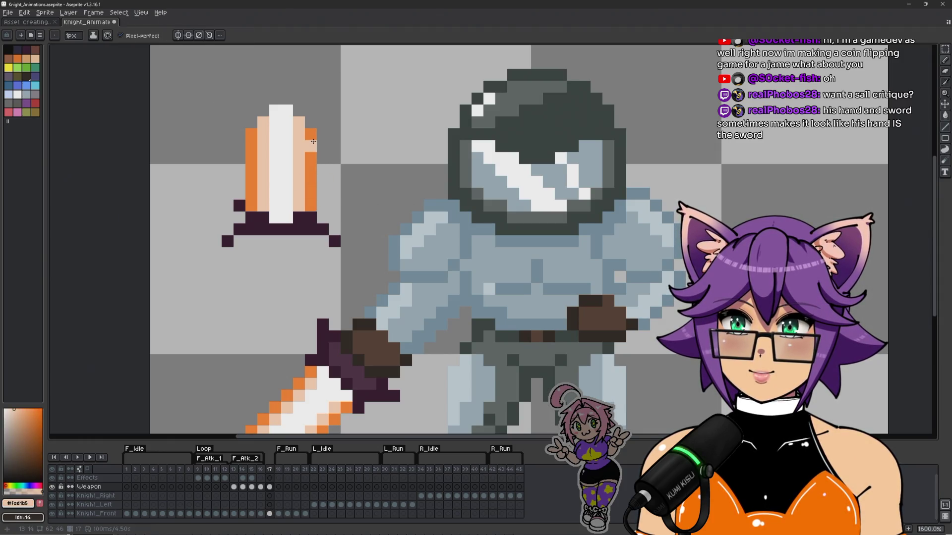
{"action": "left_click", "coordinate": [311, 181]}
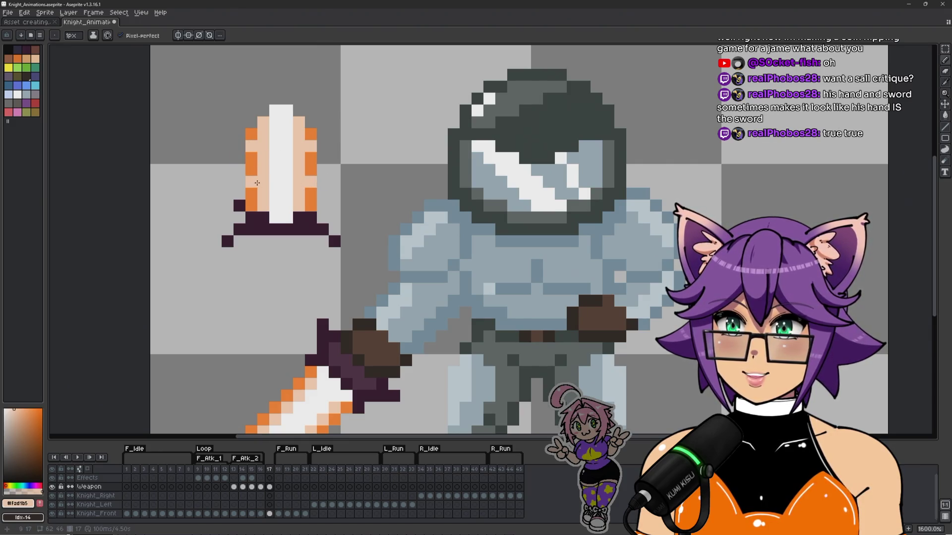
{"action": "scroll", "coordinate": [299, 191], "scroll_direction": "down", "scroll_amount": 3}
{"action": "scroll", "coordinate": [326, 192], "scroll_direction": "up", "scroll_amount": 1}
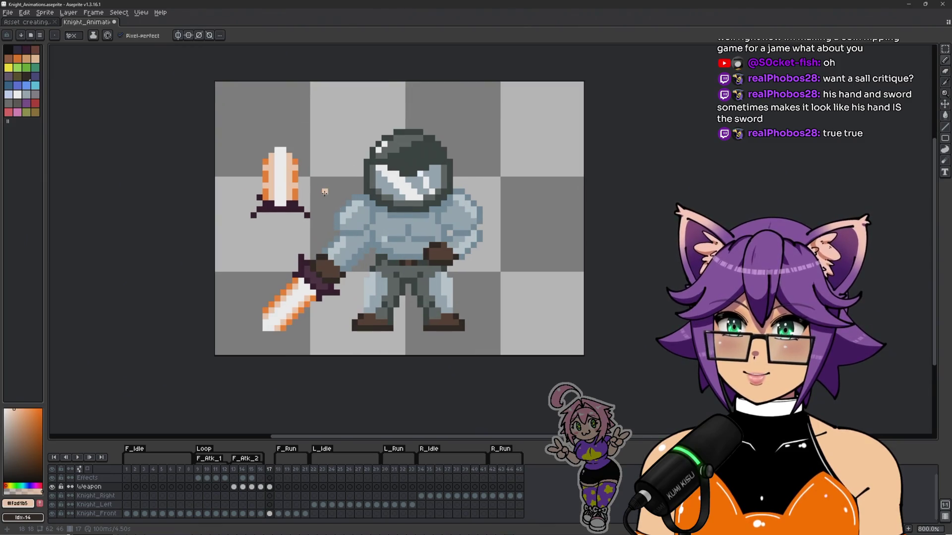
{"action": "scroll", "coordinate": [283, 195], "scroll_direction": "up", "scroll_amount": 3}
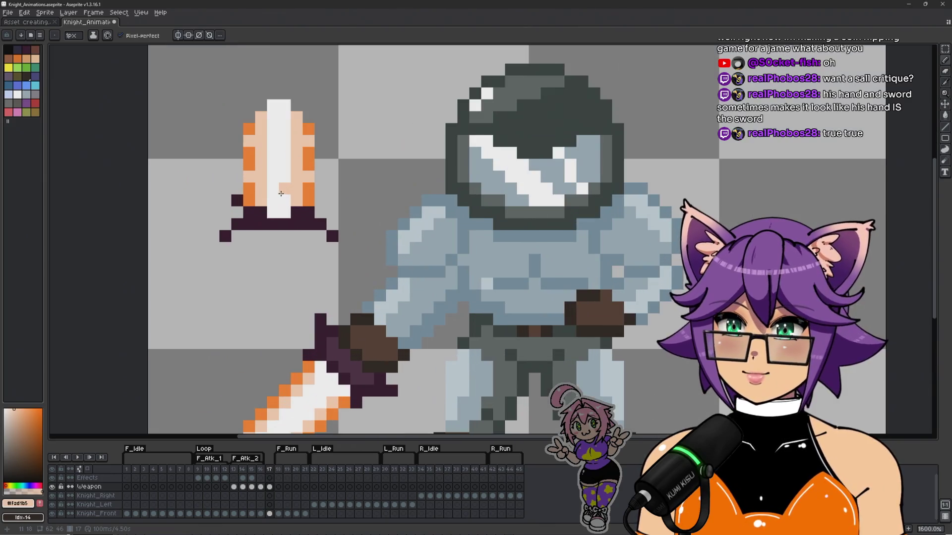
Step: Shade the crossguard with the handle's lighter purple
{"action": "left_click_drag", "start_coordinate": [317, 248], "coordinate": [325, 233]}
{"action": "left_click_drag", "start_coordinate": [256, 246], "coordinate": [273, 224]}
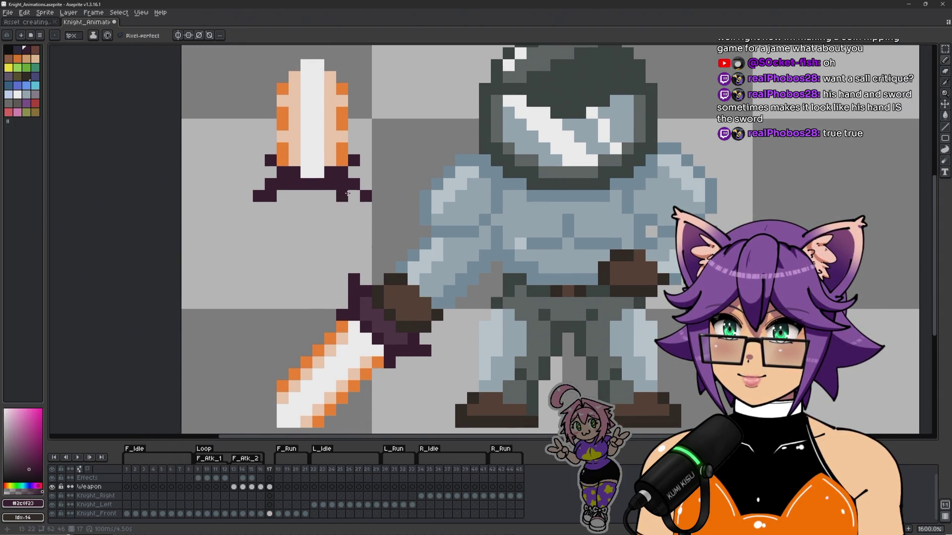
{"action": "left_click", "coordinate": [292, 199]}
{"action": "left_click", "coordinate": [360, 299], "text": "alt"}
{"action": "left_click", "coordinate": [318, 196]}
{"action": "left_click", "coordinate": [330, 183]}
{"action": "left_click", "coordinate": [342, 184]}
{"action": "left_click", "coordinate": [342, 196]}
{"action": "left_click_drag", "start_coordinate": [330, 196], "coordinate": [282, 196]}
{"action": "left_click", "coordinate": [271, 196]}
Step: Add a full dark purple row along the crossguard's bottom edge
{"action": "left_click", "coordinate": [259, 196], "text": "alt"}
{"action": "left_click", "coordinate": [259, 208]}
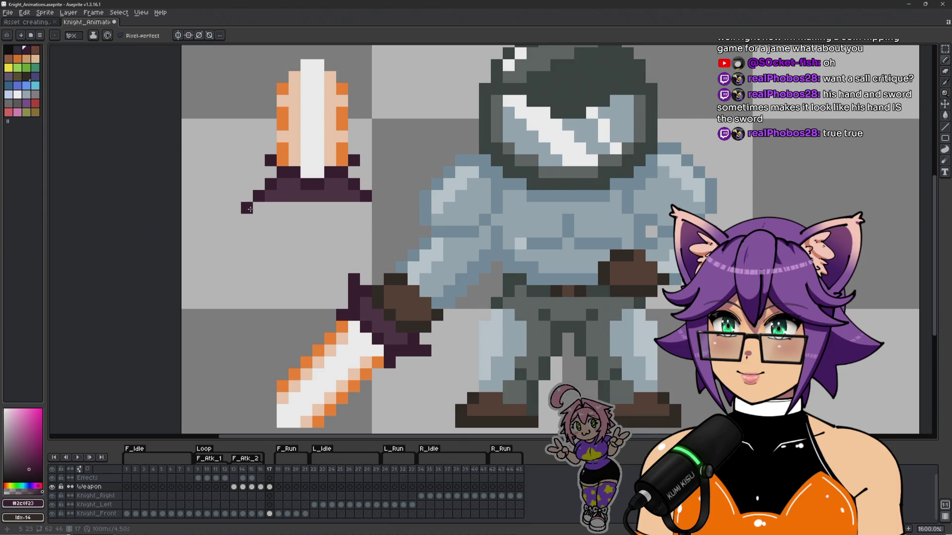
{"action": "left_click_drag", "start_coordinate": [253, 208], "coordinate": [252, 209]}
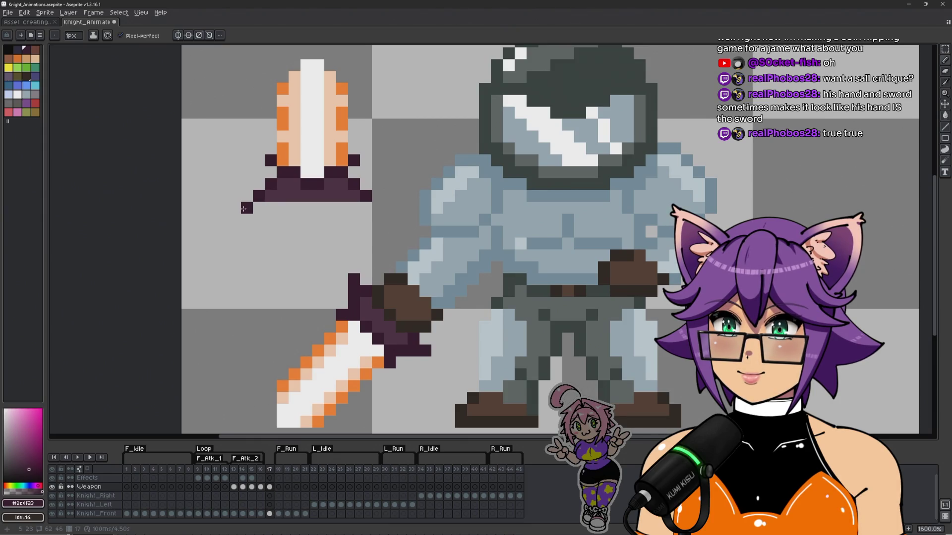
{"action": "left_click", "coordinate": [259, 207]}
{"action": "left_click", "coordinate": [366, 207]}
{"action": "left_click", "coordinate": [354, 208]}
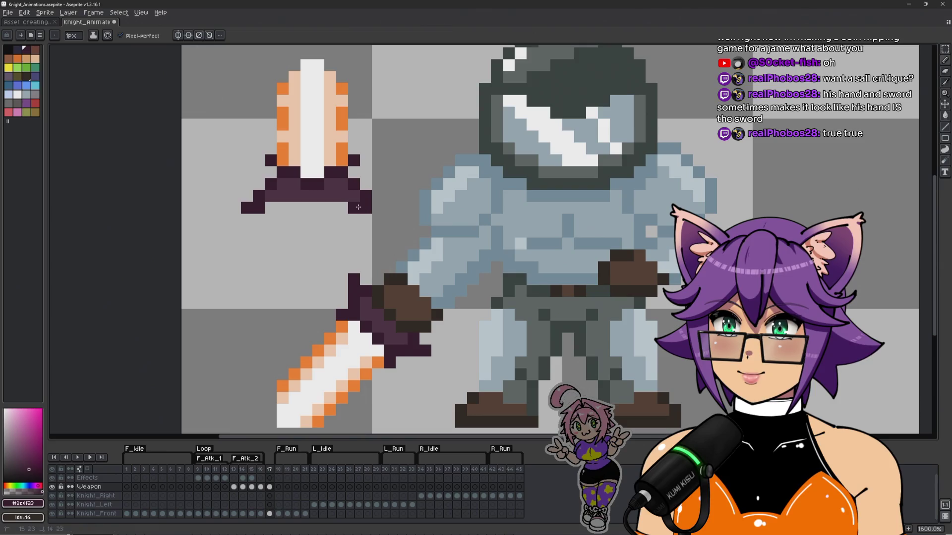
{"action": "left_click", "coordinate": [341, 208]}
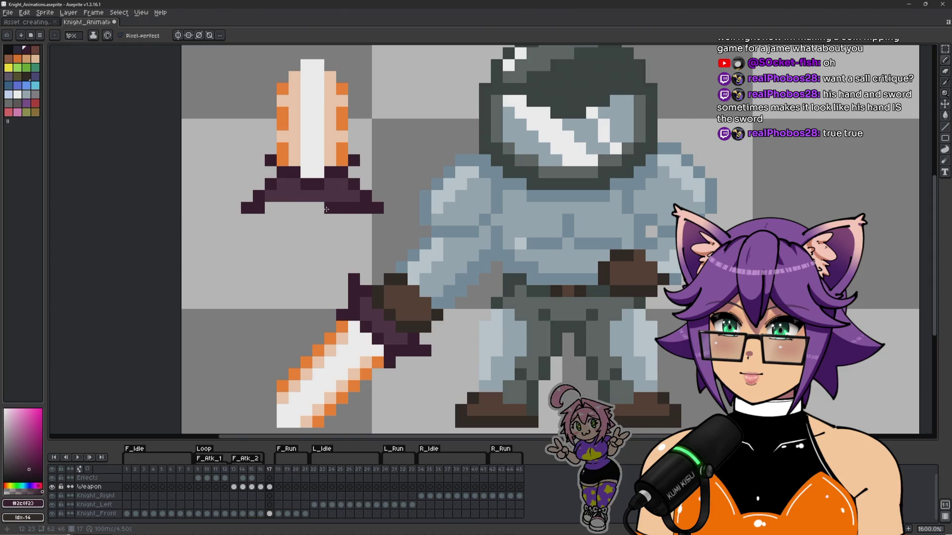
{"action": "left_click_drag", "start_coordinate": [328, 210], "coordinate": [271, 208]}
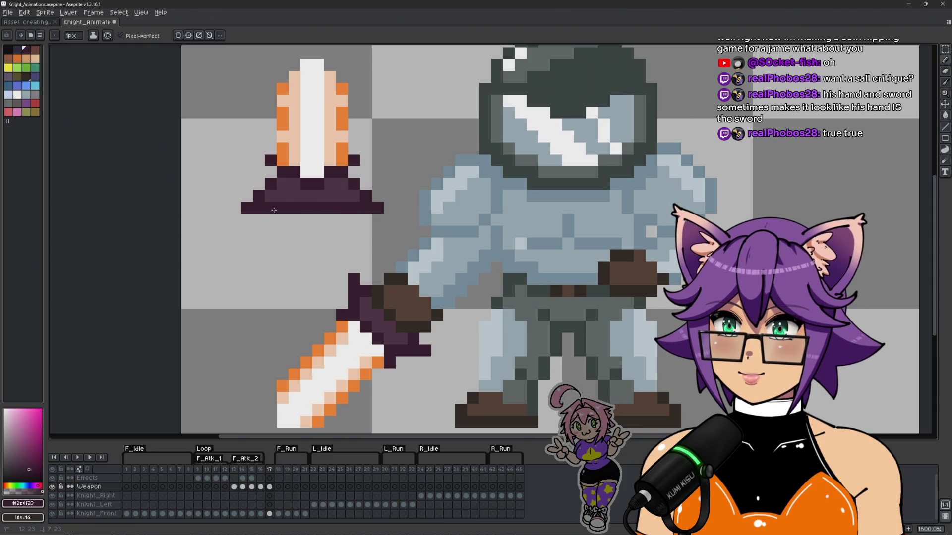
{"action": "scroll", "coordinate": [282, 218], "scroll_direction": "down", "scroll_amount": 5}
{"action": "scroll", "coordinate": [283, 219], "scroll_direction": "up", "scroll_amount": 7}
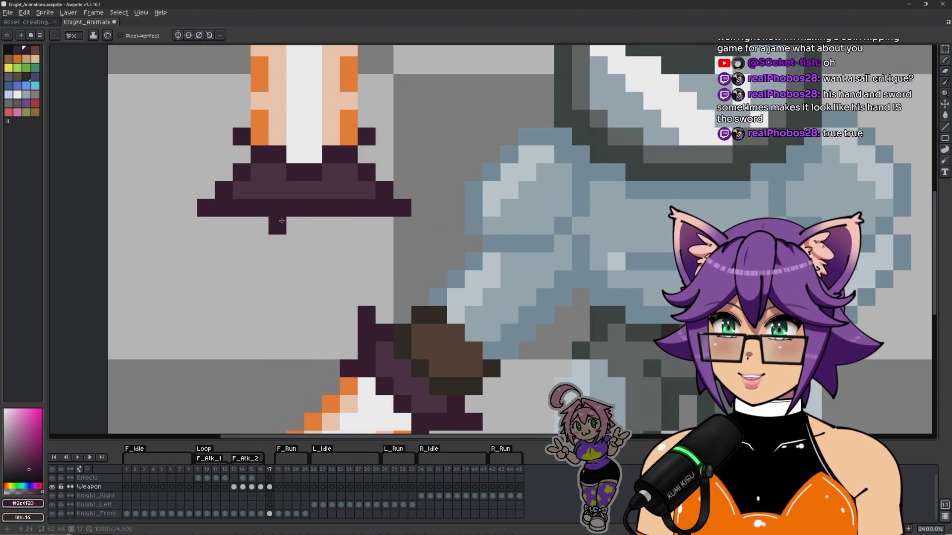
Step: Erase the end pixels of the crossguard's top and bottom rows
{"action": "left_click", "coordinate": [260, 209], "text": "alt"}
{"action": "left_click", "coordinate": [402, 208]}
{"action": "left_click", "coordinate": [385, 171], "text": "alt"}
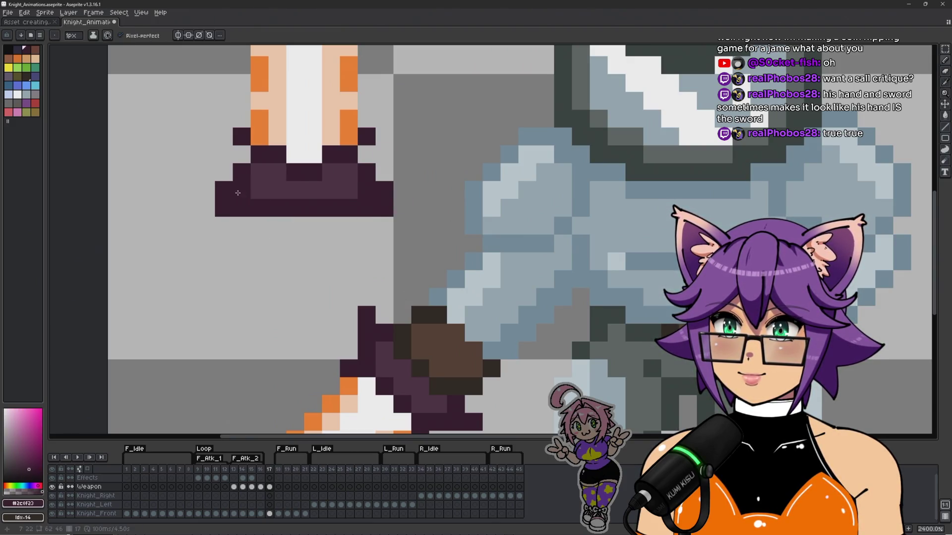
{"action": "left_click", "coordinate": [239, 228], "text": "alt"}
{"action": "left_click", "coordinate": [224, 190]}
{"action": "left_click", "coordinate": [385, 190]}
{"action": "left_click_drag", "start_coordinate": [331, 190], "coordinate": [370, 183]}
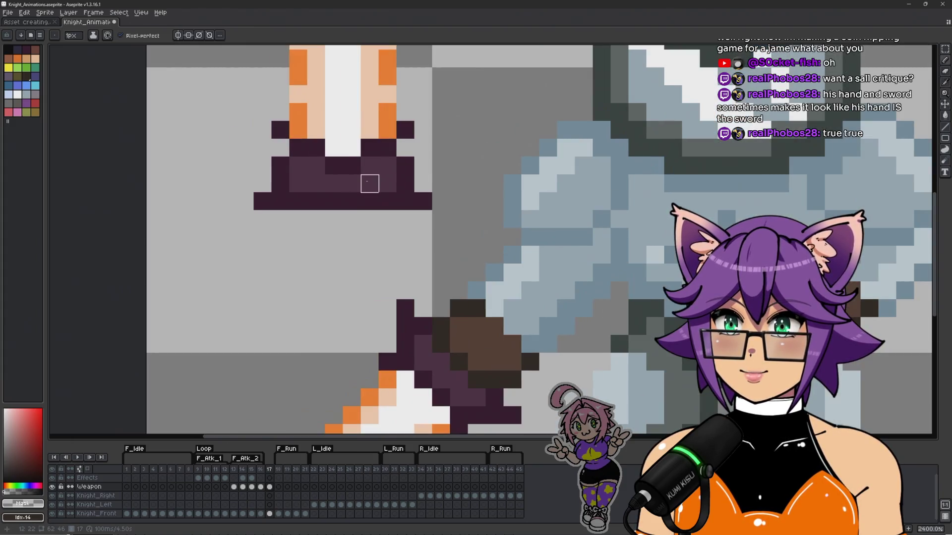
{"action": "key", "text": "alt"}
{"action": "left_click", "coordinate": [405, 201]}
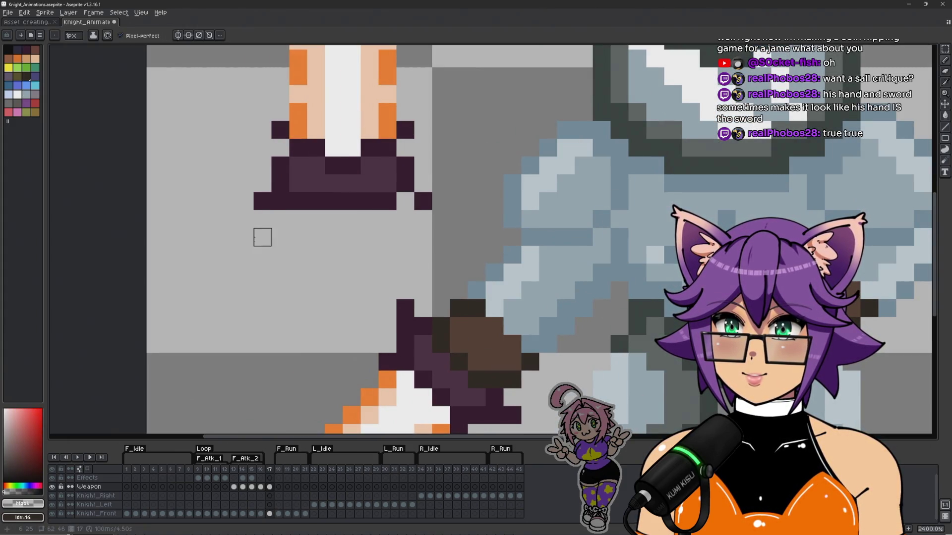
{"action": "left_click", "coordinate": [262, 201]}
{"action": "left_click", "coordinate": [280, 201]}
Step: Touch up the crossguard in dark purple, trimming bottom-row pixels into downturned tips
{"action": "left_click", "coordinate": [280, 185], "text": "alt"}
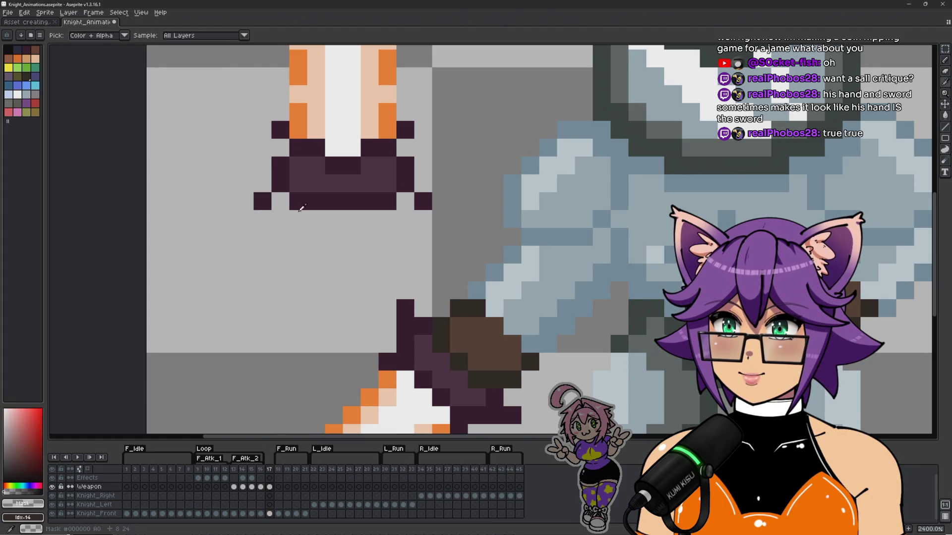
{"action": "left_click", "coordinate": [298, 184]}
{"action": "right_click", "coordinate": [298, 201]}
{"action": "left_click", "coordinate": [262, 201]}
{"action": "left_click", "coordinate": [387, 183]}
{"action": "left_click", "coordinate": [387, 219]}
{"action": "key", "text": "x"}
{"action": "left_click_drag", "start_coordinate": [387, 219], "coordinate": [387, 201]}
{"action": "left_click", "coordinate": [369, 201]}
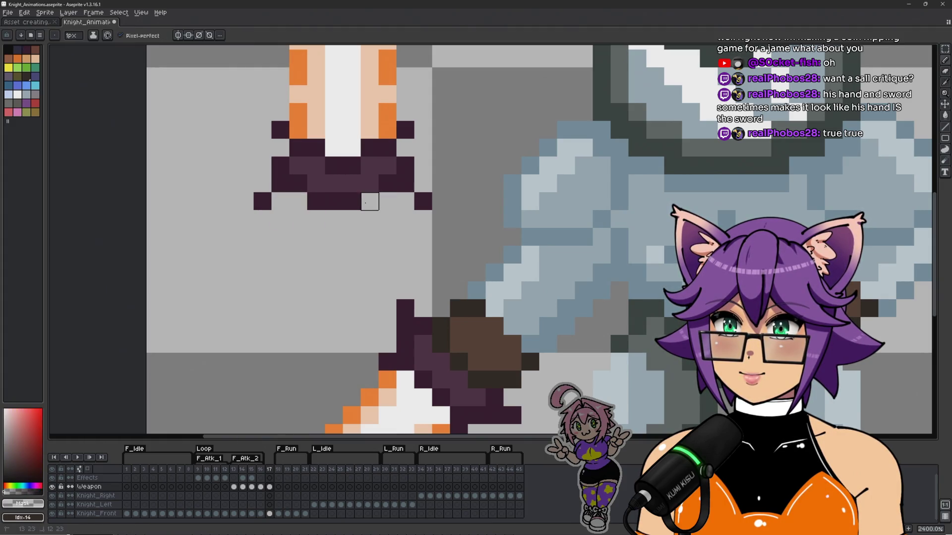
{"action": "left_click", "coordinate": [334, 201]}
{"action": "key", "text": "alt"}
{"action": "left_click", "coordinate": [310, 184], "text": "alt"}
{"action": "left_click", "coordinate": [369, 201]}
{"action": "scroll", "coordinate": [398, 229], "scroll_direction": "down", "scroll_amount": 5}
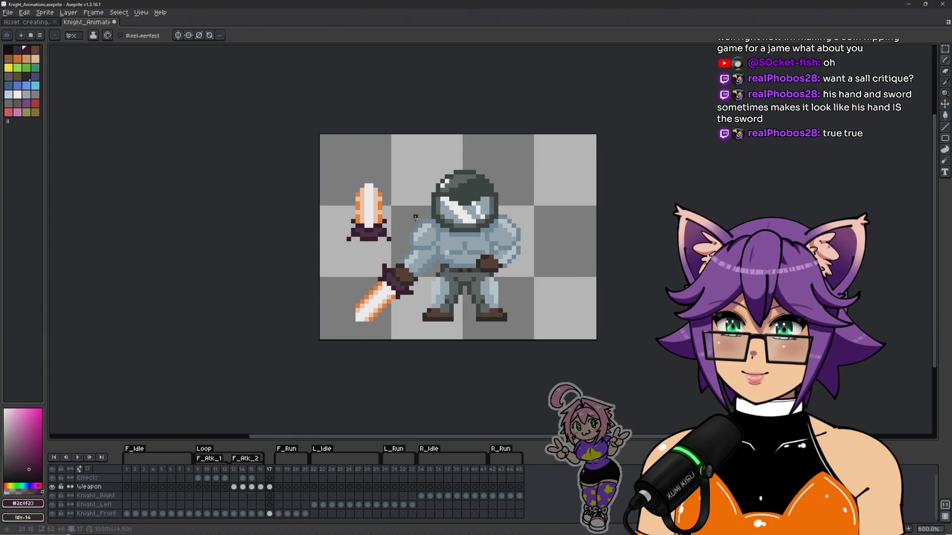
Step: Add dark #2c0f23 pixels to extend both crossguard tips
{"action": "scroll", "coordinate": [415, 217], "scroll_direction": "up", "scroll_amount": 4}
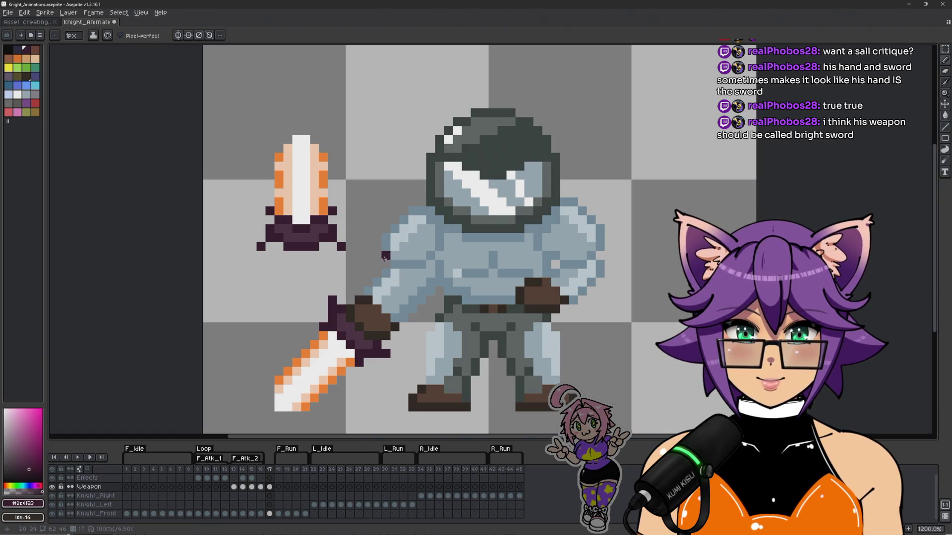
{"action": "scroll", "coordinate": [366, 264], "scroll_direction": "up", "scroll_amount": 1}
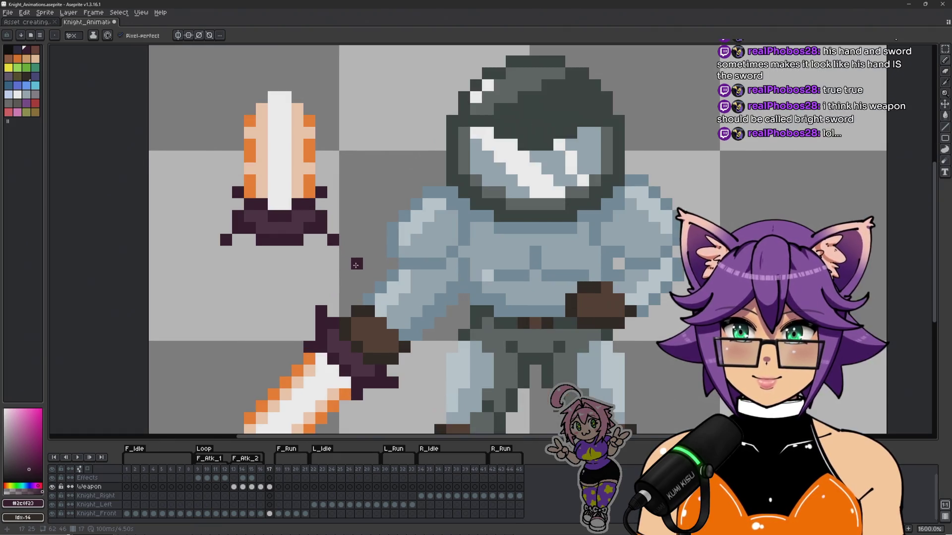
{"action": "left_click", "coordinate": [238, 239], "text": "alt"}
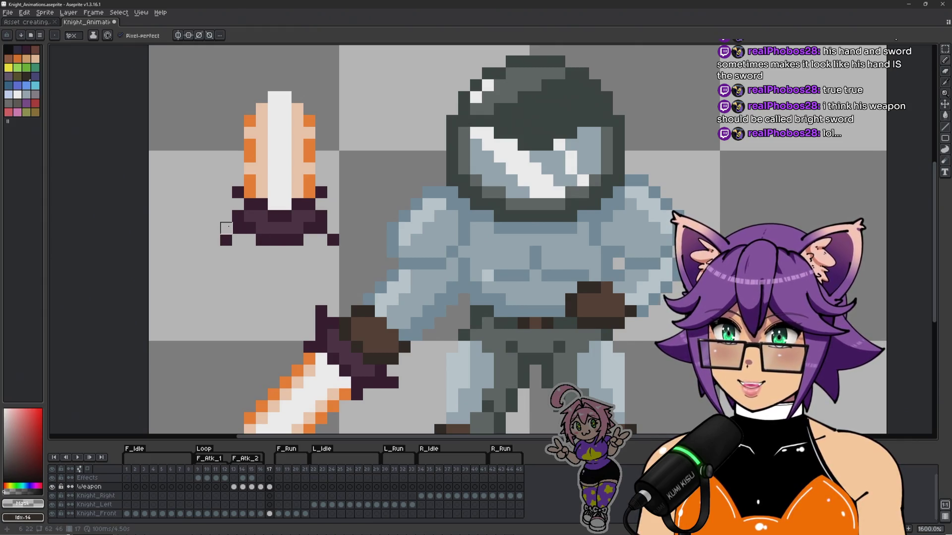
{"action": "left_click", "coordinate": [240, 239], "text": "alt"}
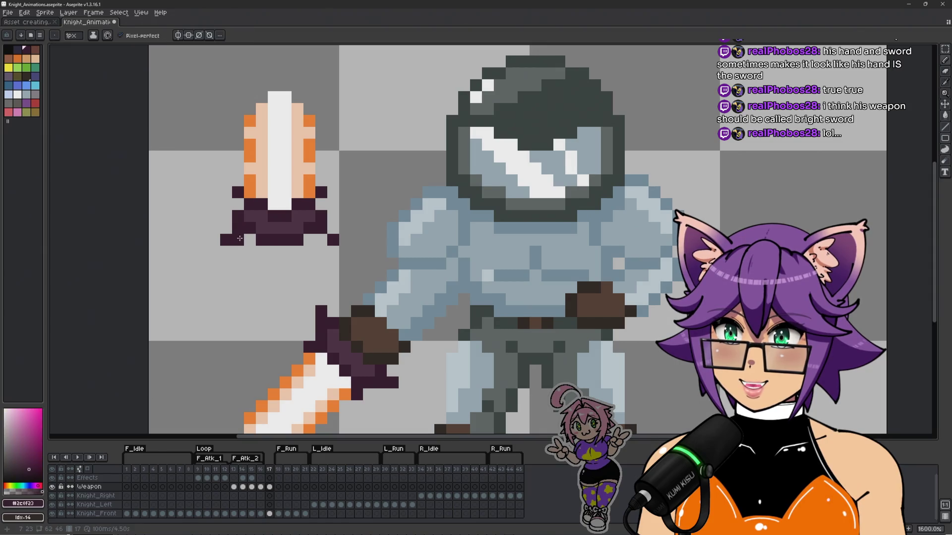
{"action": "scroll", "coordinate": [354, 225], "scroll_direction": "down", "scroll_amount": 3}
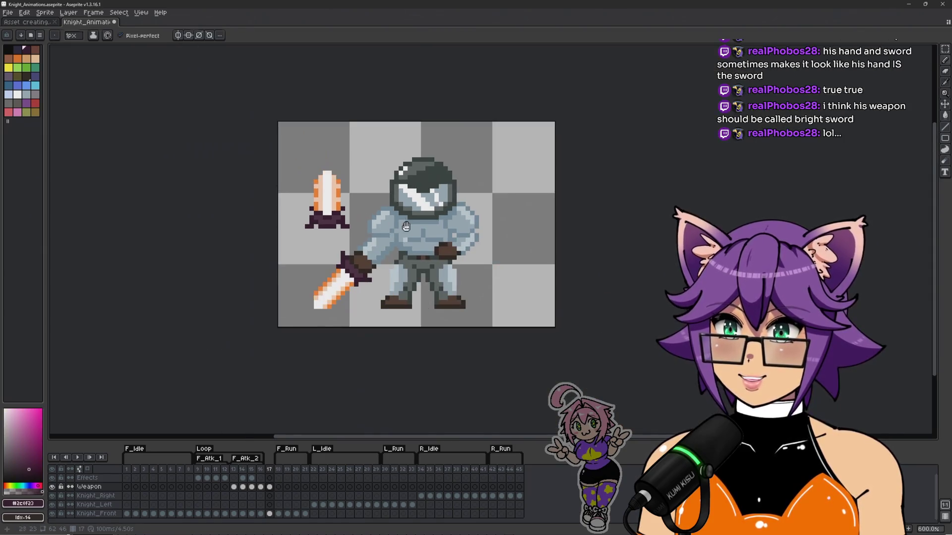
{"action": "scroll", "coordinate": [362, 237], "scroll_direction": "up", "scroll_amount": 5}
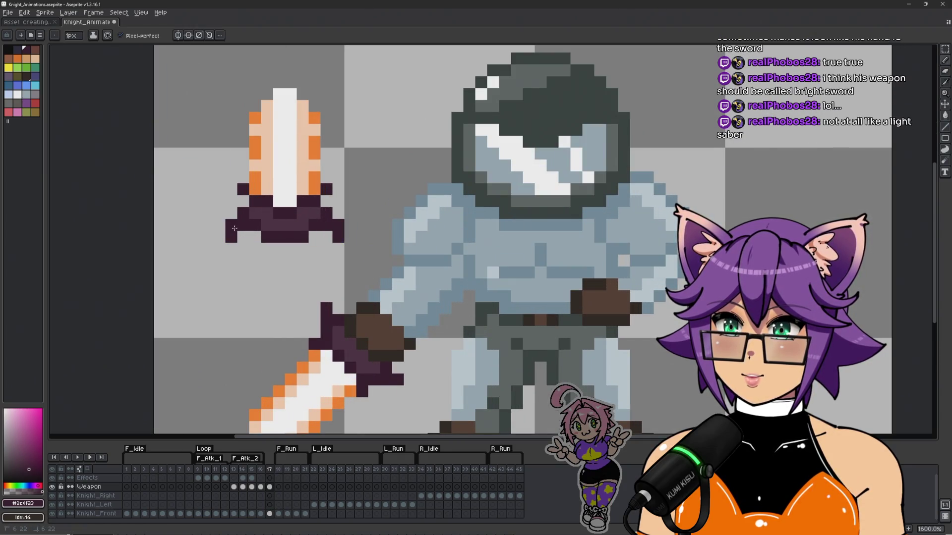
{"action": "scroll", "coordinate": [344, 227], "scroll_direction": "down", "scroll_amount": 3}
{"action": "left_click_drag", "start_coordinate": [349, 223], "coordinate": [366, 219]}
{"action": "key", "text": "b"}
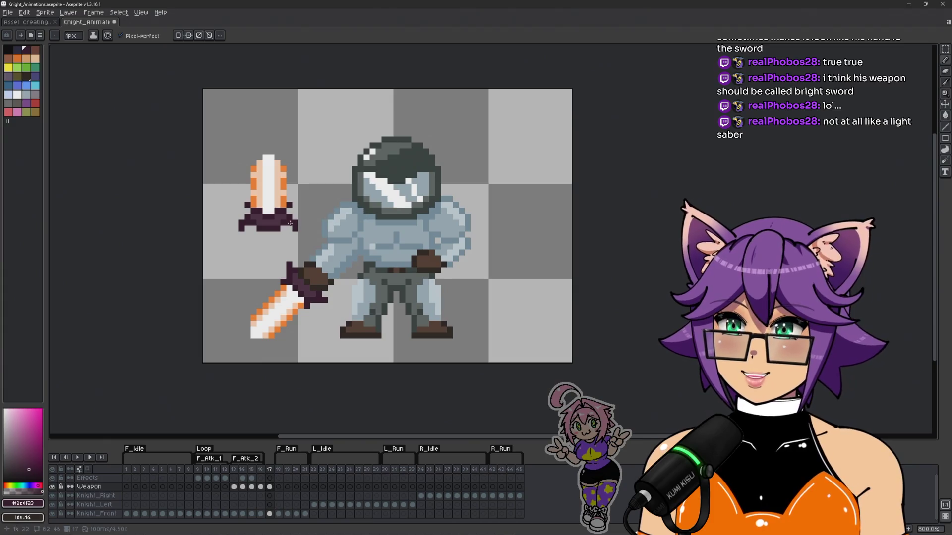
{"action": "scroll", "coordinate": [366, 216], "scroll_direction": "up", "scroll_amount": 3}
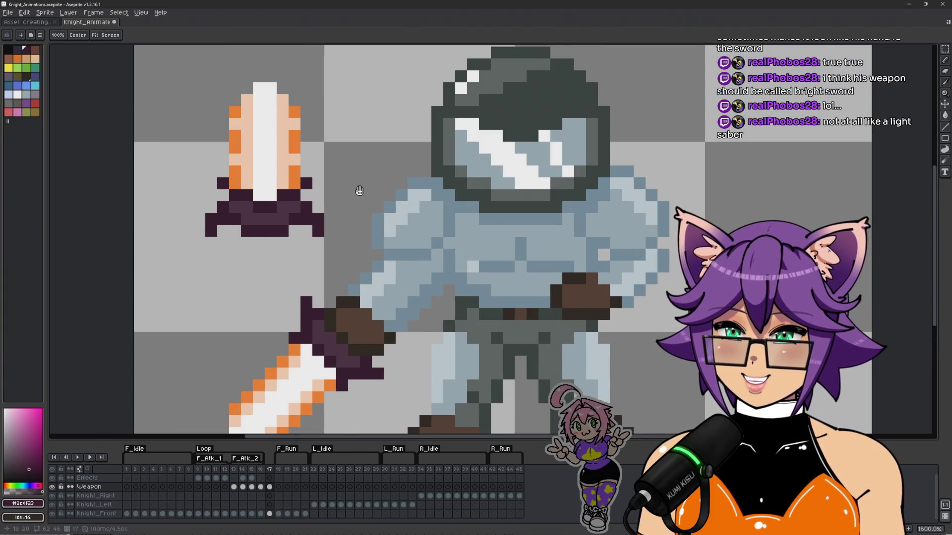
{"action": "left_click_drag", "start_coordinate": [303, 197], "coordinate": [328, 189]}
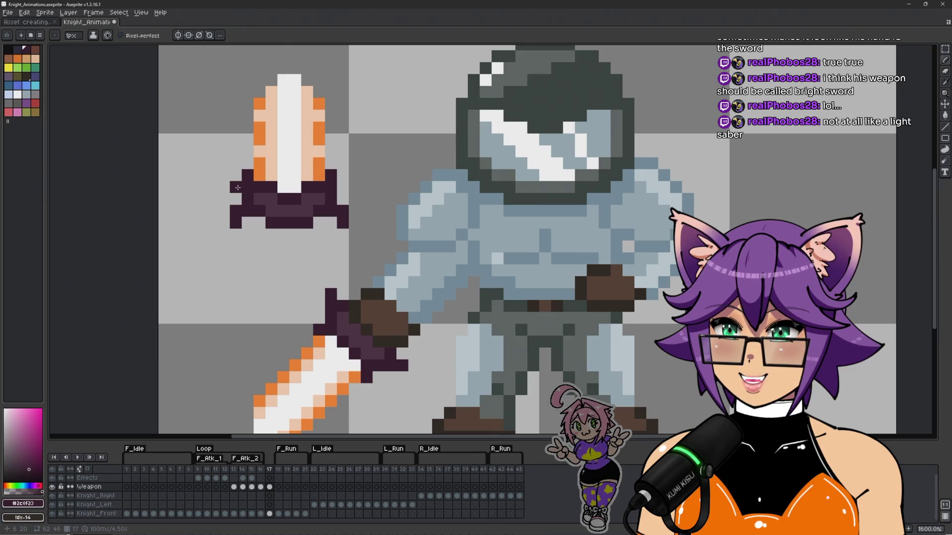
{"action": "left_click", "coordinate": [235, 164]}
{"action": "left_click", "coordinate": [342, 163]}
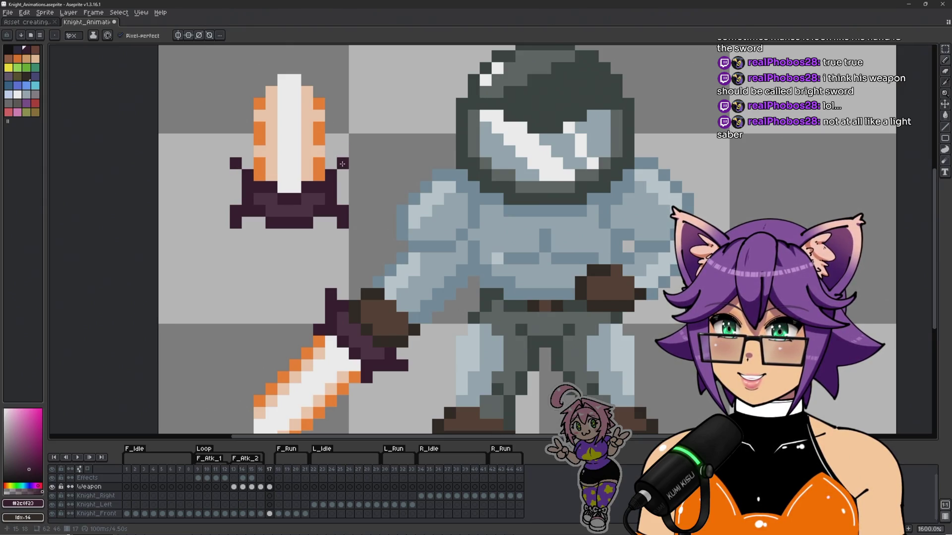
{"action": "scroll", "coordinate": [342, 163], "scroll_direction": "down", "scroll_amount": 4}
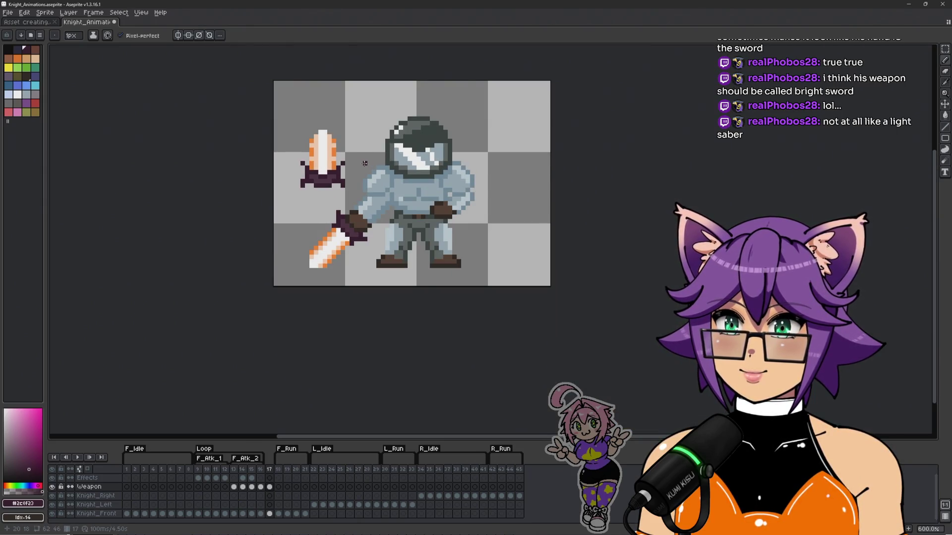
{"action": "scroll", "coordinate": [364, 163], "scroll_direction": "up", "scroll_amount": 3}
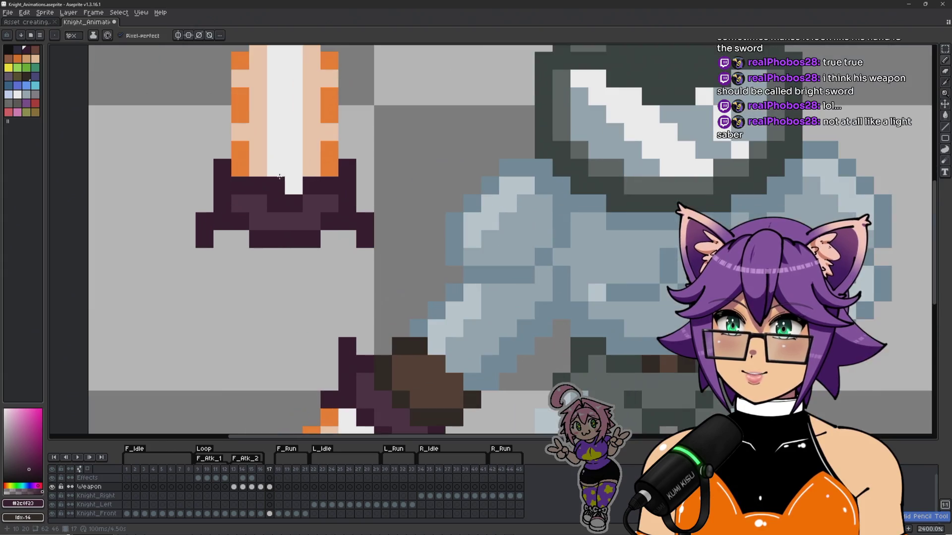
{"action": "scroll", "coordinate": [278, 178], "scroll_direction": "up", "scroll_amount": 3}
Step: Darken a guard pixel and the blade pixel at the guard with the darkest purple
{"action": "left_click", "coordinate": [197, 185], "text": "alt"}
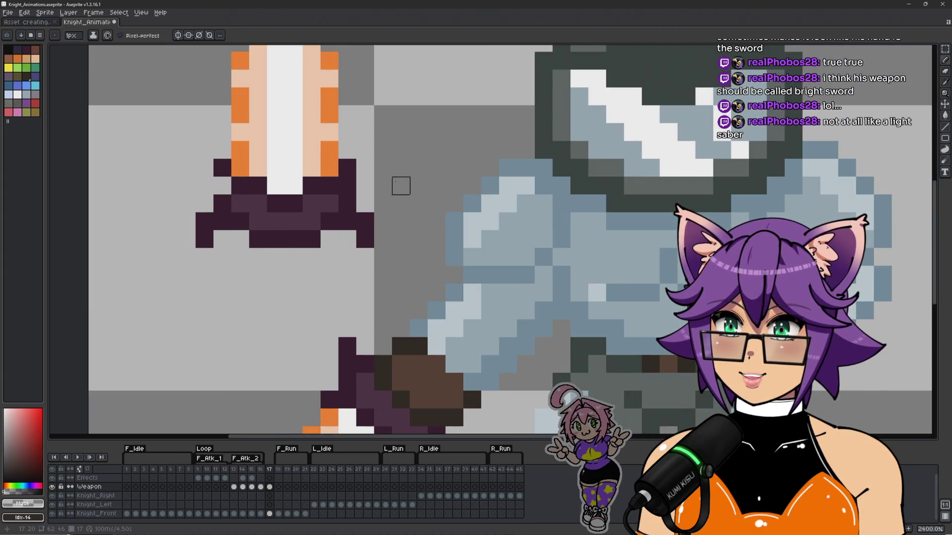
{"action": "scroll", "coordinate": [397, 186], "scroll_direction": "down", "scroll_amount": 5}
{"action": "left_click_drag", "start_coordinate": [426, 189], "coordinate": [401, 205]}
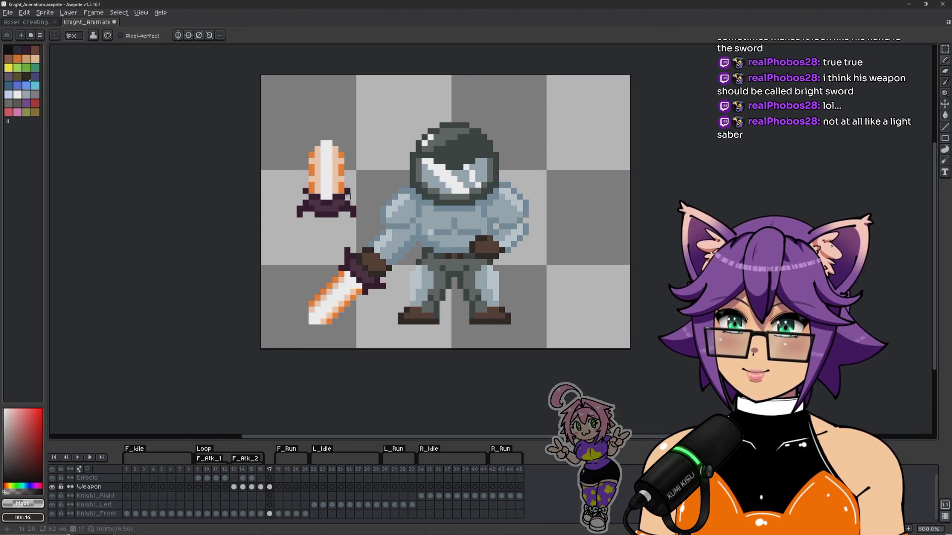
{"action": "scroll", "coordinate": [330, 197], "scroll_direction": "up", "scroll_amount": 2}
{"action": "left_click", "coordinate": [303, 197], "text": "alt"}
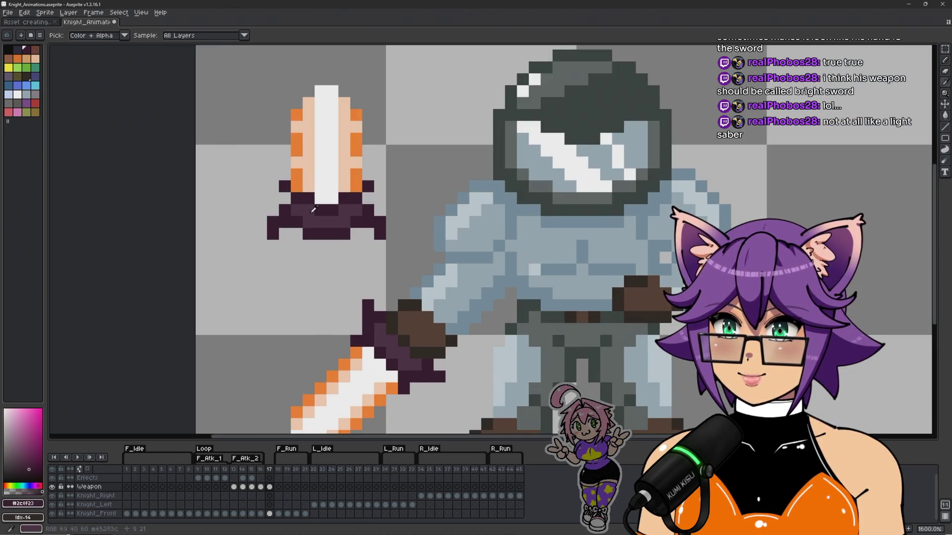
{"action": "left_click", "coordinate": [344, 205]}
{"action": "left_click", "coordinate": [326, 200]}
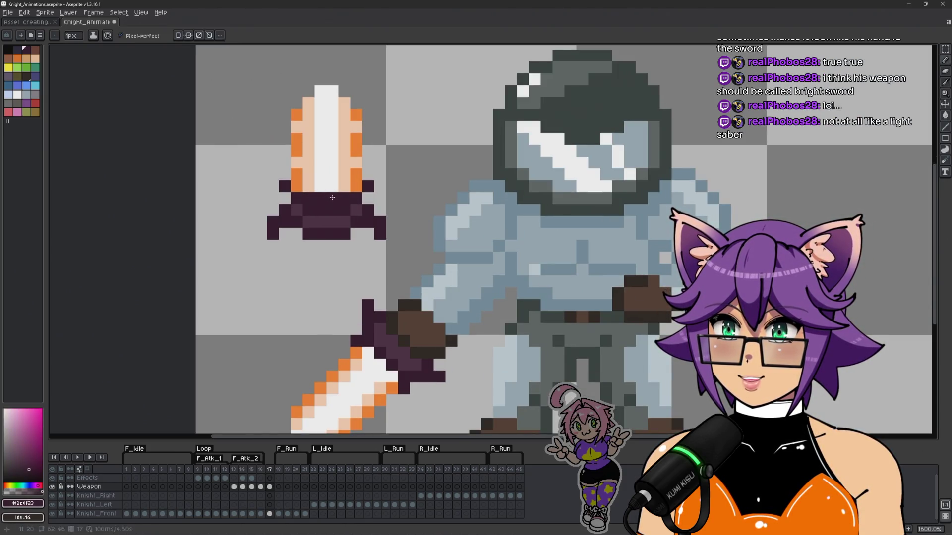
Step: Repaint the guard pixels around the blade base in medium purple #45283c
{"action": "left_click", "coordinate": [332, 221], "text": "alt"}
{"action": "left_click", "coordinate": [296, 210]}
{"action": "left_click", "coordinate": [305, 198]}
{"action": "left_click", "coordinate": [320, 222], "text": "alt"}
{"action": "left_click", "coordinate": [327, 209]}
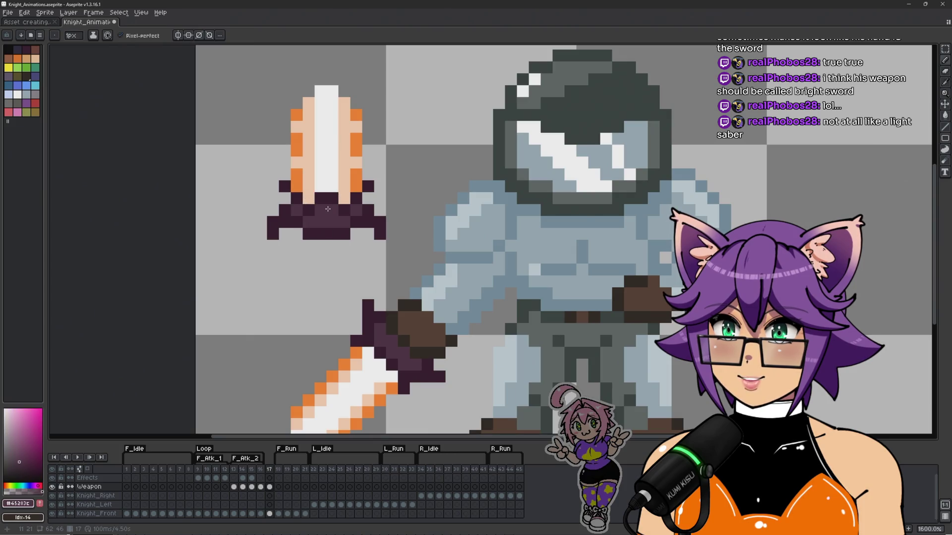
Step: Swap orange and peach stripe pixels along the blade's right side and top
{"action": "scroll", "coordinate": [327, 209], "scroll_direction": "down", "scroll_amount": 2}
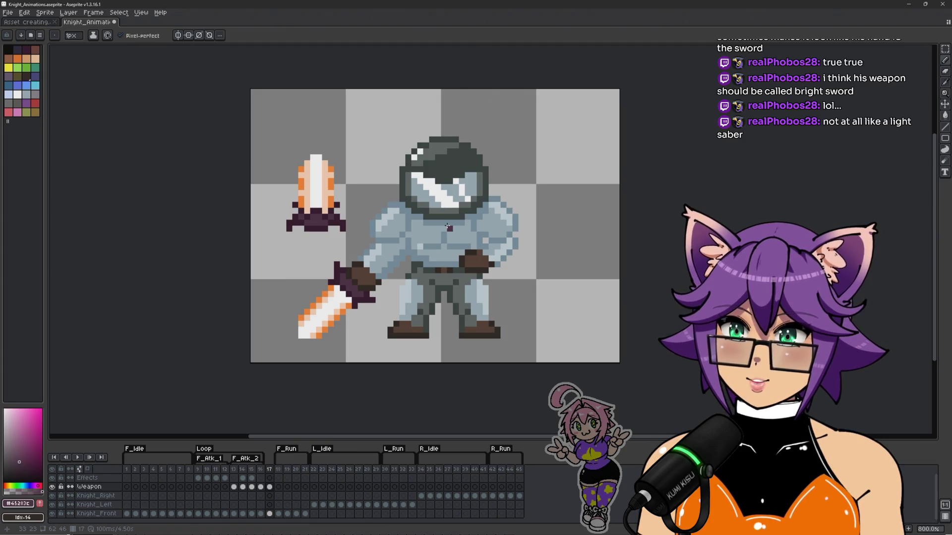
{"action": "scroll", "coordinate": [341, 205], "scroll_direction": "up", "scroll_amount": 2}
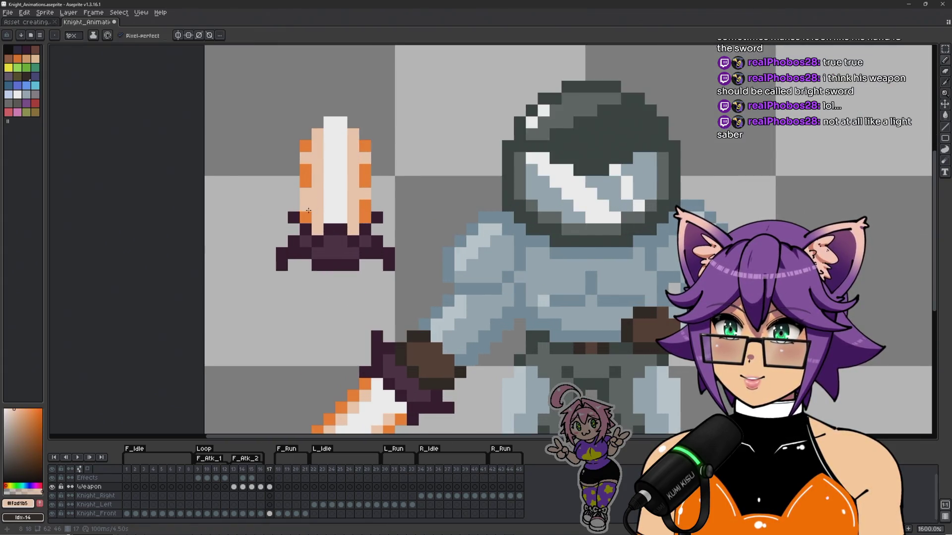
{"action": "scroll", "coordinate": [309, 217], "scroll_direction": "up", "scroll_amount": 1}
{"action": "left_click", "coordinate": [393, 221]}
{"action": "left_click", "coordinate": [393, 150]}
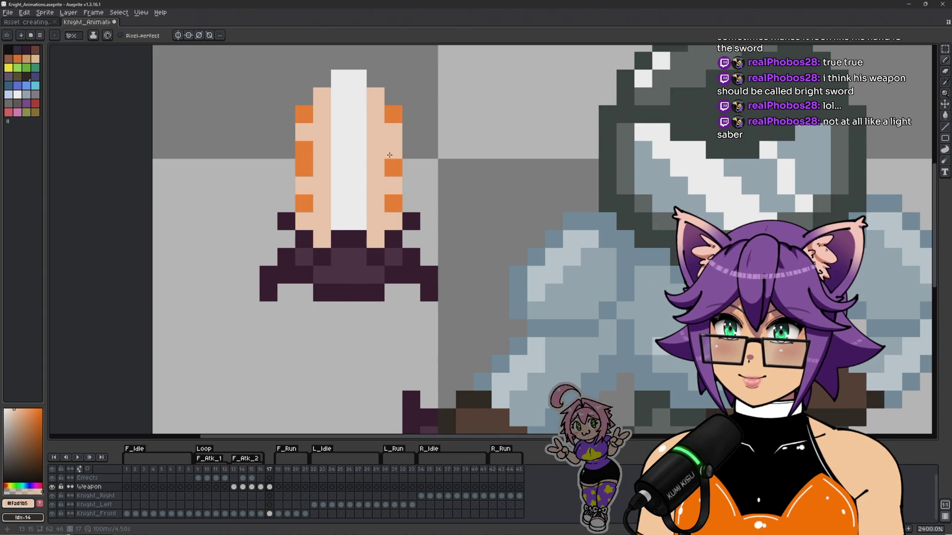
{"action": "left_click", "coordinate": [305, 165], "text": "alt"}
{"action": "left_click", "coordinate": [376, 133]}
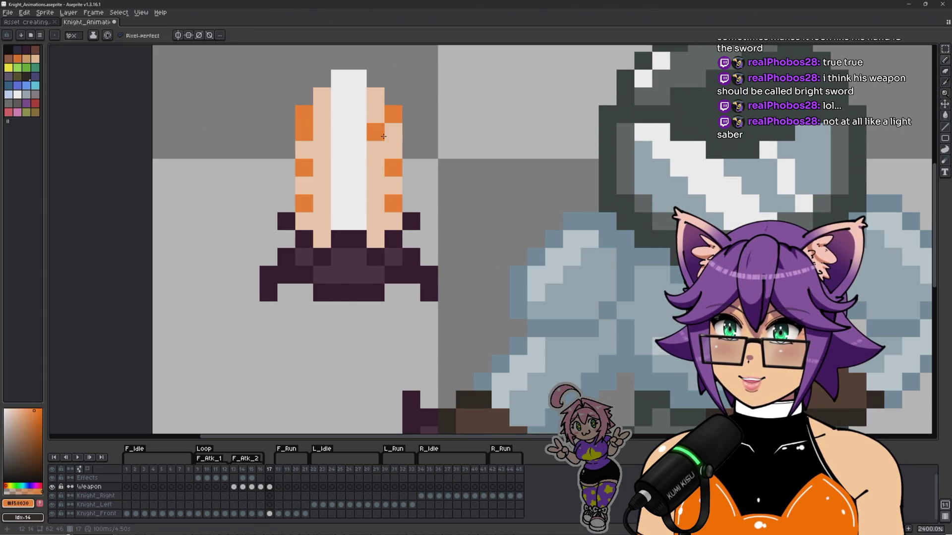
{"action": "left_click", "coordinate": [394, 133]}
{"action": "left_click", "coordinate": [393, 114]}
{"action": "left_click", "coordinate": [304, 113]}
{"action": "scroll", "coordinate": [339, 130], "scroll_direction": "down", "scroll_amount": 2}
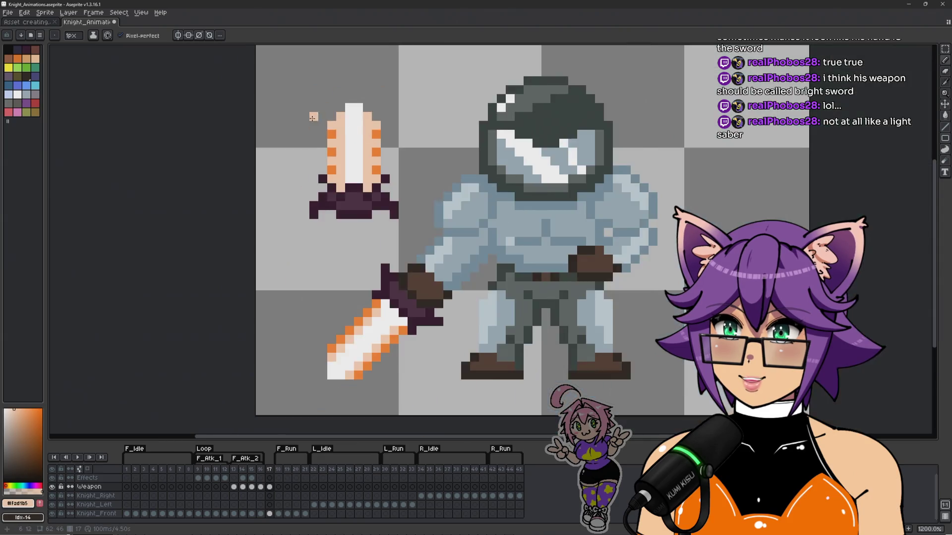
{"action": "scroll", "coordinate": [339, 130], "scroll_direction": "up", "scroll_amount": 1}
Step: Paint orange stripe pixels down the blade's left edge and right edge
{"action": "left_click", "coordinate": [339, 130], "text": "alt"}
{"action": "left_click", "coordinate": [337, 175]}
{"action": "left_click", "coordinate": [337, 198]}
{"action": "left_click", "coordinate": [337, 161]}
{"action": "left_click", "coordinate": [396, 139], "text": "alt"}
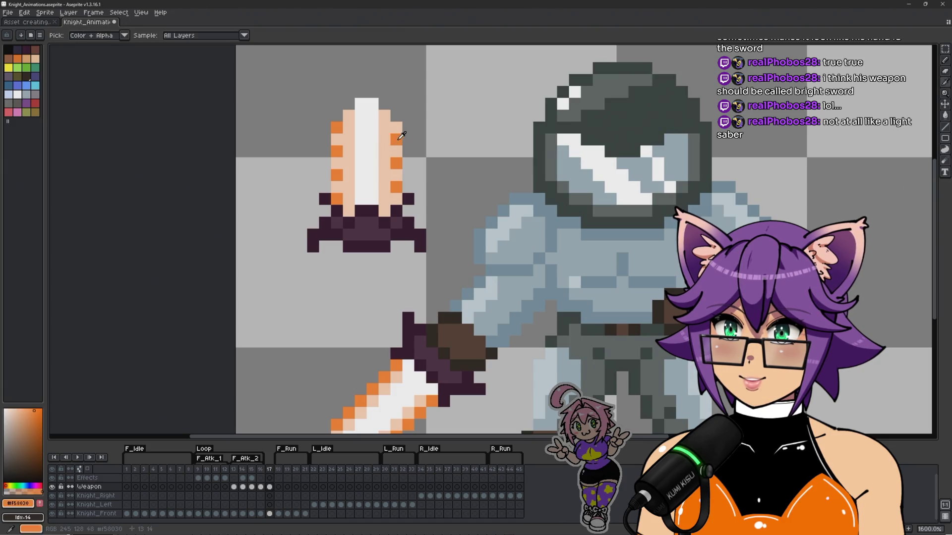
{"action": "left_click", "coordinate": [396, 150]}
{"action": "left_click", "coordinate": [396, 174]}
{"action": "left_click", "coordinate": [396, 198]}
{"action": "left_click", "coordinate": [395, 166], "text": "alt"}
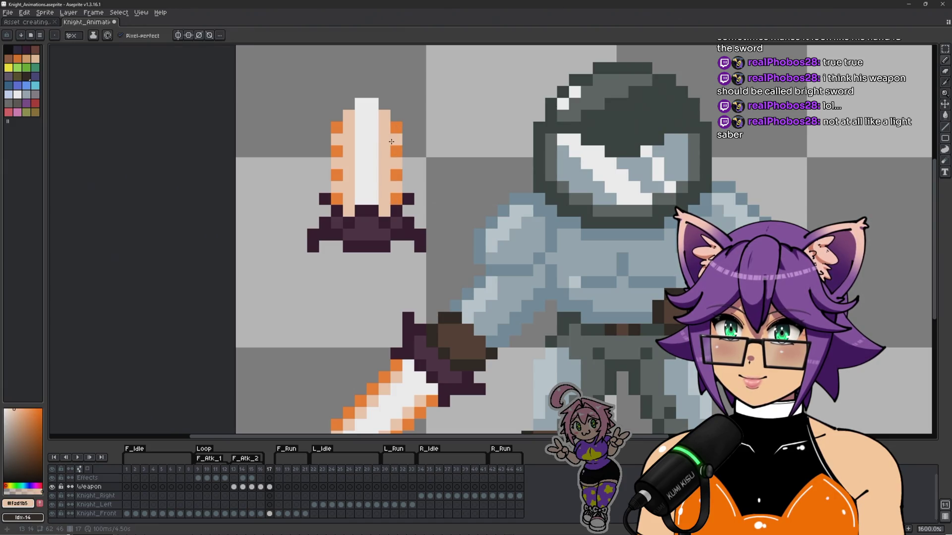
{"action": "scroll", "coordinate": [391, 142], "scroll_direction": "down", "scroll_amount": 3}
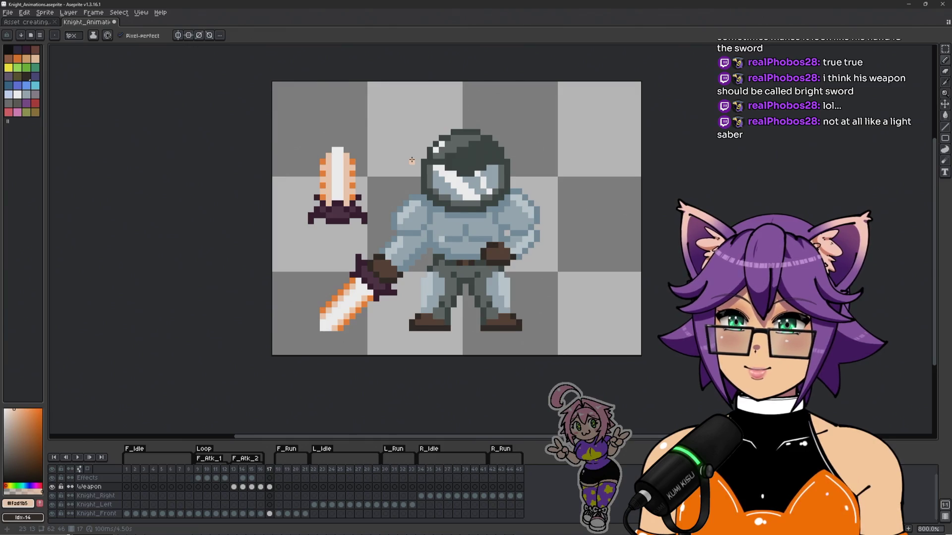
{"action": "scroll", "coordinate": [336, 150], "scroll_direction": "up", "scroll_amount": 3}
{"action": "left_click", "coordinate": [324, 183], "text": "alt"}
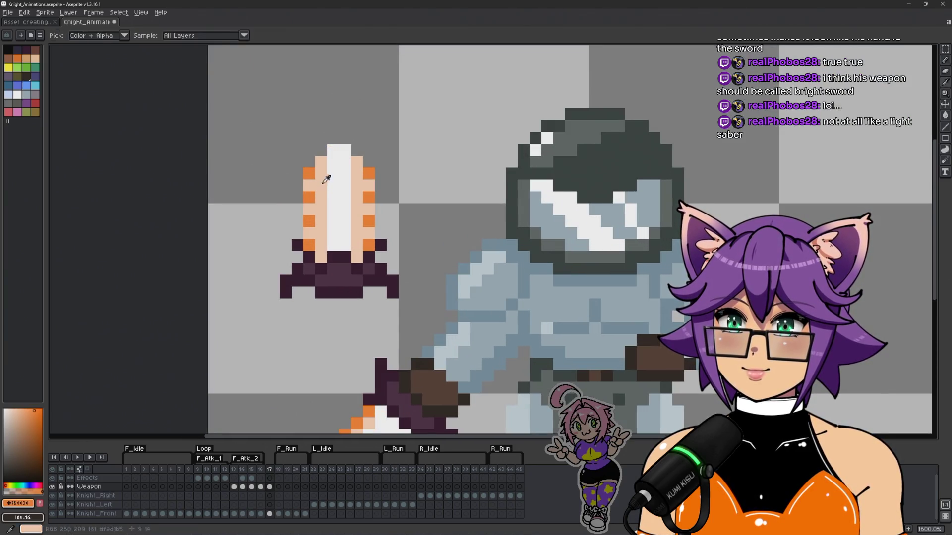
Step: Continue the orange checker pattern on the blade and its inner column
{"action": "left_click", "coordinate": [322, 186]}
{"action": "left_click", "coordinate": [323, 211]}
{"action": "left_click", "coordinate": [357, 233]}
{"action": "left_click", "coordinate": [357, 210]}
{"action": "left_click", "coordinate": [357, 185]}
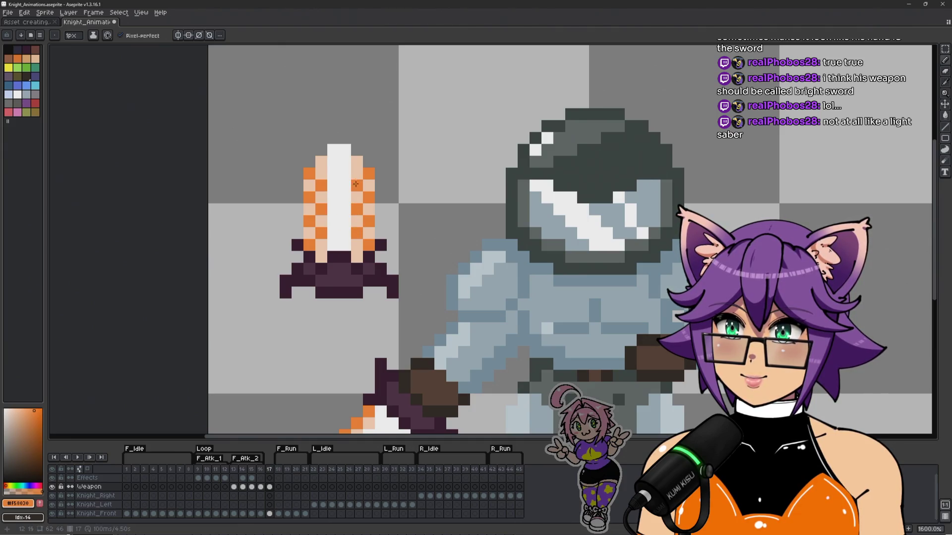
{"action": "scroll", "coordinate": [381, 211], "scroll_direction": "down", "scroll_amount": 3}
{"action": "scroll", "coordinate": [318, 200], "scroll_direction": "up", "scroll_amount": 3}
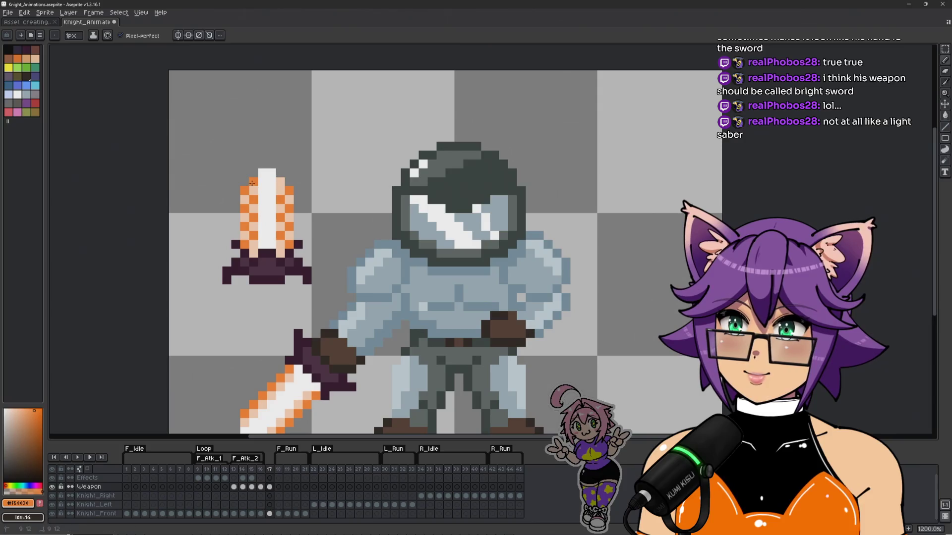
{"action": "scroll", "coordinate": [288, 199], "scroll_direction": "down", "scroll_amount": 3}
{"action": "scroll", "coordinate": [318, 217], "scroll_direction": "up", "scroll_amount": 2}
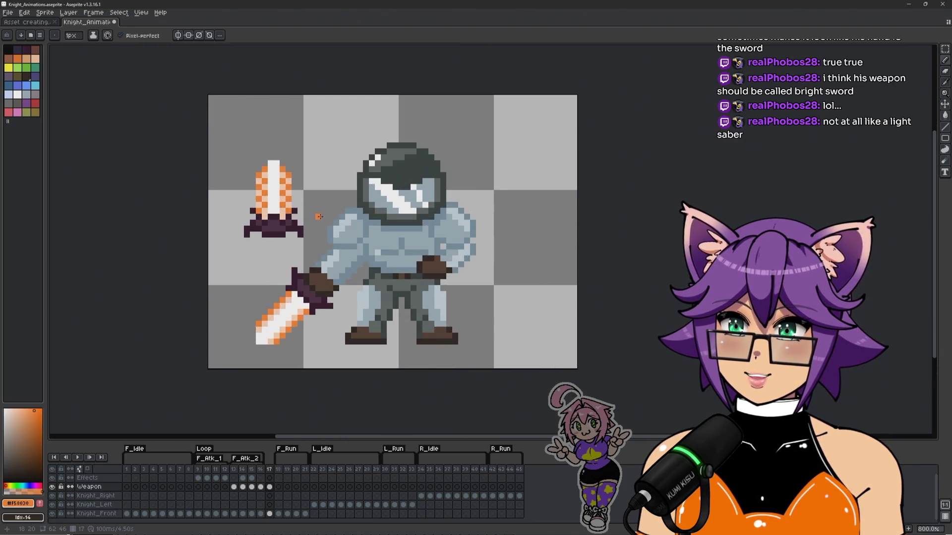
Step: Check the sword's bounds, then repaint the stray orange pixel beside it in peach
{"action": "key", "text": "ctrl"}
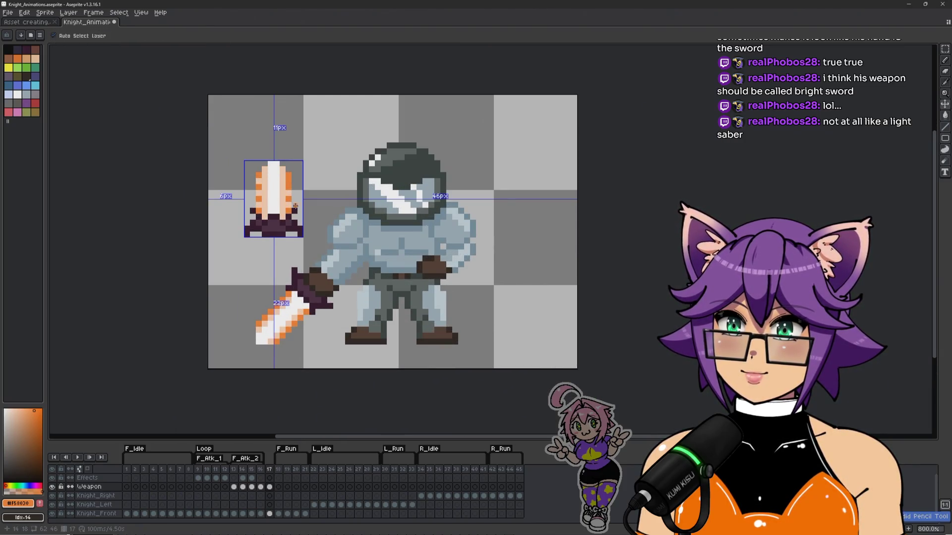
{"action": "scroll", "coordinate": [262, 193], "scroll_direction": "up", "scroll_amount": 5}
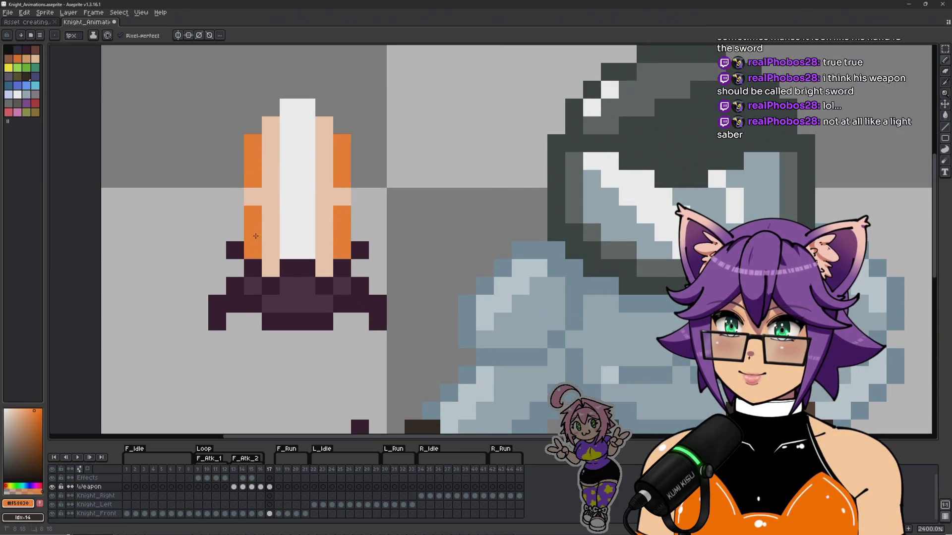
{"action": "scroll", "coordinate": [397, 228], "scroll_direction": "down", "scroll_amount": 5}
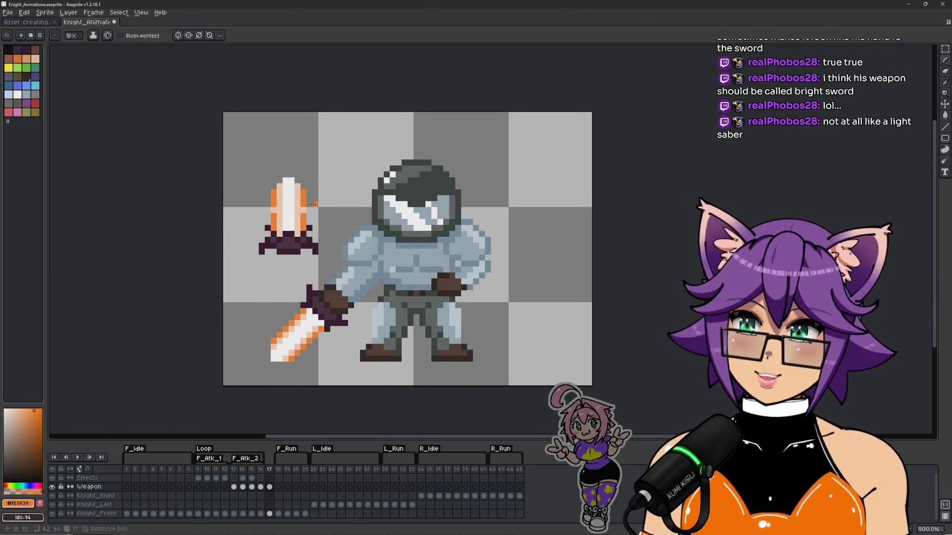
{"action": "scroll", "coordinate": [269, 192], "scroll_direction": "up", "scroll_amount": 3}
{"action": "key", "text": "ctrl+z"}
{"action": "left_click", "coordinate": [324, 237], "text": "alt"}
{"action": "left_click", "coordinate": [334, 243]}
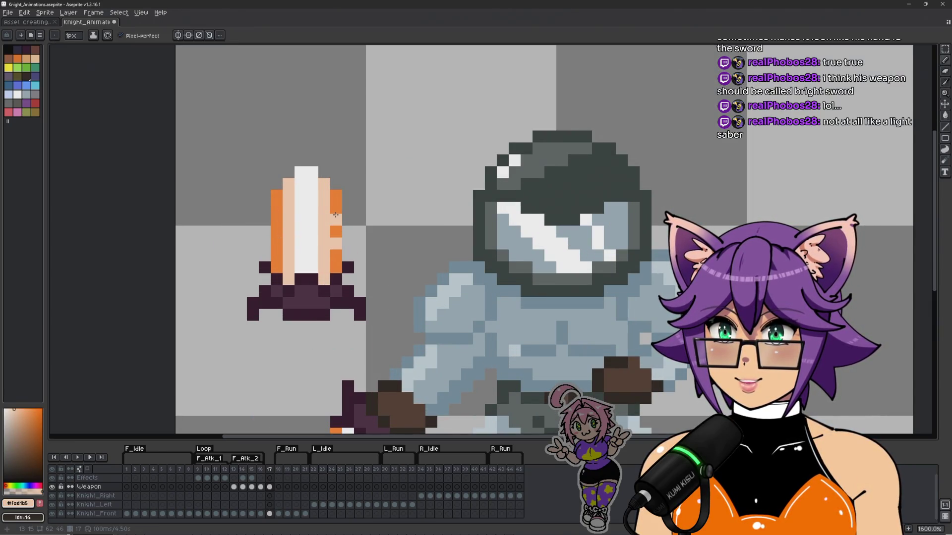
{"action": "scroll", "coordinate": [278, 238], "scroll_direction": "down", "scroll_amount": 3}
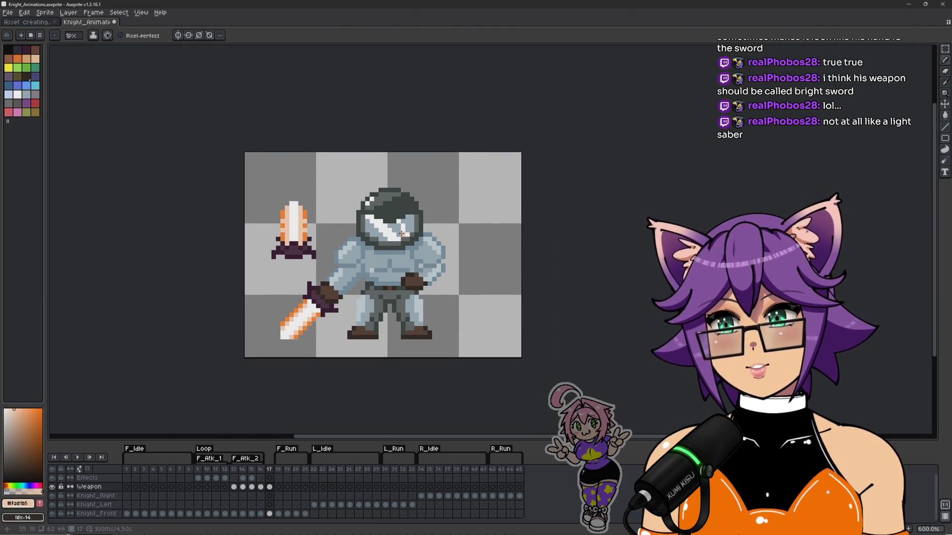
{"action": "scroll", "coordinate": [258, 234], "scroll_direction": "up", "scroll_amount": 3}
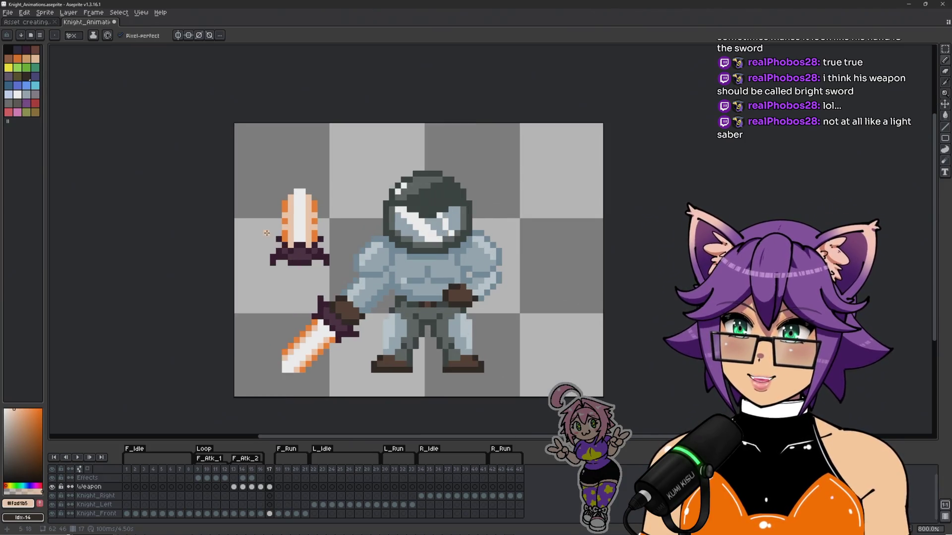
Step: Lasso the upright sword and move it onto the knight's head, comparing with the previous frame
{"action": "key", "text": "q"}
{"action": "mouse_move", "coordinate": [306, 155]}
{"action": "left_mouse_down"}
{"action": "mouse_move", "coordinate": [287, 170]}
{"action": "mouse_move", "coordinate": [270, 328]}
{"action": "mouse_move", "coordinate": [399, 248]}
{"action": "mouse_move", "coordinate": [300, 164]}
{"action": "left_mouse_up"}
{"action": "mouse_move", "coordinate": [317, 233]}
{"action": "left_mouse_down"}
{"action": "mouse_move", "coordinate": [314, 165]}
{"action": "mouse_move", "coordinate": [494, 112]}
{"action": "mouse_move", "coordinate": [524, 150]}
{"action": "mouse_move", "coordinate": [364, 186]}
{"action": "left_mouse_up"}
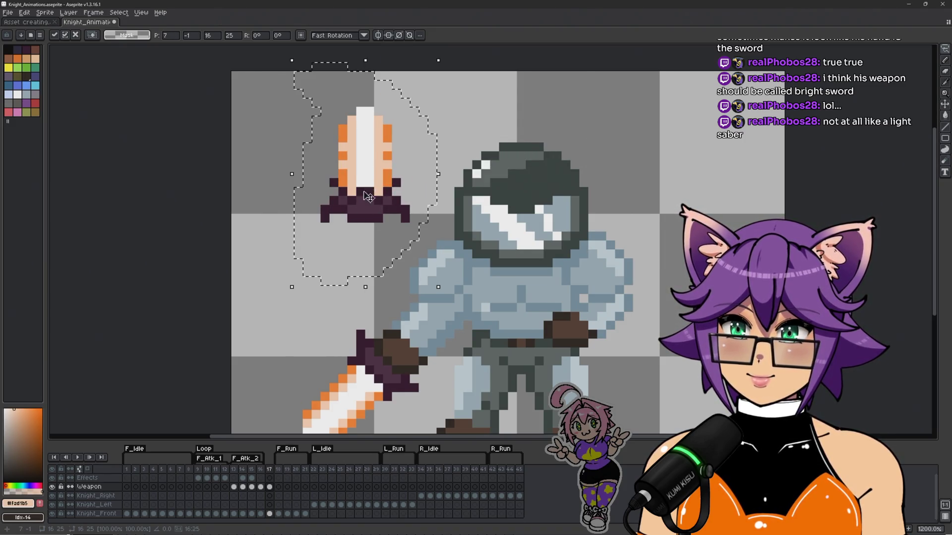
{"action": "left_click", "coordinate": [261, 469]}
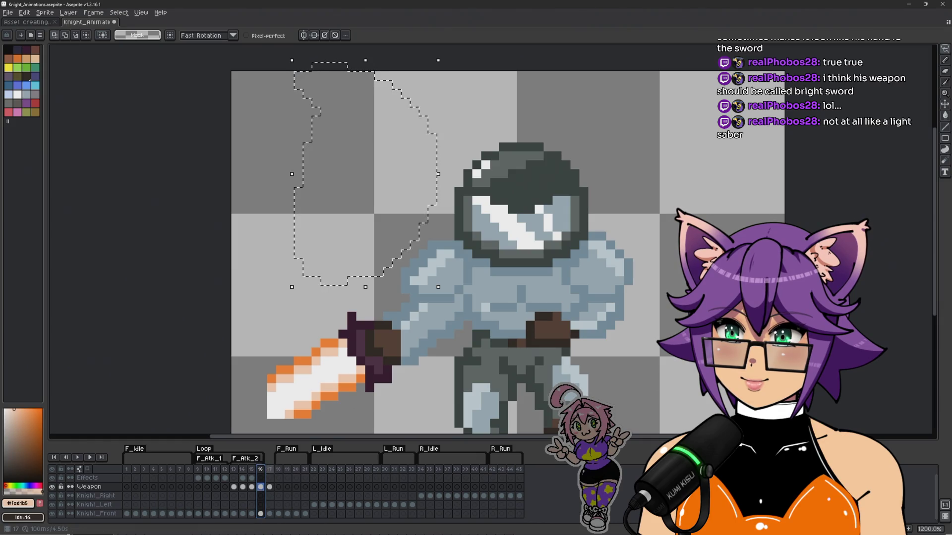
{"action": "left_click", "coordinate": [269, 468]}
{"action": "mouse_move", "coordinate": [396, 199]}
{"action": "left_mouse_down"}
{"action": "mouse_move", "coordinate": [548, 159]}
{"action": "mouse_move", "coordinate": [551, 168]}
{"action": "mouse_move", "coordinate": [445, 198]}
{"action": "left_mouse_up"}
{"action": "scroll", "coordinate": [683, 209], "scroll_direction": "down", "scroll_amount": 3}
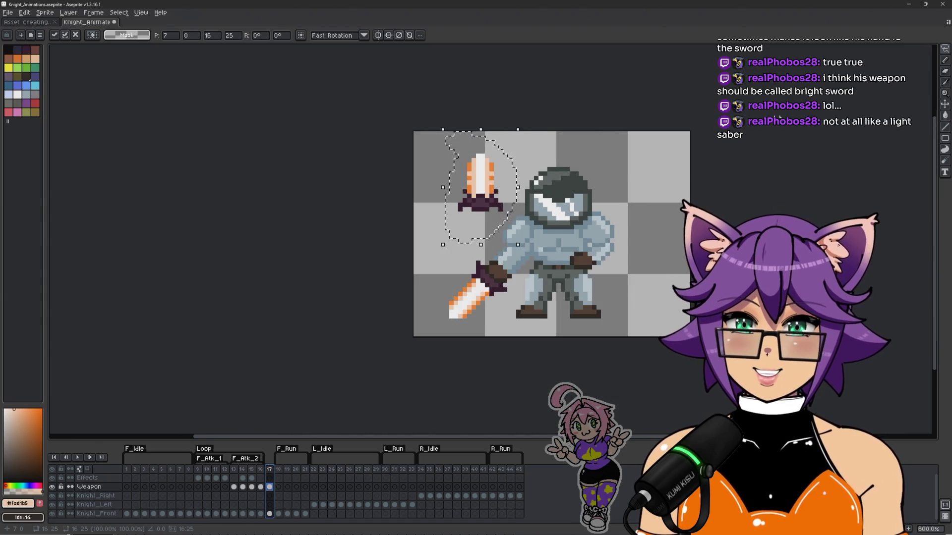
{"action": "scroll", "coordinate": [683, 209], "scroll_direction": "up", "scroll_amount": 1}
Step: Open the Canvas Size dialog from the Sprite menu
{"action": "left_click", "coordinate": [69, 13]}
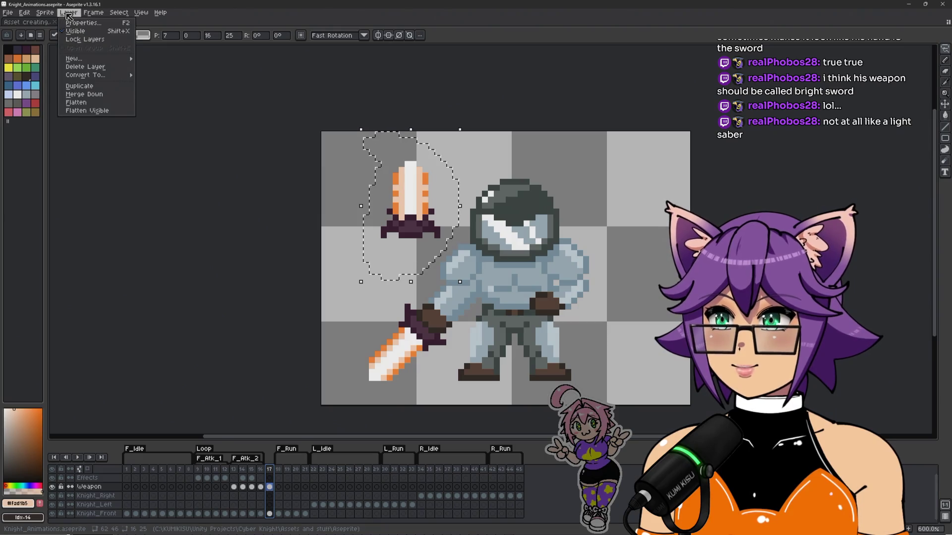
{"action": "mouse_move", "coordinate": [60, 72]}
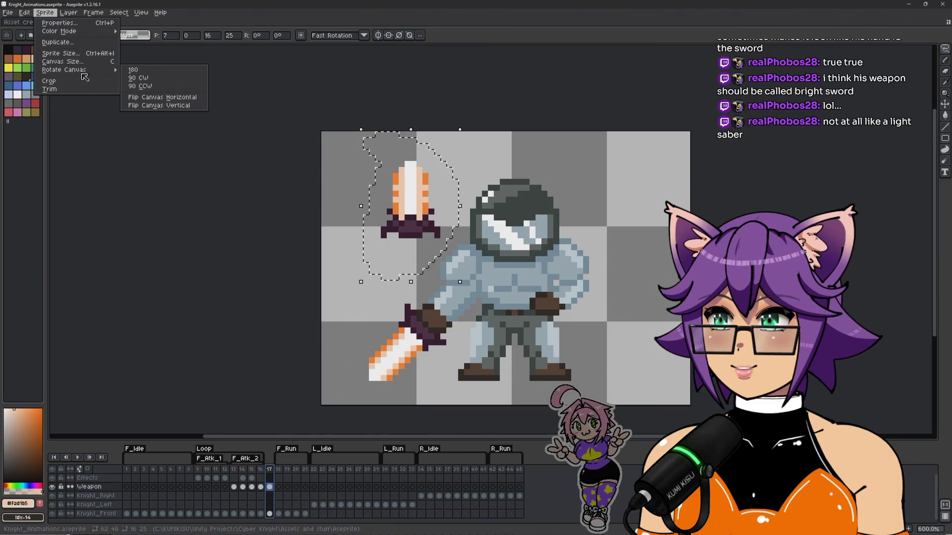
{"action": "left_click", "coordinate": [81, 61]}
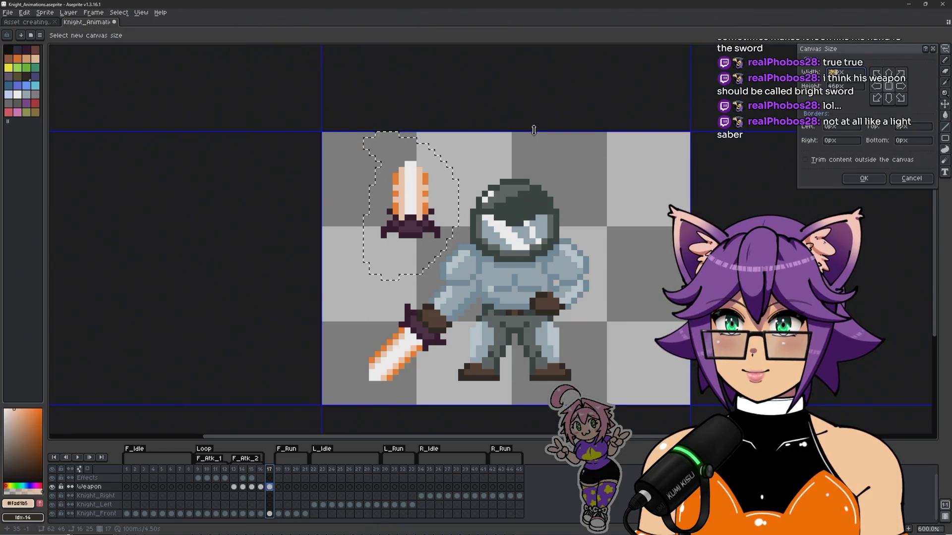
Step: Extend the canvas upward from 46 to 54 px tall
{"action": "left_click_drag", "start_coordinate": [533, 130], "coordinate": [541, 73]}
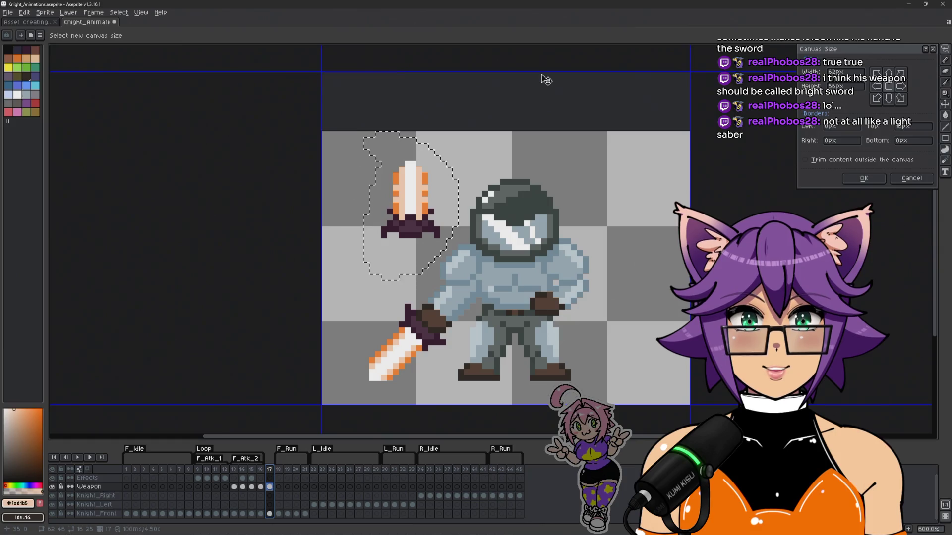
{"action": "left_click", "coordinate": [864, 179]}
{"action": "scroll", "coordinate": [461, 198], "scroll_direction": "down", "scroll_amount": 1}
{"action": "scroll", "coordinate": [461, 198], "scroll_direction": "up", "scroll_amount": 1}
Step: Move the sword blade centred above the helmet and drop it
{"action": "mouse_move", "coordinate": [412, 200]}
{"action": "left_mouse_down"}
{"action": "mouse_move", "coordinate": [515, 117]}
{"action": "mouse_move", "coordinate": [512, 291]}
{"action": "mouse_move", "coordinate": [514, 134]}
{"action": "left_mouse_up"}
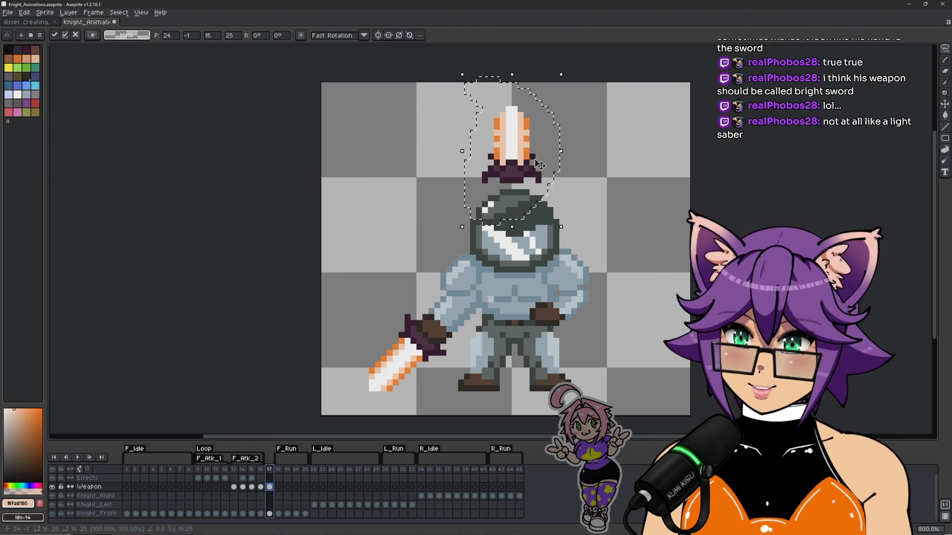
{"action": "scroll", "coordinate": [550, 162], "scroll_direction": "down", "scroll_amount": 2}
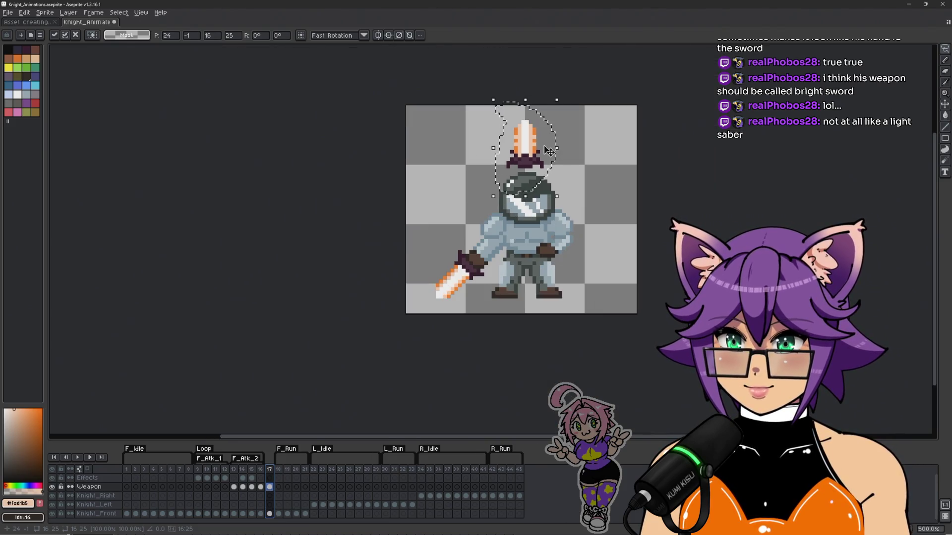
{"action": "key", "text": "ctrl+d"}
{"action": "scroll", "coordinate": [530, 189], "scroll_direction": "up", "scroll_amount": 4}
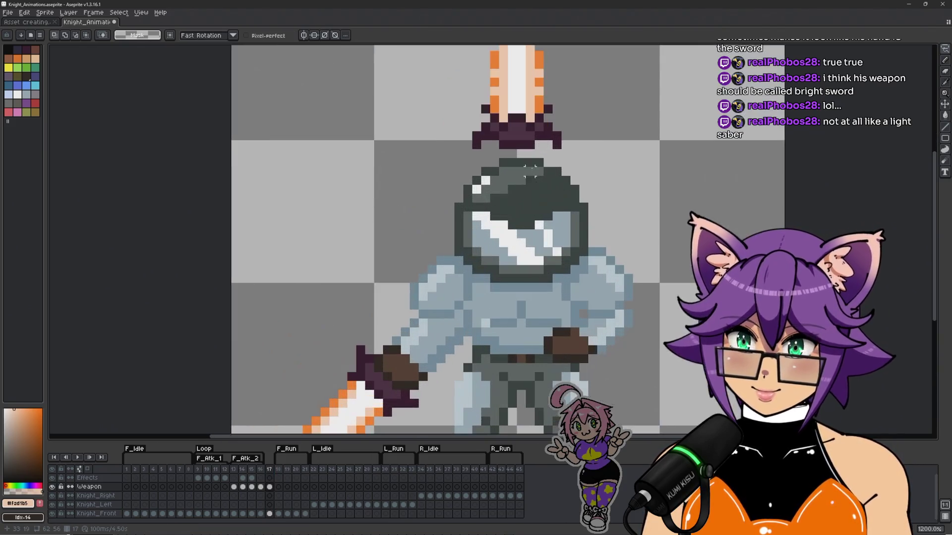
{"action": "scroll", "coordinate": [530, 165], "scroll_direction": "down", "scroll_amount": 2}
{"action": "scroll", "coordinate": [457, 259], "scroll_direction": "up", "scroll_amount": 2}
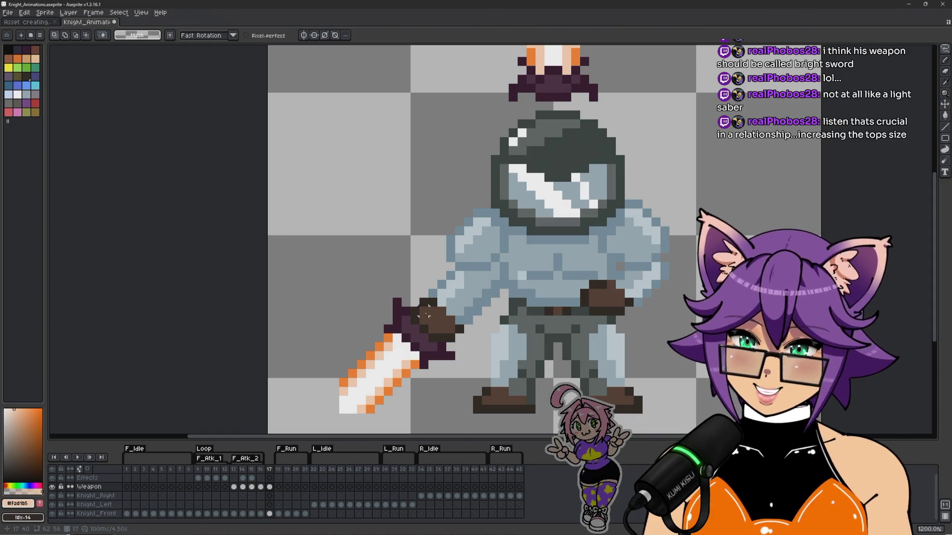
Step: Paint brown #4d382d hand pixels under the sword's guard
{"action": "key", "text": "i"}
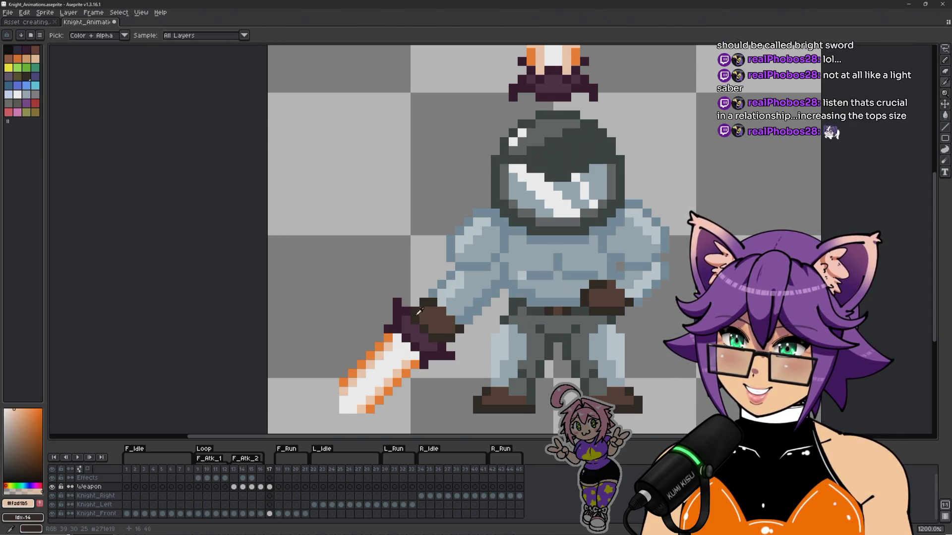
{"action": "left_click", "coordinate": [419, 311]}
{"action": "key", "text": "m"}
{"action": "mouse_move", "coordinate": [541, 124]}
{"action": "left_mouse_down"}
{"action": "mouse_move", "coordinate": [500, 203]}
{"action": "mouse_move", "coordinate": [486, 205]}
{"action": "left_mouse_up"}
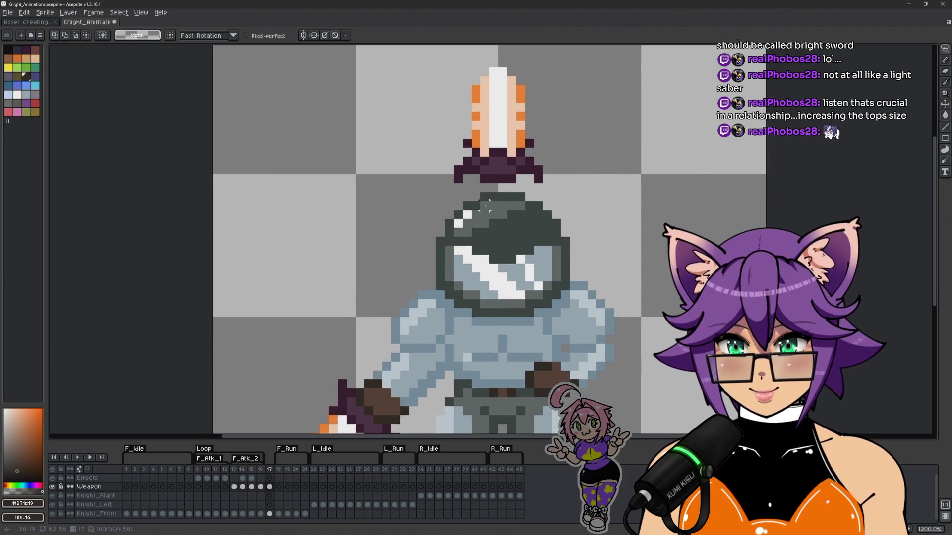
{"action": "scroll", "coordinate": [478, 191], "scroll_direction": "up", "scroll_amount": 3}
{"action": "key", "text": "b"}
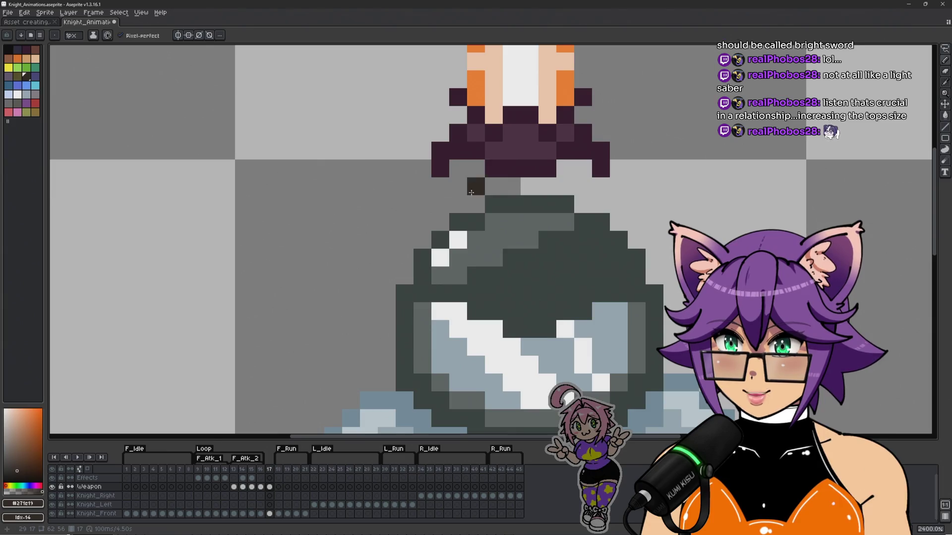
{"action": "key", "text": "space"}
{"action": "scroll", "coordinate": [416, 273], "scroll_direction": "down", "scroll_amount": 5}
{"action": "left_click", "coordinate": [470, 188], "text": "alt"}
{"action": "scroll", "coordinate": [470, 188], "scroll_direction": "up", "scroll_amount": 5}
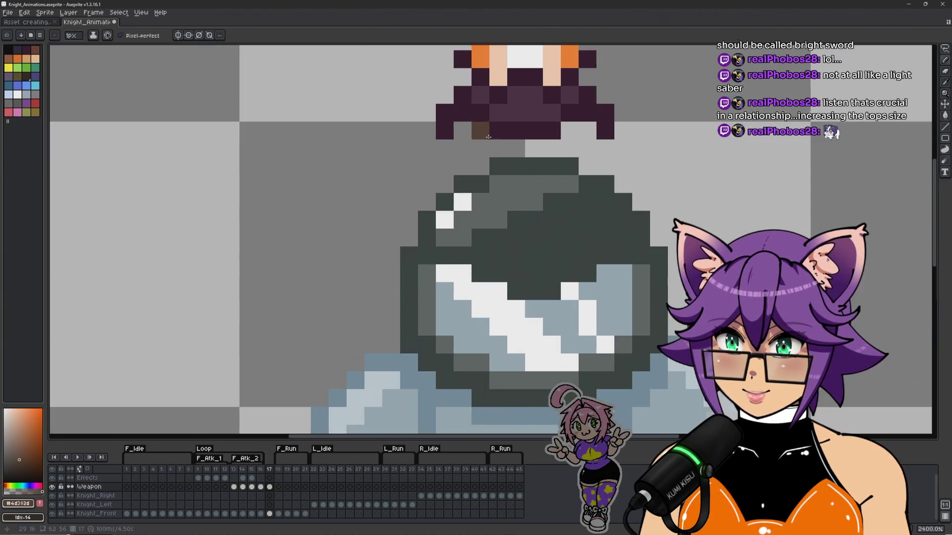
{"action": "mouse_move", "coordinate": [479, 134]}
{"action": "left_mouse_down"}
{"action": "mouse_move", "coordinate": [463, 132]}
{"action": "mouse_move", "coordinate": [498, 149]}
{"action": "mouse_move", "coordinate": [462, 149]}
{"action": "mouse_move", "coordinate": [476, 166]}
{"action": "mouse_move", "coordinate": [445, 147]}
{"action": "left_mouse_up"}
{"action": "scroll", "coordinate": [445, 148], "scroll_direction": "down", "scroll_amount": 6}
{"action": "scroll", "coordinate": [421, 251], "scroll_direction": "up", "scroll_amount": 3}
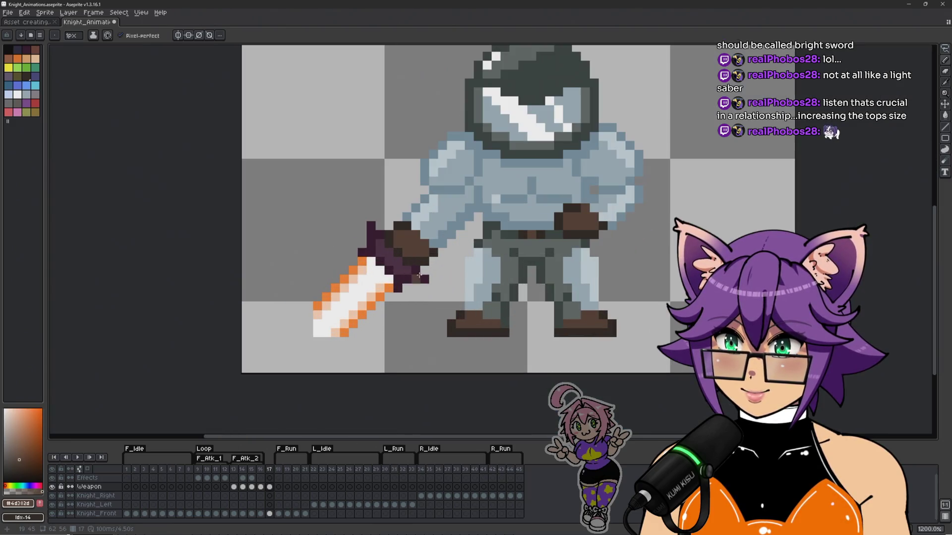
Step: Add dark #271e19 outline pixels beside and left of the brown grip
{"action": "left_click", "coordinate": [421, 252], "text": "alt"}
{"action": "scroll", "coordinate": [420, 252], "scroll_direction": "up", "scroll_amount": 3}
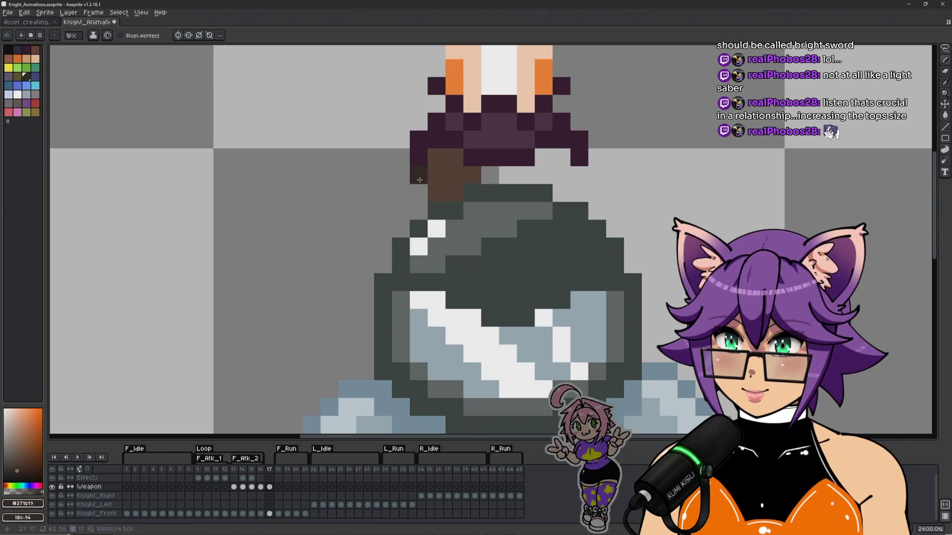
{"action": "left_click", "coordinate": [399, 165]}
{"action": "key", "text": "ctrl+z"}
{"action": "left_click", "coordinate": [485, 176]}
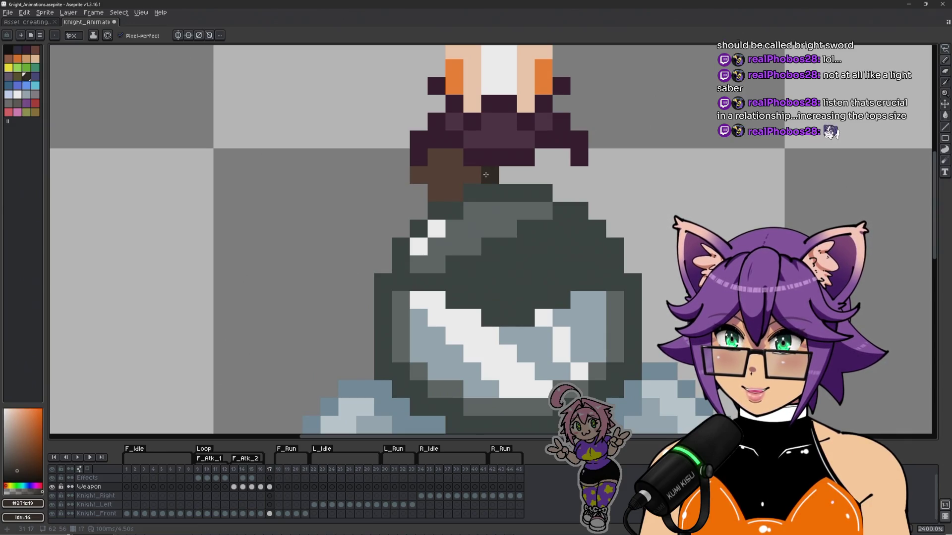
{"action": "left_click", "coordinate": [401, 157]}
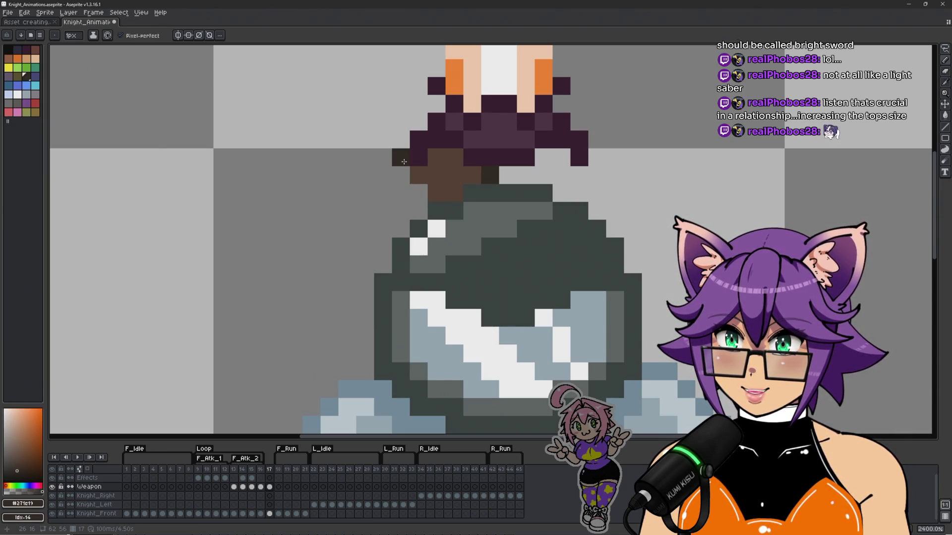
{"action": "scroll", "coordinate": [496, 198], "scroll_direction": "down", "scroll_amount": 5}
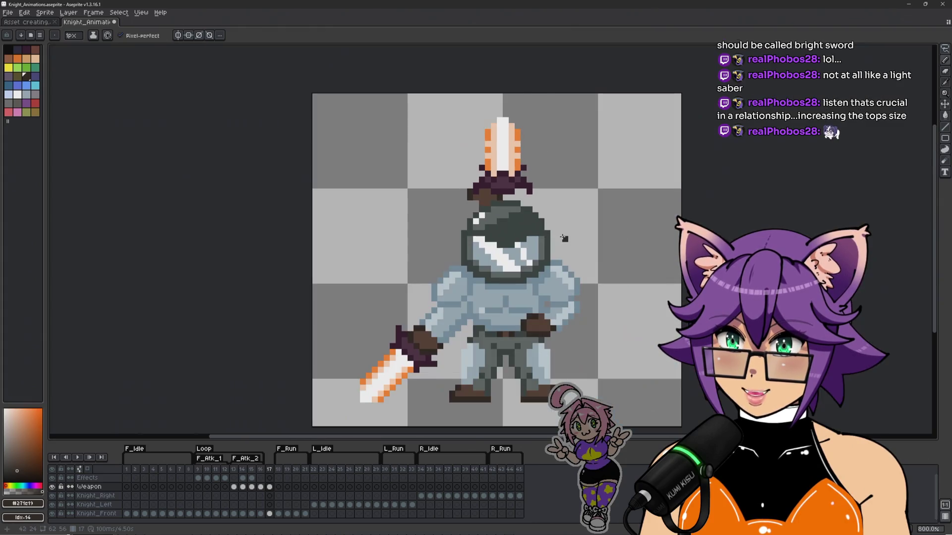
{"action": "scroll", "coordinate": [446, 203], "scroll_direction": "up", "scroll_amount": 2}
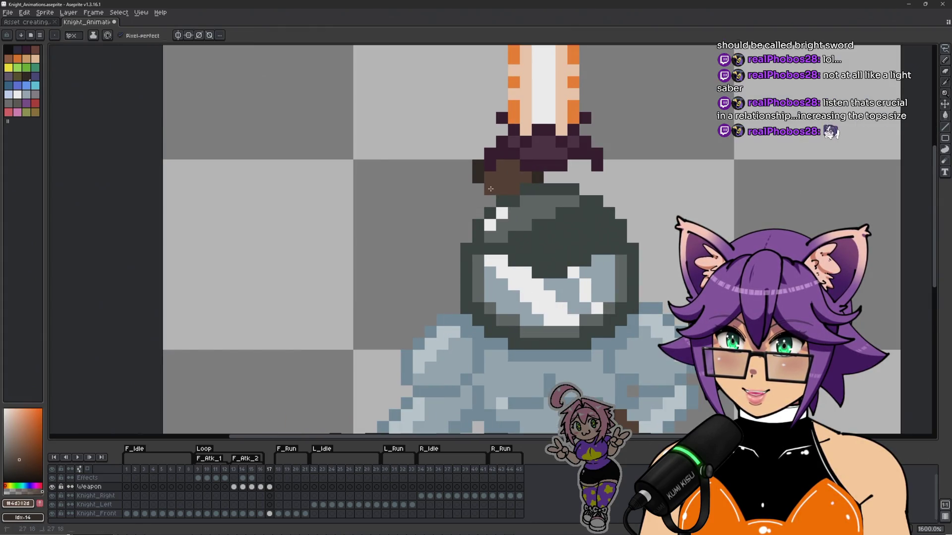
Step: Fill more brown grip pixels across the hilt and outline them in #271e19
{"action": "left_click_drag", "start_coordinate": [433, 246], "coordinate": [423, 216]}
{"action": "left_click", "coordinate": [408, 333]}
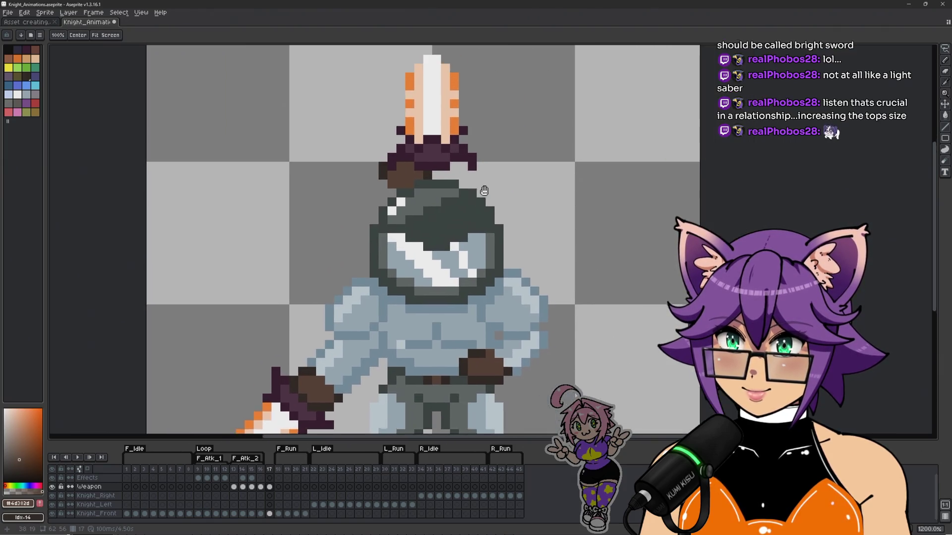
{"action": "scroll", "coordinate": [461, 286], "scroll_direction": "up", "scroll_amount": 3}
{"action": "mouse_move", "coordinate": [434, 184]}
{"action": "left_mouse_down"}
{"action": "mouse_move", "coordinate": [471, 189]}
{"action": "mouse_move", "coordinate": [485, 203]}
{"action": "left_mouse_up"}
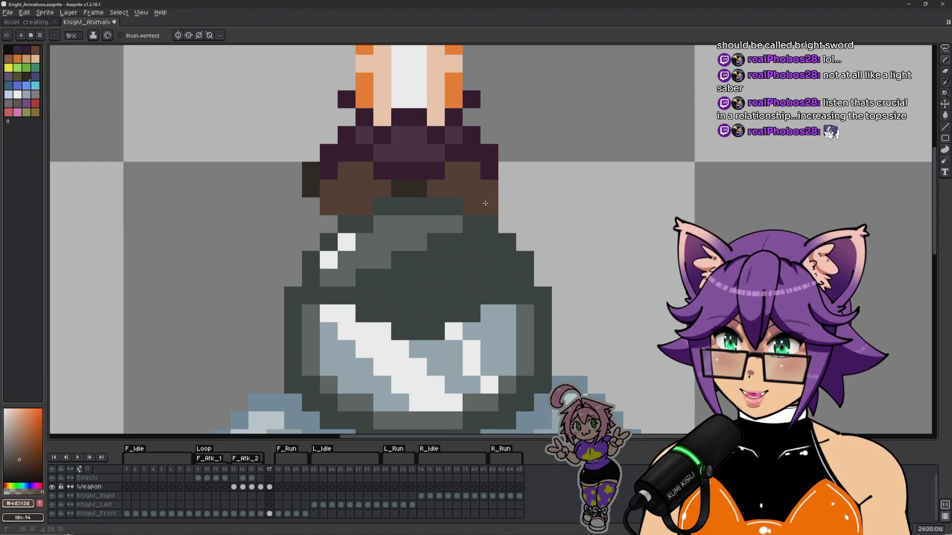
{"action": "left_click", "coordinate": [409, 189], "text": "alt"}
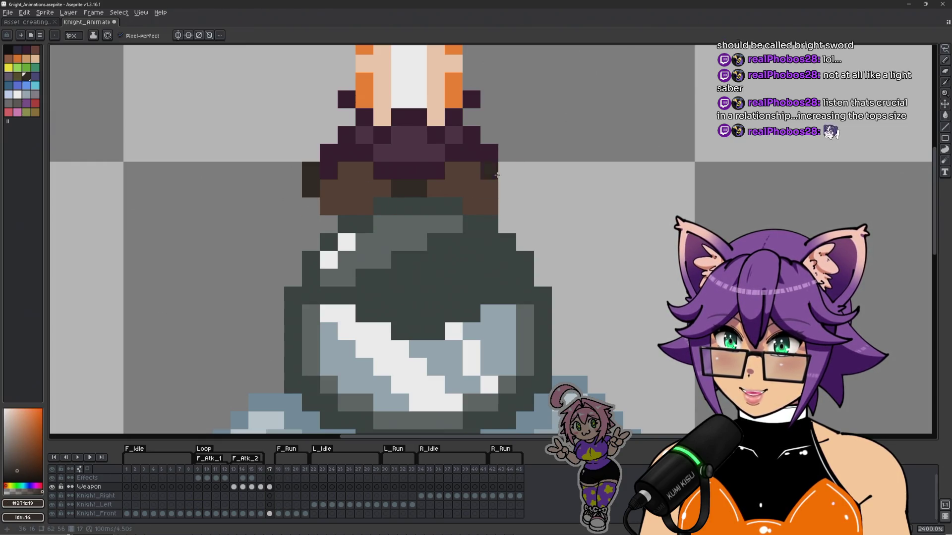
{"action": "left_click_drag", "start_coordinate": [505, 171], "coordinate": [503, 182]}
{"action": "scroll", "coordinate": [514, 182], "scroll_direction": "down", "scroll_amount": 5}
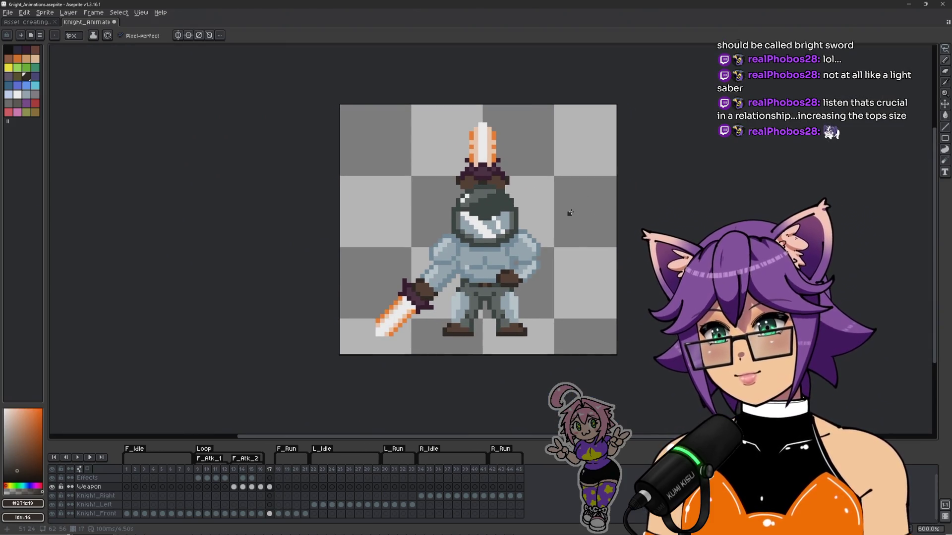
{"action": "scroll", "coordinate": [506, 197], "scroll_direction": "up", "scroll_amount": 3}
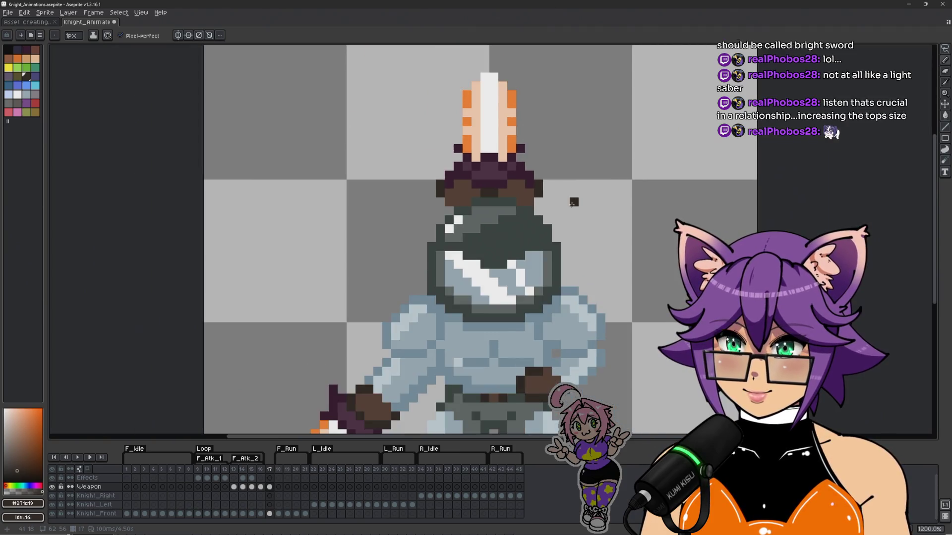
Step: Pan around the knight and select frame 17's Knight_Front cel
{"action": "scroll", "coordinate": [595, 203], "scroll_direction": "down", "scroll_amount": 1}
{"action": "left_click_drag", "start_coordinate": [604, 203], "coordinate": [565, 198]}
{"action": "key", "text": "b"}
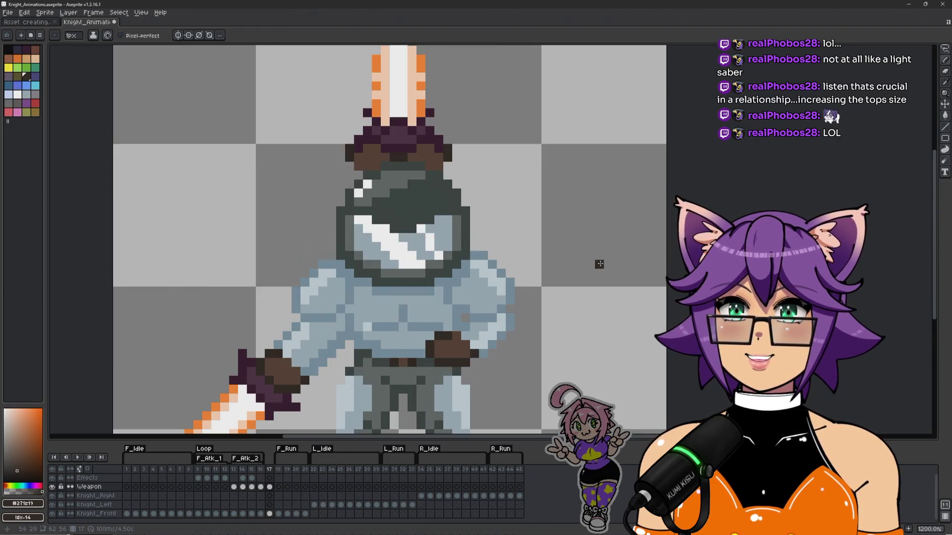
{"action": "left_click_drag", "start_coordinate": [600, 258], "coordinate": [598, 259]}
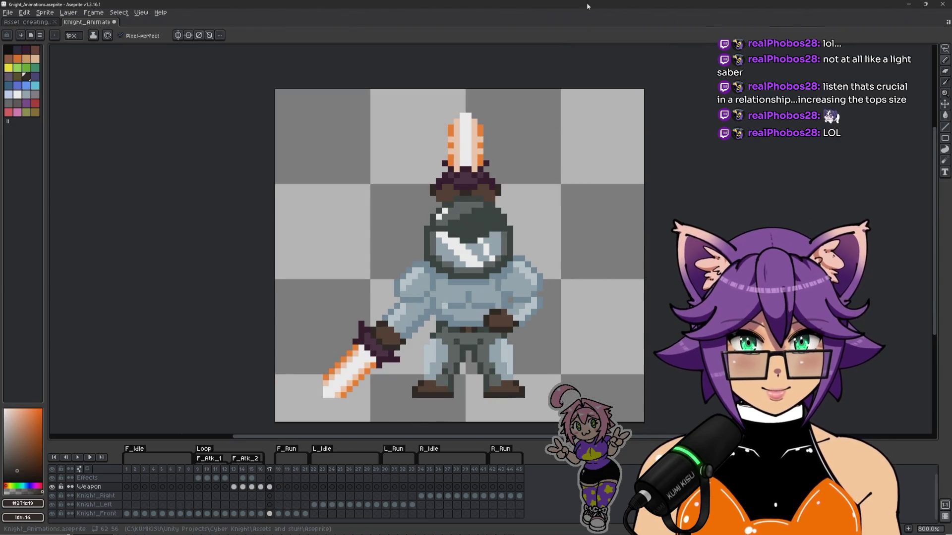
{"action": "scroll", "coordinate": [361, 247], "scroll_direction": "up", "scroll_amount": 2}
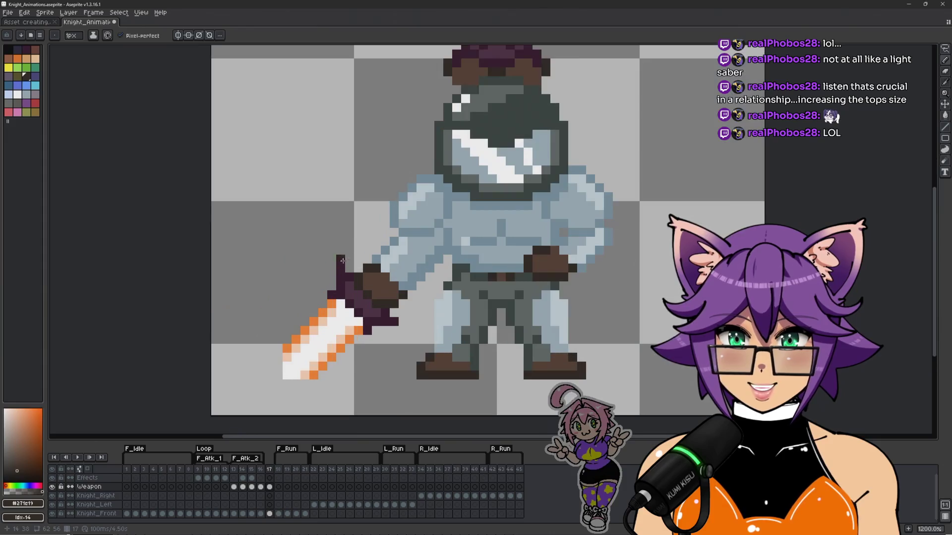
{"action": "left_click", "coordinate": [269, 513]}
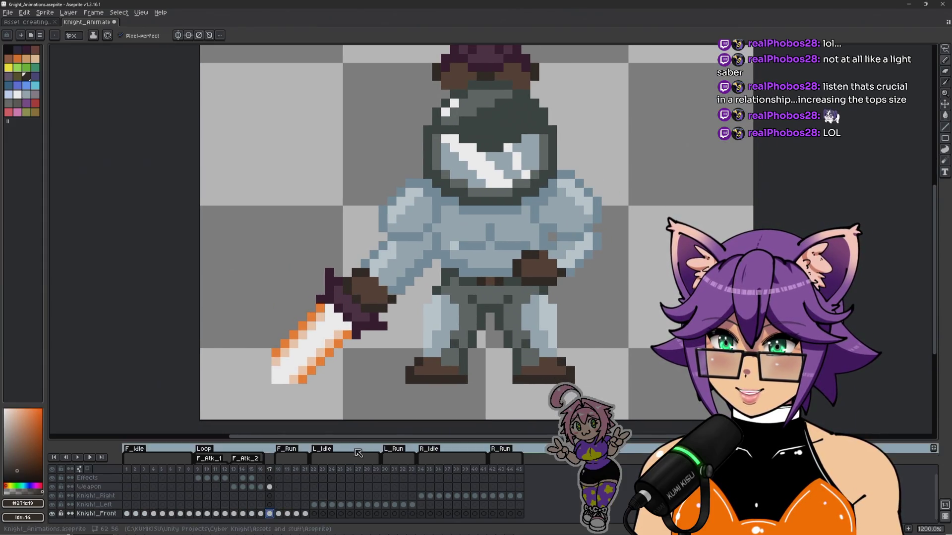
Step: Lasso the lowered sword at the knight's side and delete it
{"action": "key", "text": "q"}
{"action": "mouse_move", "coordinate": [355, 226]}
{"action": "left_mouse_down"}
{"action": "mouse_move", "coordinate": [399, 342]}
{"action": "mouse_move", "coordinate": [227, 386]}
{"action": "left_mouse_up"}
{"action": "key", "text": "Delete"}
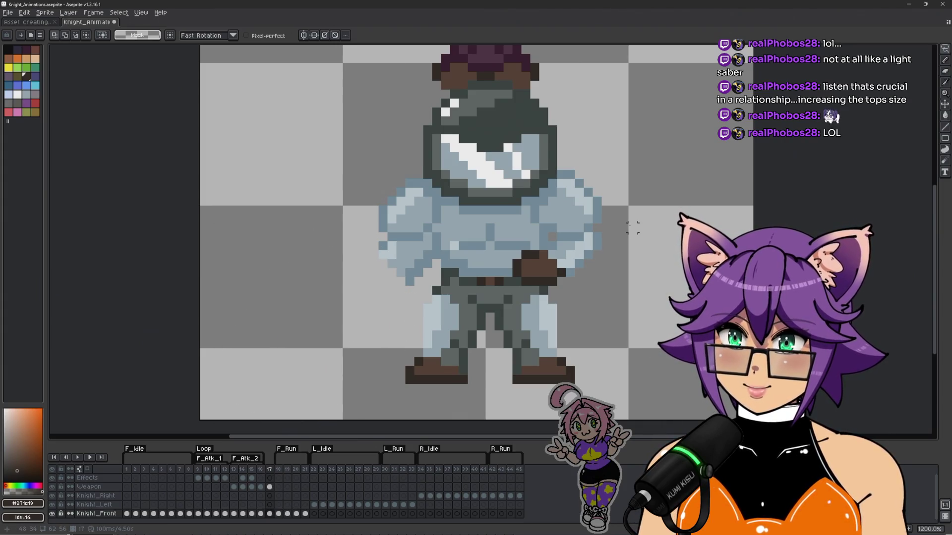
{"action": "scroll", "coordinate": [637, 213], "scroll_direction": "down", "scroll_amount": 2}
{"action": "left_click_drag", "start_coordinate": [634, 187], "coordinate": [578, 242]}
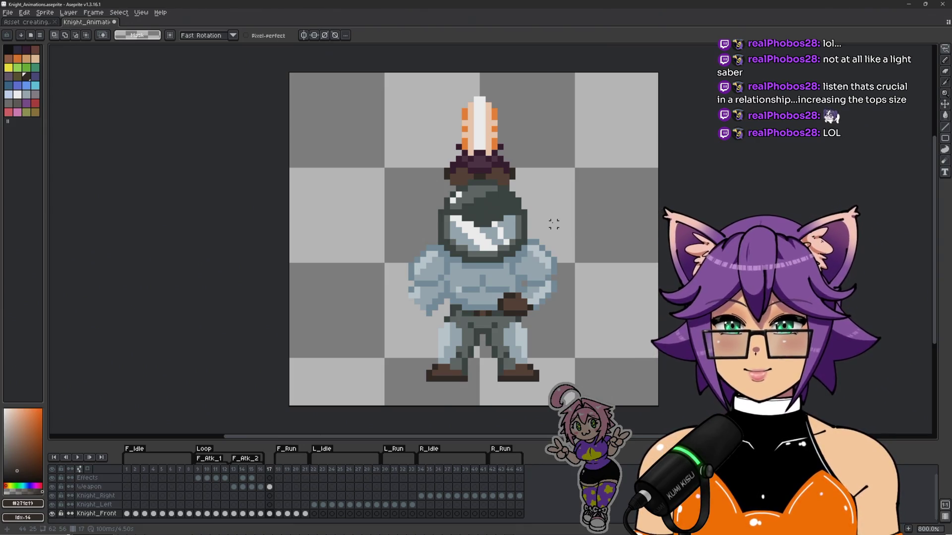
{"action": "scroll", "coordinate": [554, 224], "scroll_direction": "up", "scroll_amount": 3}
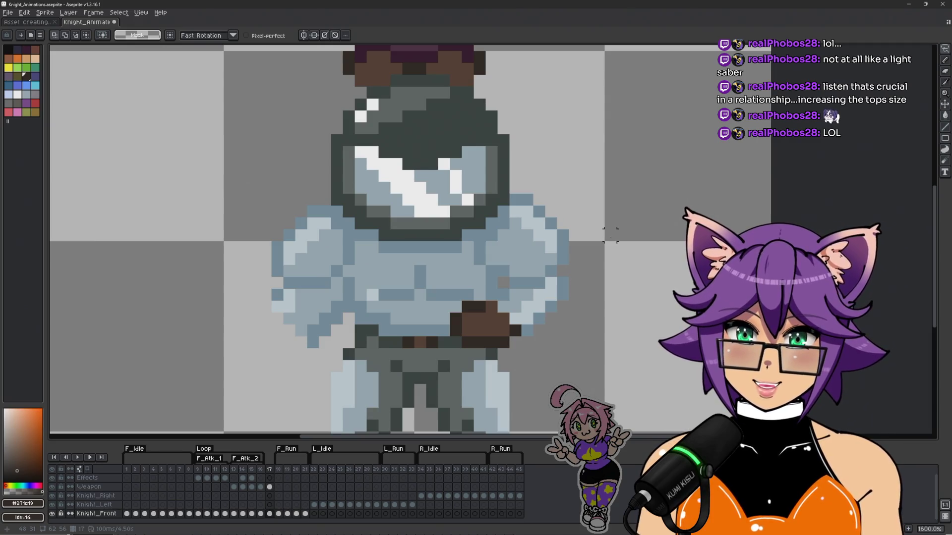
{"action": "scroll", "coordinate": [586, 223], "scroll_direction": "down", "scroll_amount": 3}
{"action": "scroll", "coordinate": [425, 208], "scroll_direction": "up", "scroll_amount": 3}
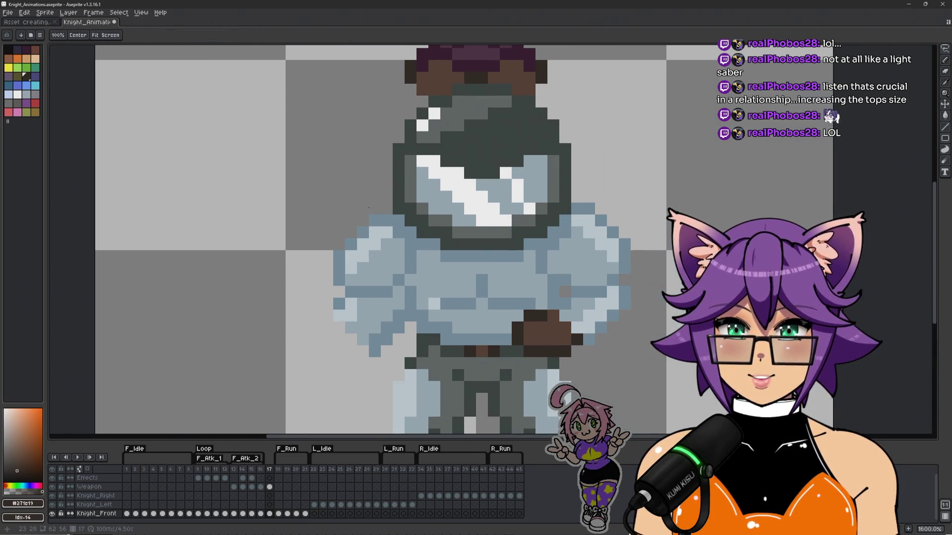
Step: Draw the raised arm's dark blue outline down from the sword and erase the old shoulder outline
{"action": "left_click", "coordinate": [398, 256], "text": "alt"}
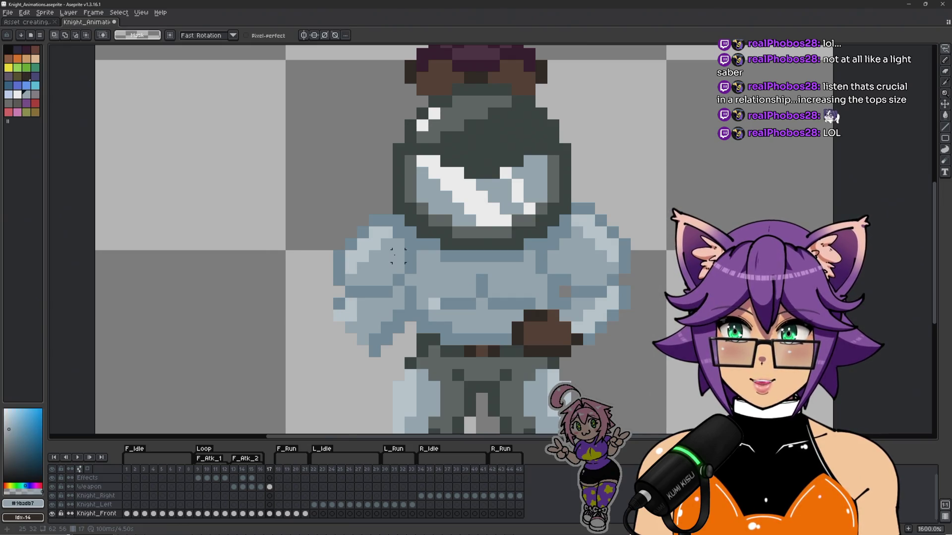
{"action": "key", "text": "alt"}
{"action": "left_click", "coordinate": [381, 215], "text": "alt"}
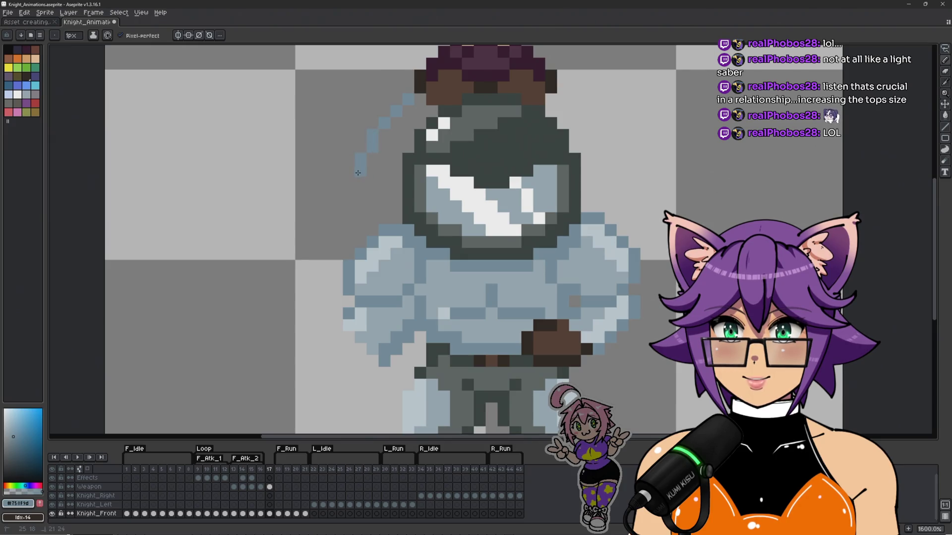
{"action": "left_click_drag", "start_coordinate": [353, 207], "coordinate": [379, 248]}
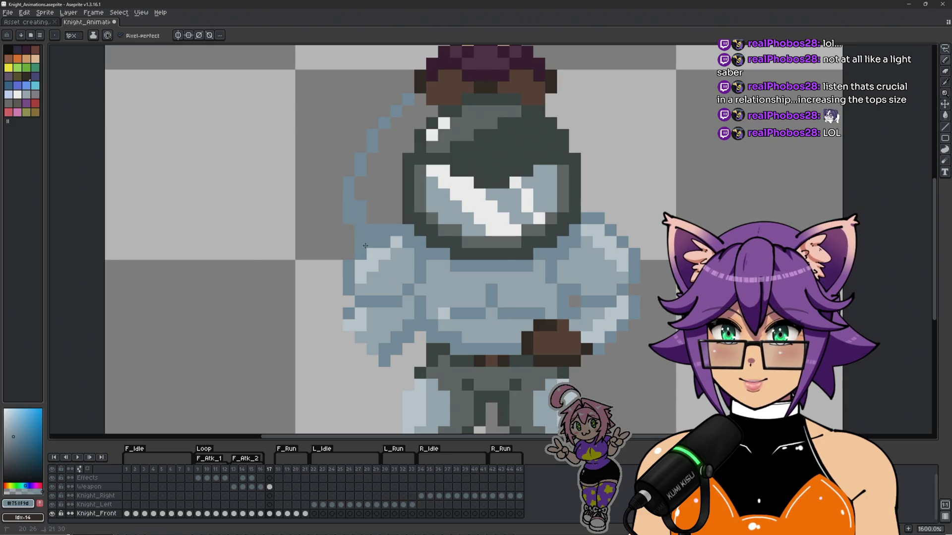
{"action": "key", "text": "e"}
{"action": "mouse_move", "coordinate": [367, 250]}
{"action": "left_mouse_down"}
{"action": "mouse_move", "coordinate": [372, 274]}
{"action": "mouse_move", "coordinate": [410, 322]}
{"action": "mouse_move", "coordinate": [408, 361]}
{"action": "mouse_move", "coordinate": [408, 326]}
{"action": "mouse_move", "coordinate": [385, 361]}
{"action": "mouse_move", "coordinate": [362, 317]}
{"action": "mouse_move", "coordinate": [372, 290]}
{"action": "mouse_move", "coordinate": [359, 287]}
{"action": "mouse_move", "coordinate": [392, 290]}
{"action": "left_mouse_up"}
{"action": "left_click", "coordinate": [361, 225], "text": "alt"}
Step: Redraw the left shoulder outline and fill the raised upper arm with light blue
{"action": "left_click", "coordinate": [397, 267], "text": "alt"}
{"action": "mouse_move", "coordinate": [396, 243]}
{"action": "left_mouse_down"}
{"action": "mouse_move", "coordinate": [383, 227]}
{"action": "mouse_move", "coordinate": [362, 232]}
{"action": "mouse_move", "coordinate": [360, 176]}
{"action": "mouse_move", "coordinate": [385, 174]}
{"action": "mouse_move", "coordinate": [394, 219]}
{"action": "left_mouse_up"}
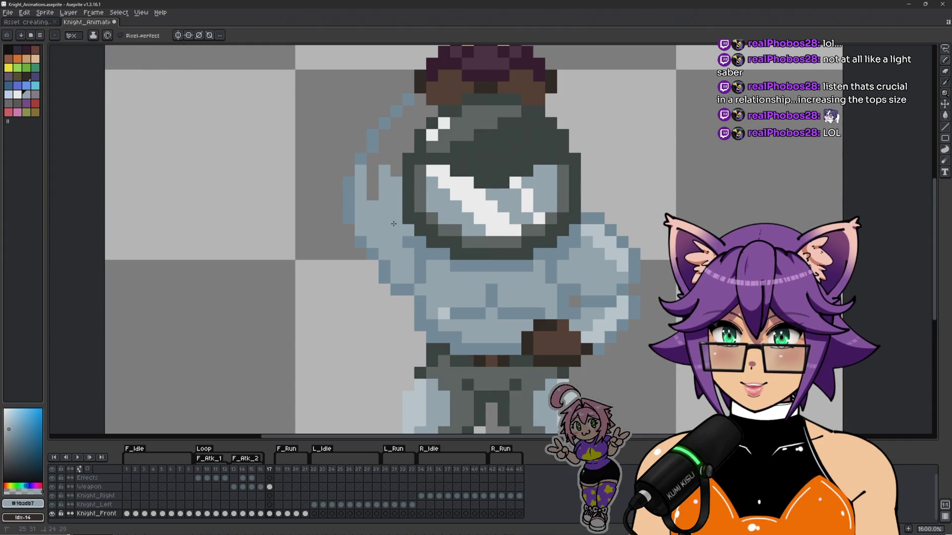
{"action": "left_click_drag", "start_coordinate": [399, 120], "coordinate": [370, 219]}
{"action": "mouse_move", "coordinate": [394, 148]}
{"action": "left_mouse_down"}
{"action": "mouse_move", "coordinate": [372, 194]}
{"action": "mouse_move", "coordinate": [418, 137]}
{"action": "left_mouse_up"}
{"action": "key", "text": "ctrl+z"}
{"action": "left_click", "coordinate": [418, 139]}
{"action": "scroll", "coordinate": [471, 208], "scroll_direction": "down", "scroll_amount": 3}
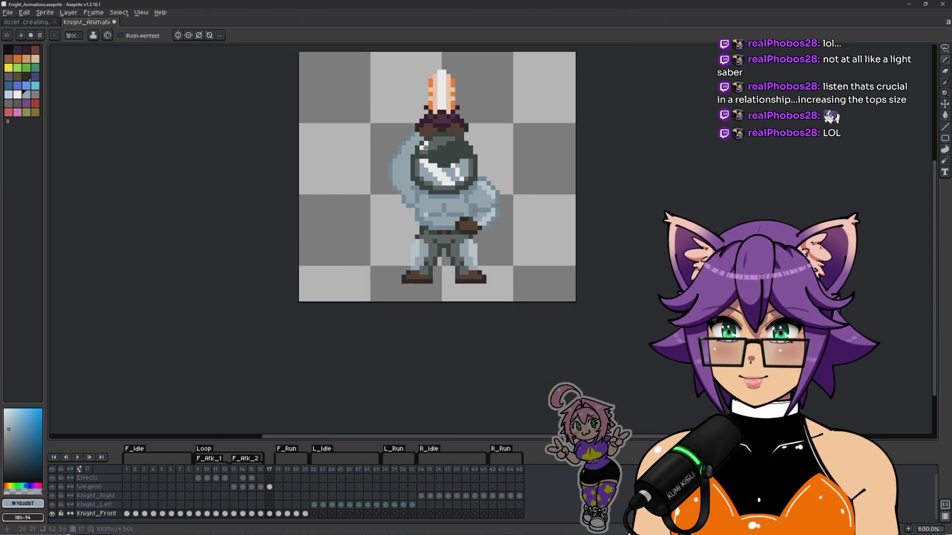
Step: Sample the arm's darker outline blue and the transparent background from the canvas
{"action": "scroll", "coordinate": [472, 213], "scroll_direction": "up", "scroll_amount": 3}
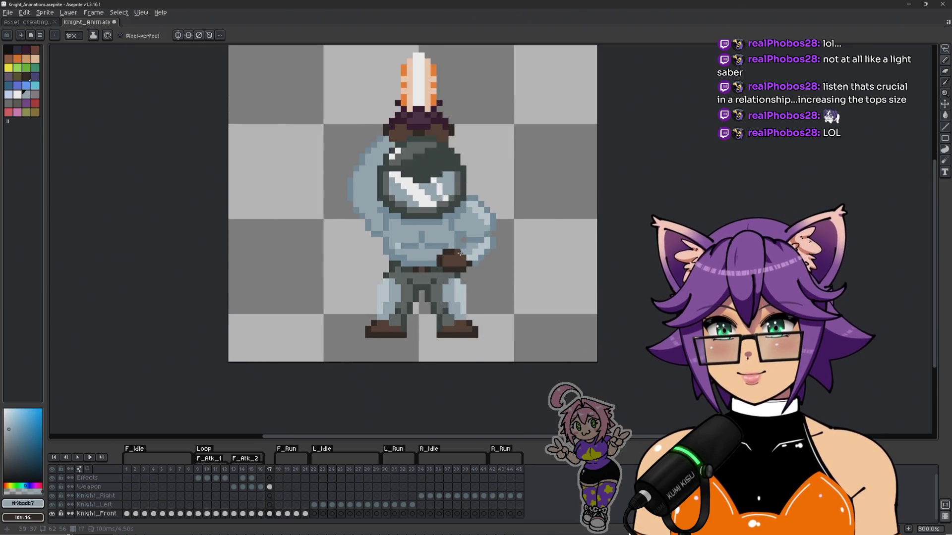
{"action": "left_click", "coordinate": [300, 211], "text": "alt"}
{"action": "key", "text": "i"}
{"action": "left_click", "coordinate": [289, 195]}
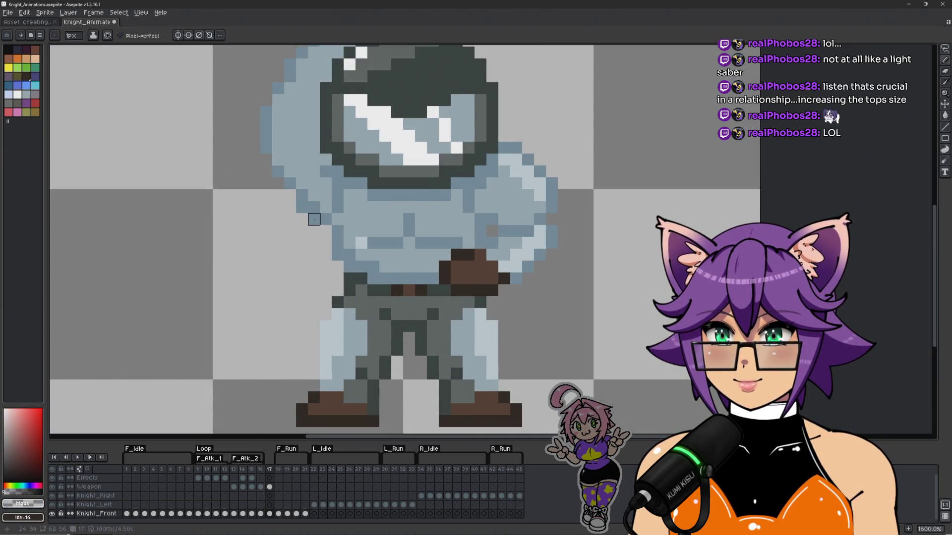
{"action": "scroll", "coordinate": [289, 196], "scroll_direction": "down", "scroll_amount": 1}
{"action": "scroll", "coordinate": [298, 209], "scroll_direction": "up", "scroll_amount": 3}
{"action": "left_click", "coordinate": [298, 209]}
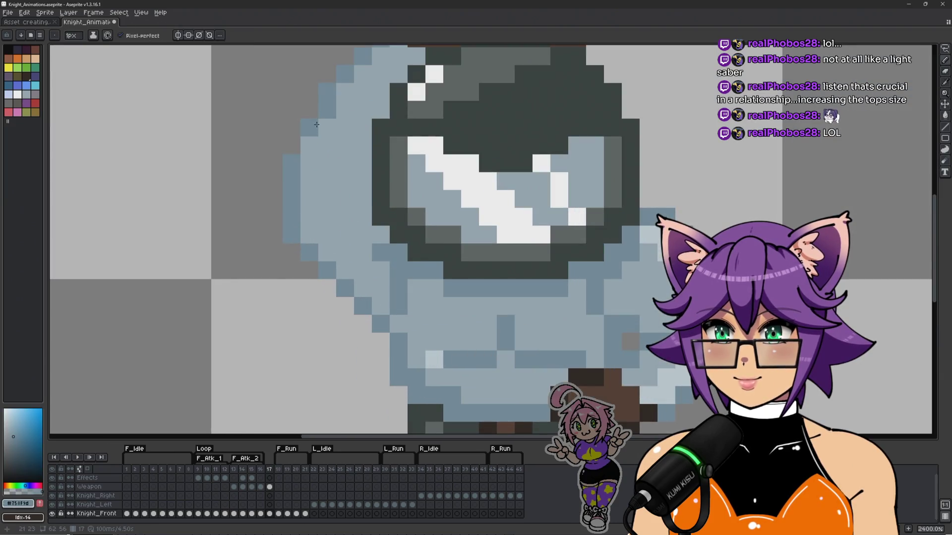
{"action": "scroll", "coordinate": [504, 211], "scroll_direction": "down", "scroll_amount": 3}
{"action": "scroll", "coordinate": [475, 220], "scroll_direction": "up", "scroll_amount": 3}
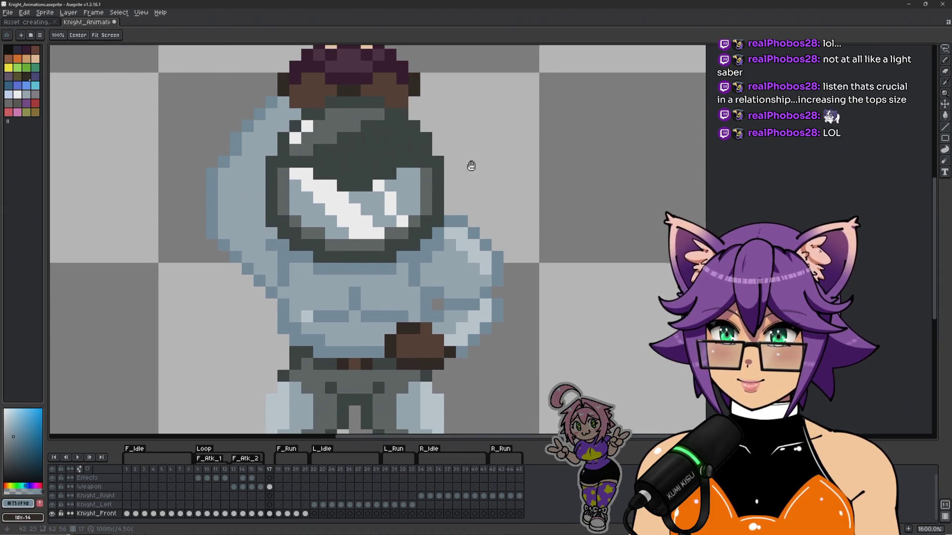
{"action": "scroll", "coordinate": [463, 217], "scroll_direction": "down", "scroll_amount": 2}
Step: Lasso the raised left arm, place a copy on the right, mirror it and nudge it against the body
{"action": "key", "text": "q"}
{"action": "mouse_move", "coordinate": [274, 105]}
{"action": "left_mouse_down"}
{"action": "mouse_move", "coordinate": [329, 133]}
{"action": "mouse_move", "coordinate": [303, 192]}
{"action": "mouse_move", "coordinate": [303, 226]}
{"action": "mouse_move", "coordinate": [321, 241]}
{"action": "mouse_move", "coordinate": [318, 282]}
{"action": "mouse_move", "coordinate": [267, 119]}
{"action": "mouse_move", "coordinate": [255, 138]}
{"action": "mouse_move", "coordinate": [469, 146]}
{"action": "left_mouse_up"}
{"action": "left_click_drag", "start_coordinate": [507, 193], "coordinate": [533, 184]}
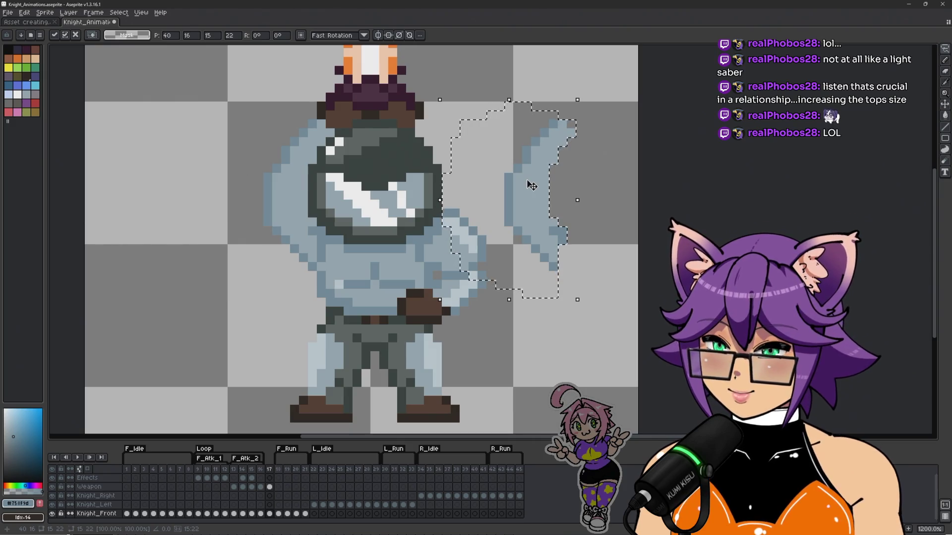
{"action": "key", "text": "shift+h"}
{"action": "key", "text": "Left"}
{"action": "key", "text": "Left"}
{"action": "key", "text": "Left"}
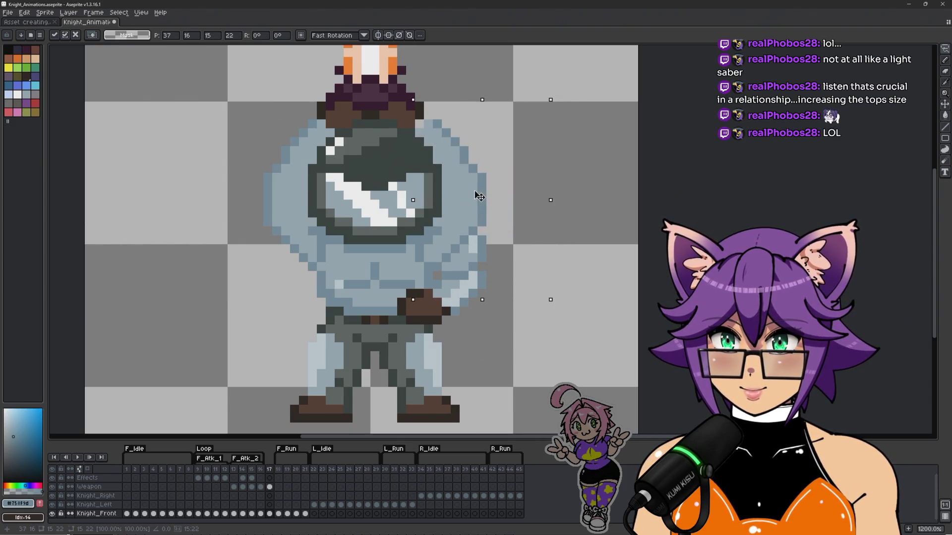
{"action": "key", "text": "e"}
{"action": "scroll", "coordinate": [476, 233], "scroll_direction": "up", "scroll_amount": 1}
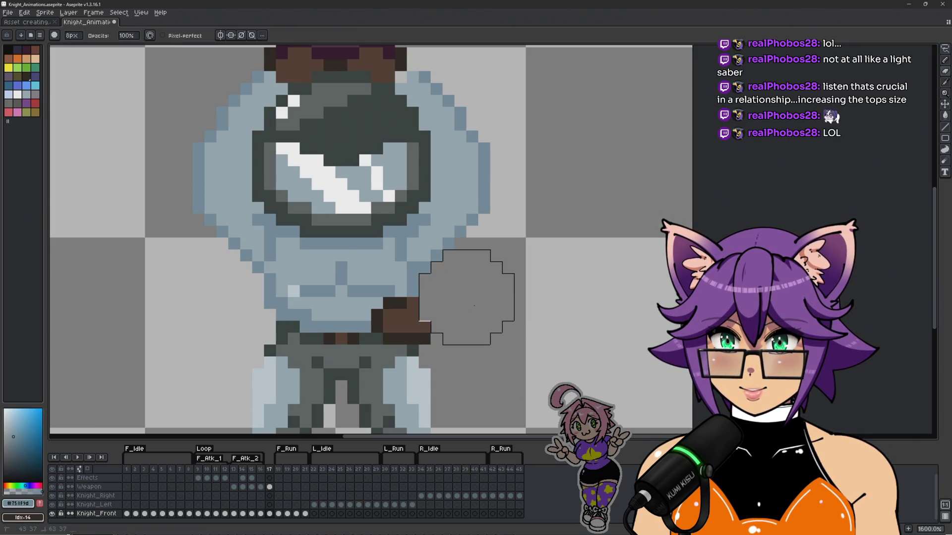
{"action": "scroll", "coordinate": [467, 317], "scroll_direction": "up", "scroll_amount": 2}
{"action": "key", "text": "b"}
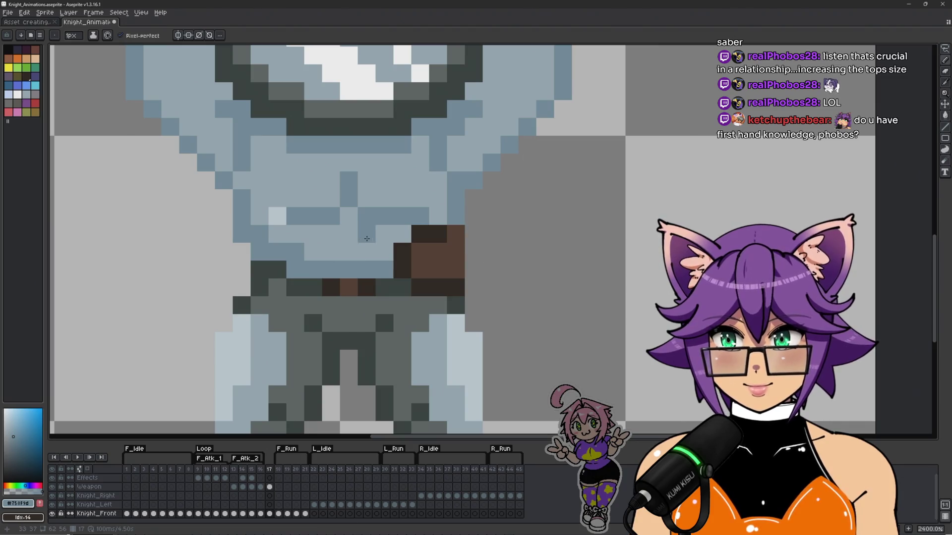
Step: Repaint the leftover brown hand pixels at the right hip in armour blue
{"action": "left_click", "coordinate": [455, 234]}
{"action": "left_click", "coordinate": [436, 241]}
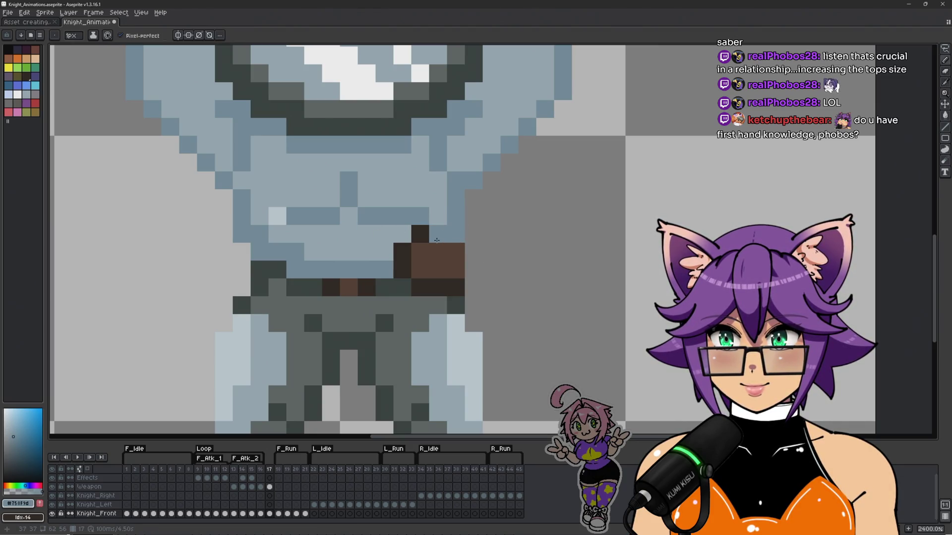
{"action": "left_click", "coordinate": [439, 251]}
{"action": "left_click", "coordinate": [420, 252]}
{"action": "left_click", "coordinate": [403, 252]}
{"action": "left_click", "coordinate": [420, 234]}
{"action": "left_click", "coordinate": [403, 270]}
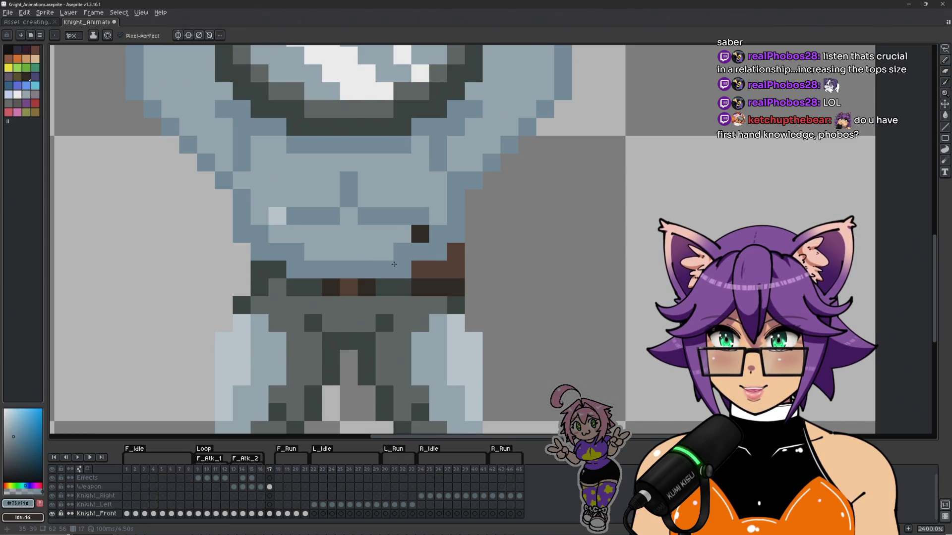
{"action": "left_click", "coordinate": [420, 269]}
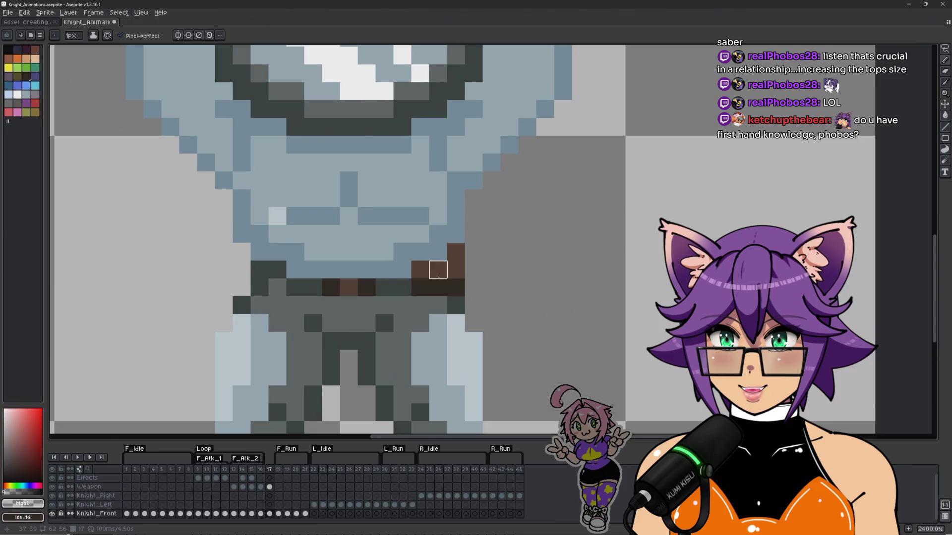
Step: Darken the belt pixel at the hip and erase the brown pixels beyond the hip
{"action": "left_click", "coordinate": [393, 283], "text": "alt"}
{"action": "left_click", "coordinate": [436, 270]}
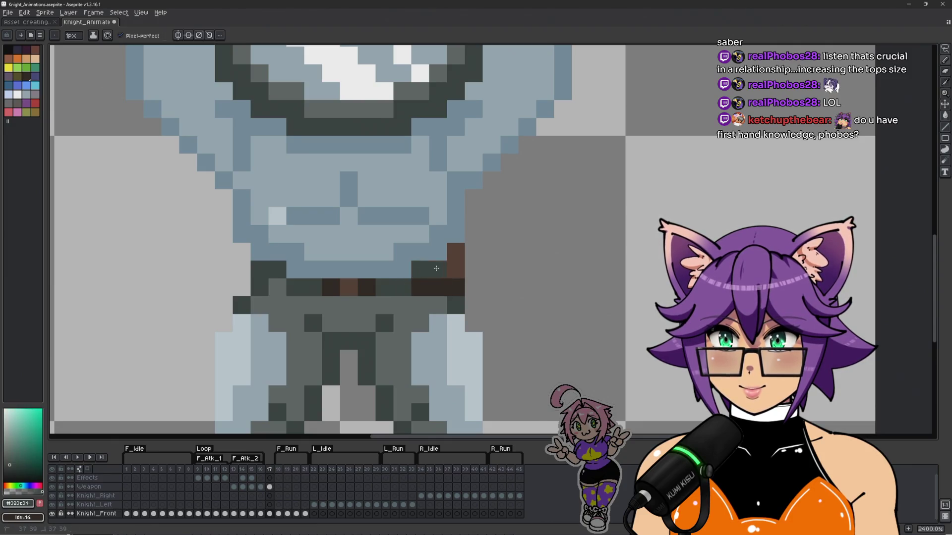
{"action": "left_click", "coordinate": [473, 263], "text": "alt"}
{"action": "left_click_drag", "start_coordinate": [454, 252], "coordinate": [454, 270]}
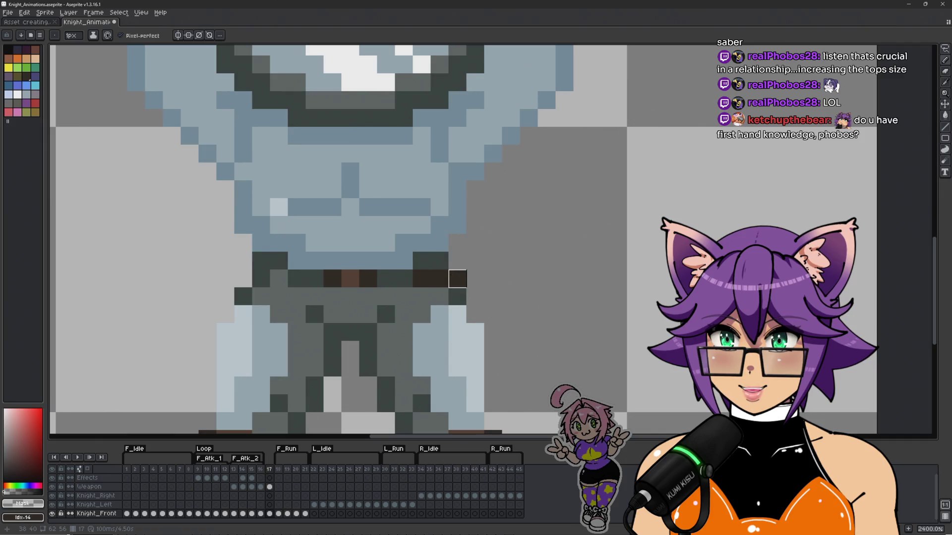
{"action": "scroll", "coordinate": [510, 261], "scroll_direction": "down", "scroll_amount": 2}
{"action": "scroll", "coordinate": [510, 266], "scroll_direction": "up", "scroll_amount": 2}
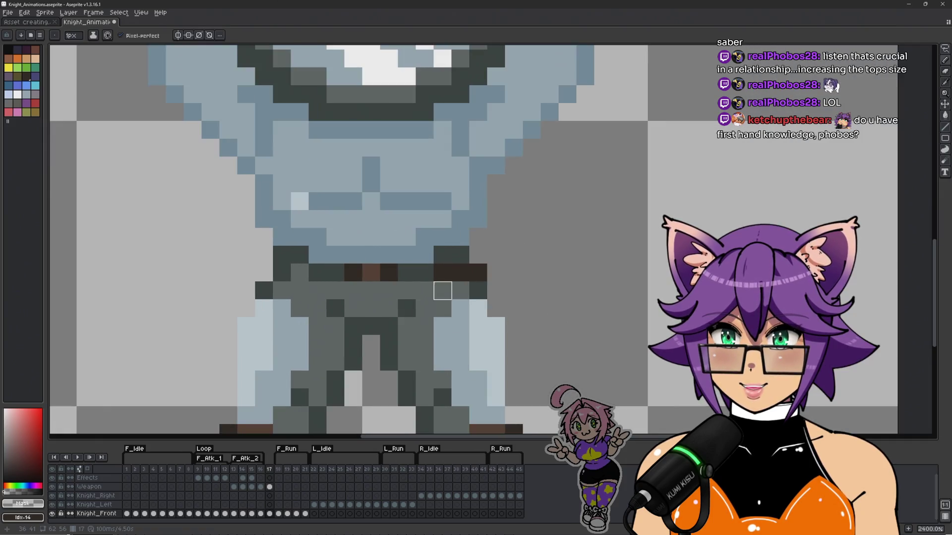
Step: Paint the belt-end pixels in the grey trouser colour and the dark belt colour
{"action": "left_click", "coordinate": [417, 270], "text": "alt"}
{"action": "left_click", "coordinate": [460, 274]}
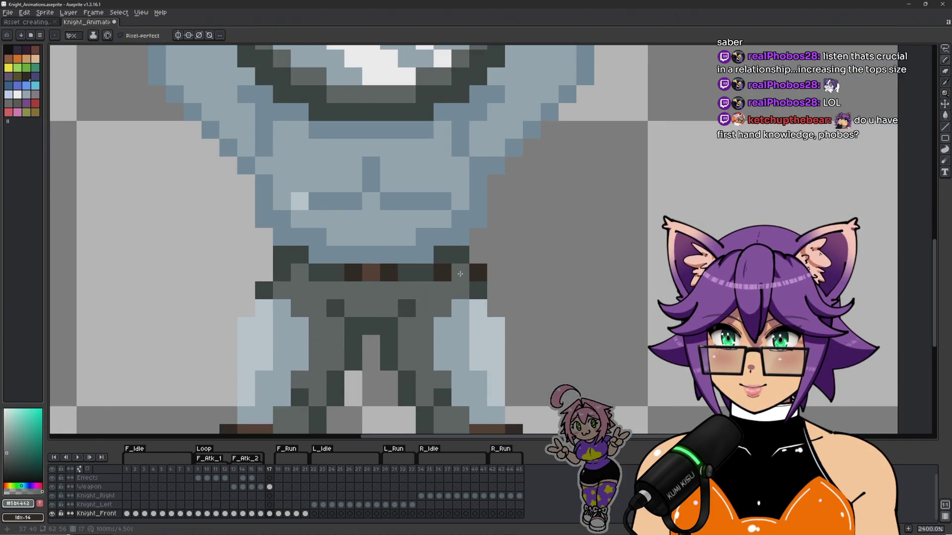
{"action": "left_click", "coordinate": [442, 273], "text": "alt"}
{"action": "left_click", "coordinate": [453, 294]}
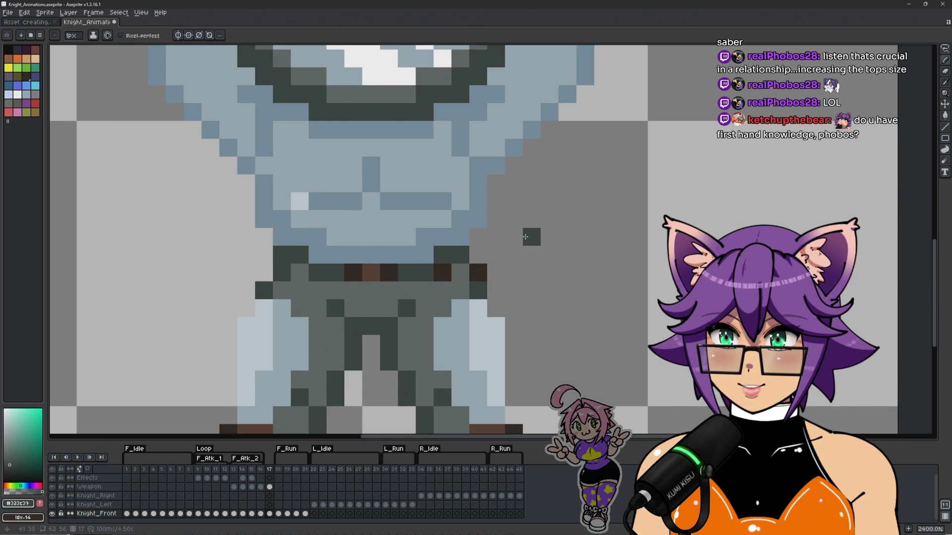
{"action": "left_click", "coordinate": [478, 272], "text": "alt"}
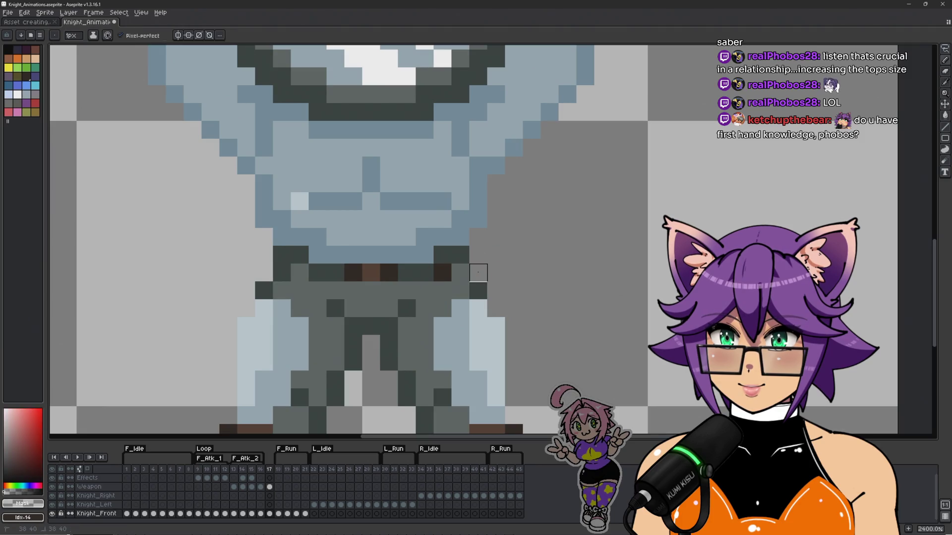
{"action": "left_click", "coordinate": [460, 277], "text": "alt"}
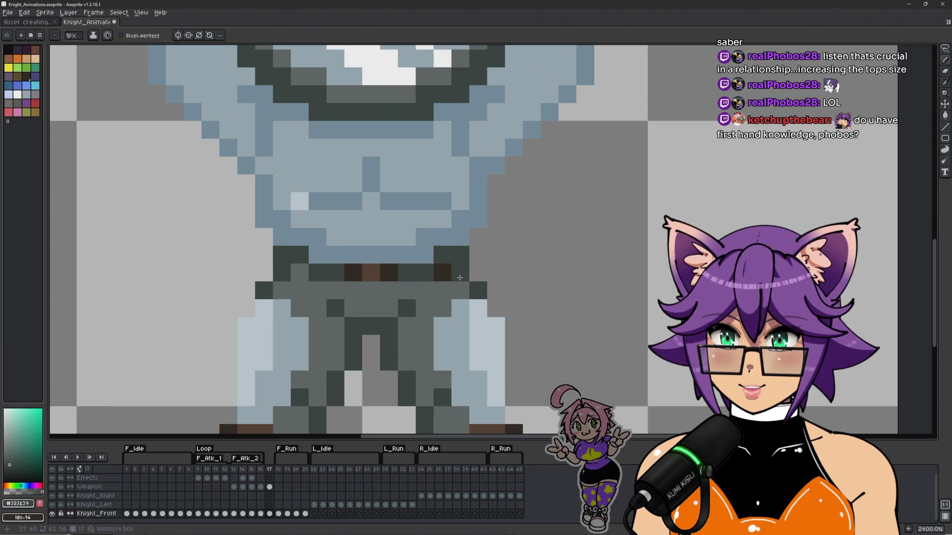
{"action": "left_click", "coordinate": [454, 285], "text": "alt"}
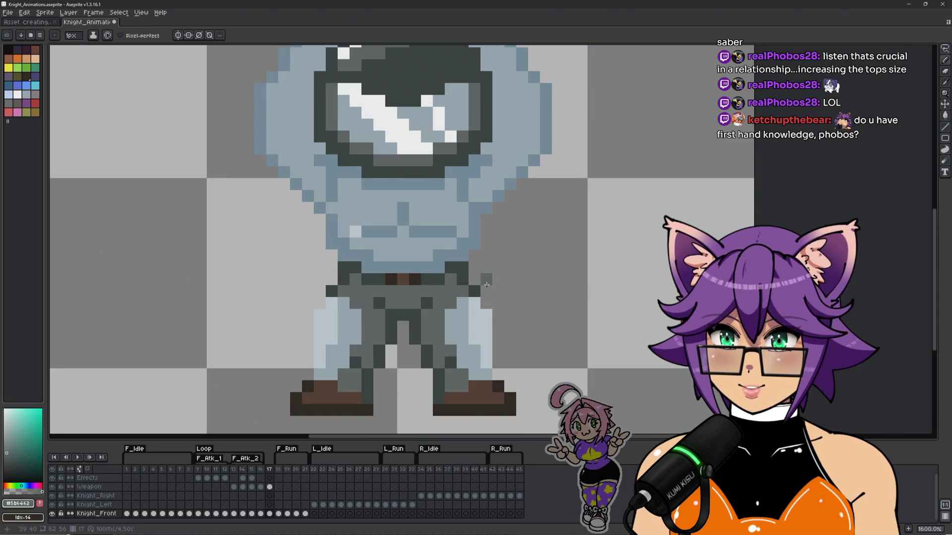
Step: Eyedrop the darker outline blue and background transparency around the knight's left arm
{"action": "scroll", "coordinate": [504, 273], "scroll_direction": "down", "scroll_amount": 3}
{"action": "scroll", "coordinate": [564, 300], "scroll_direction": "down", "scroll_amount": 2}
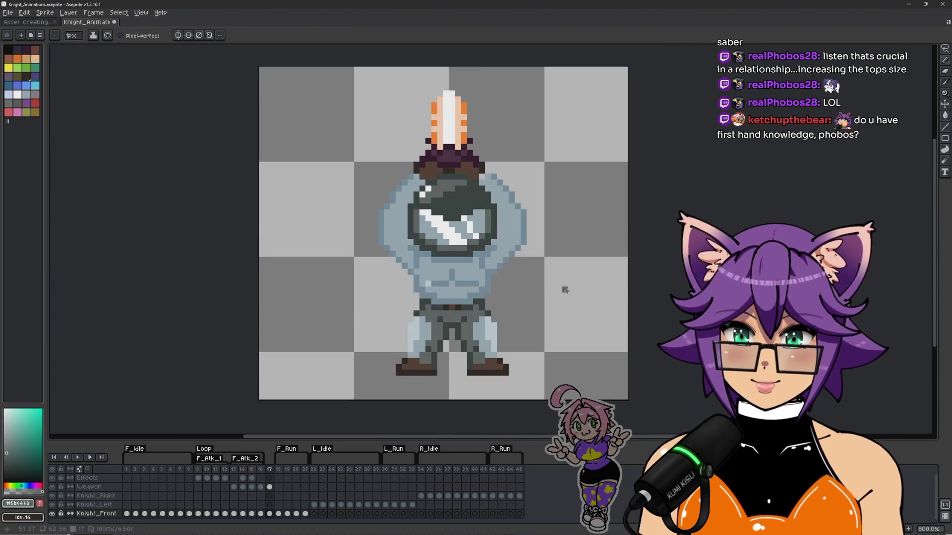
{"action": "key", "text": "space"}
{"action": "scroll", "coordinate": [569, 272], "scroll_direction": "down", "scroll_amount": 1}
{"action": "scroll", "coordinate": [484, 261], "scroll_direction": "up", "scroll_amount": 2}
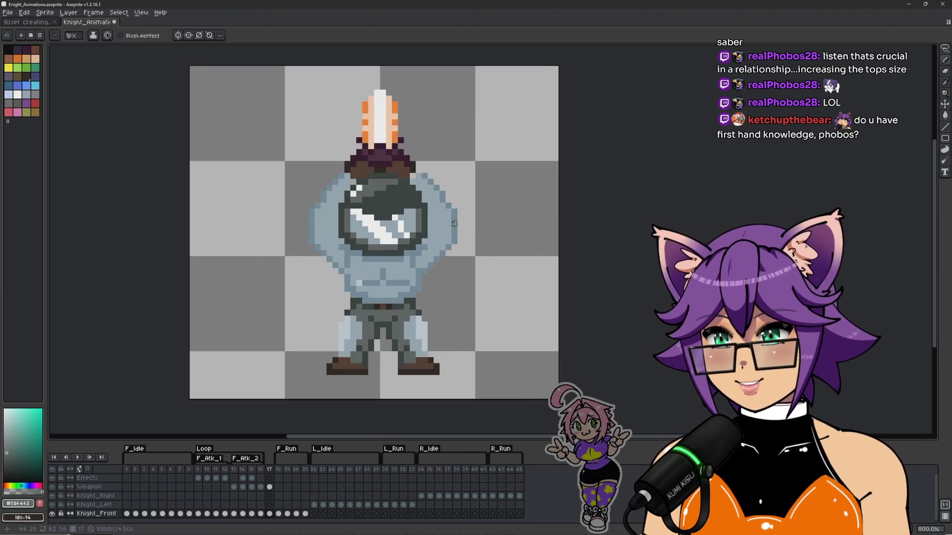
{"action": "scroll", "coordinate": [446, 218], "scroll_direction": "up", "scroll_amount": 1}
{"action": "scroll", "coordinate": [317, 199], "scroll_direction": "down", "scroll_amount": 1}
{"action": "scroll", "coordinate": [325, 163], "scroll_direction": "up", "scroll_amount": 1}
{"action": "key", "text": "alt"}
{"action": "left_click", "coordinate": [316, 150], "text": "alt"}
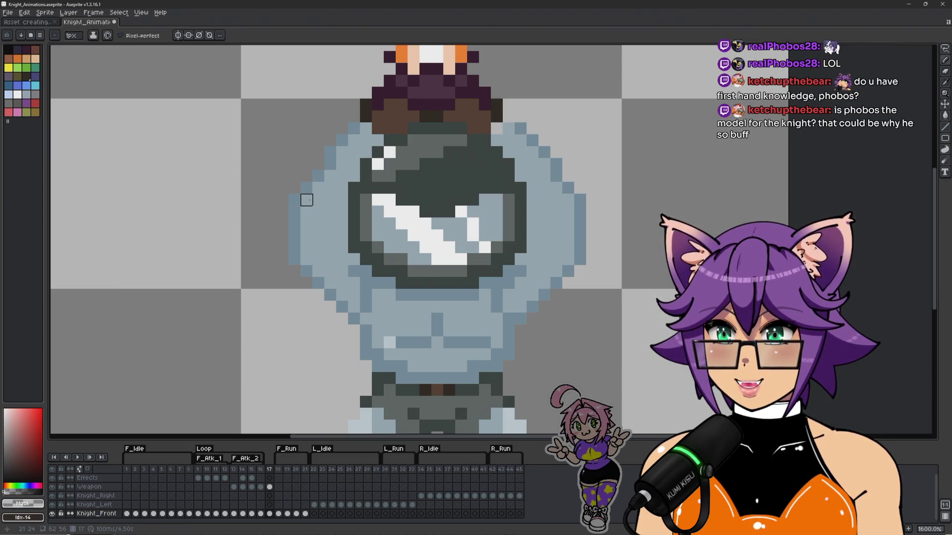
{"action": "left_click", "coordinate": [305, 167], "text": "alt"}
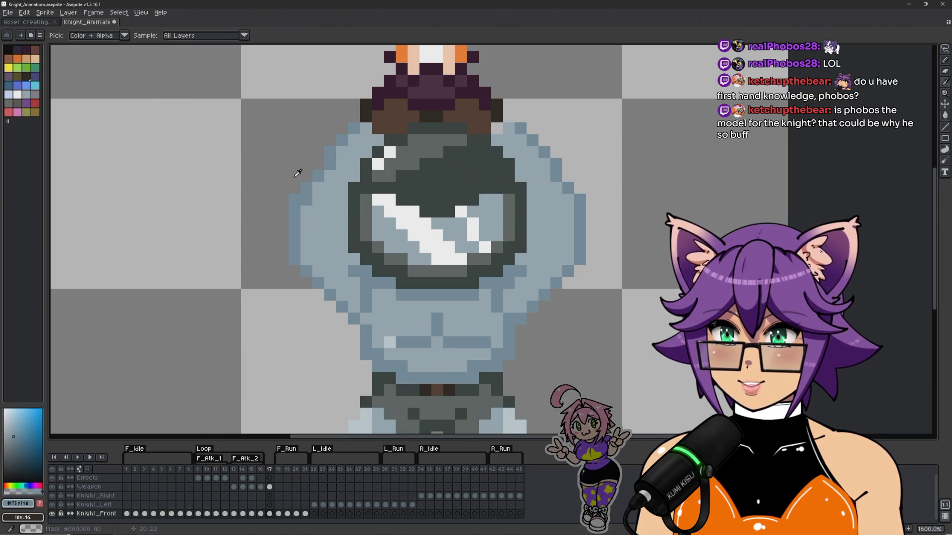
{"action": "left_click", "coordinate": [297, 173], "text": "alt"}
{"action": "left_click", "coordinate": [306, 188], "text": "alt"}
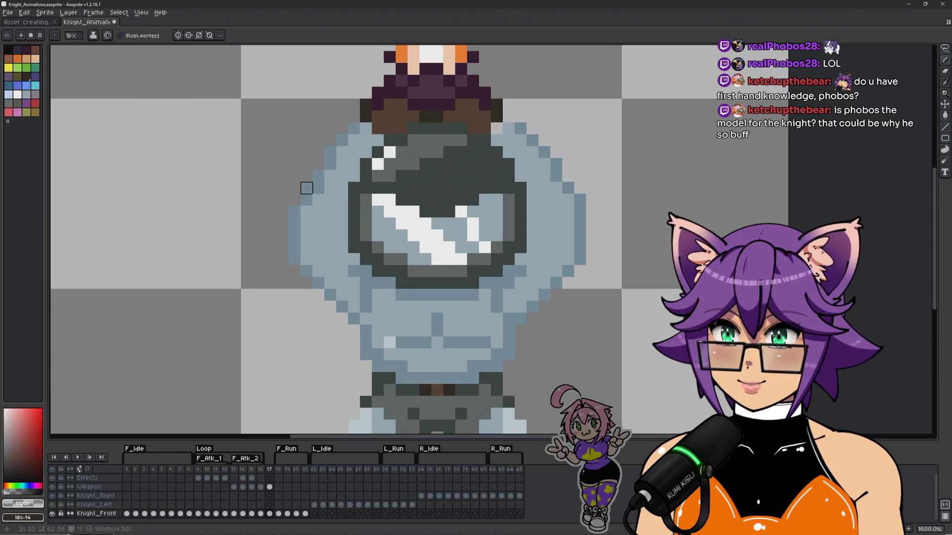
Step: Darken the knight's left shoulder outline with the armour blue-grey
{"action": "scroll", "coordinate": [292, 298], "scroll_direction": "down", "scroll_amount": 3}
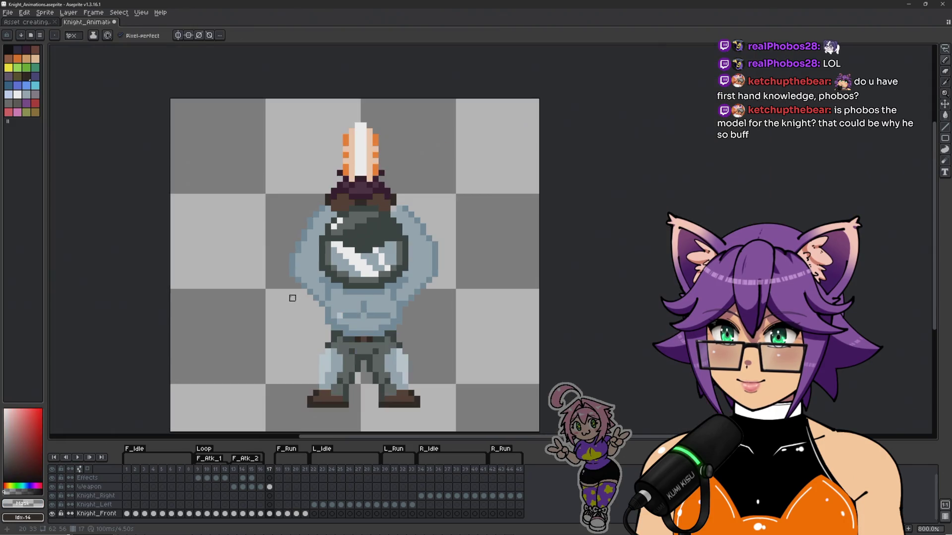
{"action": "scroll", "coordinate": [298, 303], "scroll_direction": "up", "scroll_amount": 2}
{"action": "scroll", "coordinate": [298, 304], "scroll_direction": "down", "scroll_amount": 2}
{"action": "scroll", "coordinate": [300, 303], "scroll_direction": "up", "scroll_amount": 1}
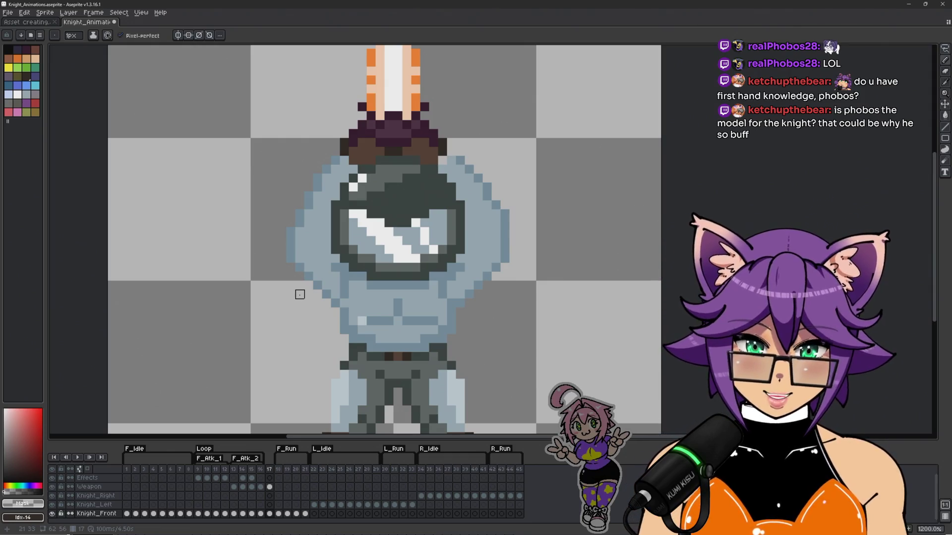
{"action": "scroll", "coordinate": [309, 257], "scroll_direction": "down", "scroll_amount": 1}
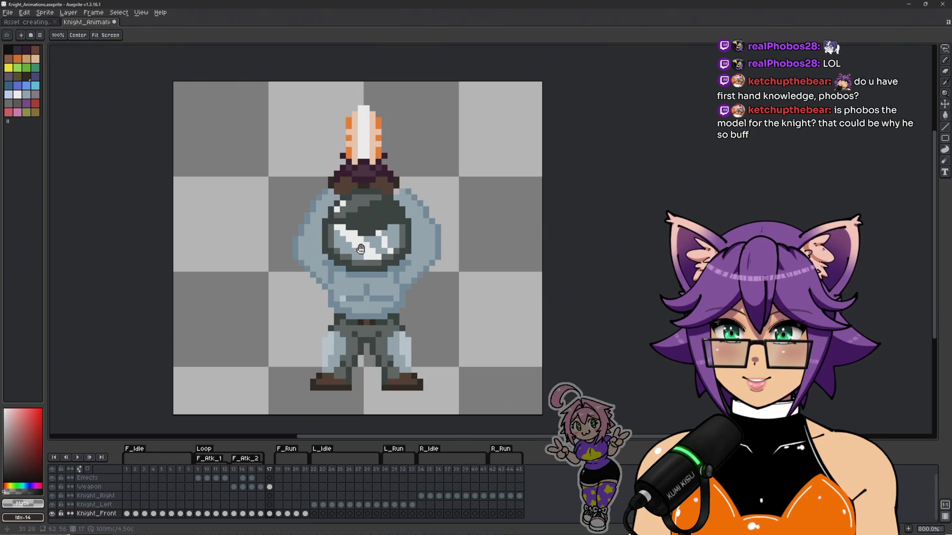
{"action": "scroll", "coordinate": [378, 226], "scroll_direction": "up", "scroll_amount": 1}
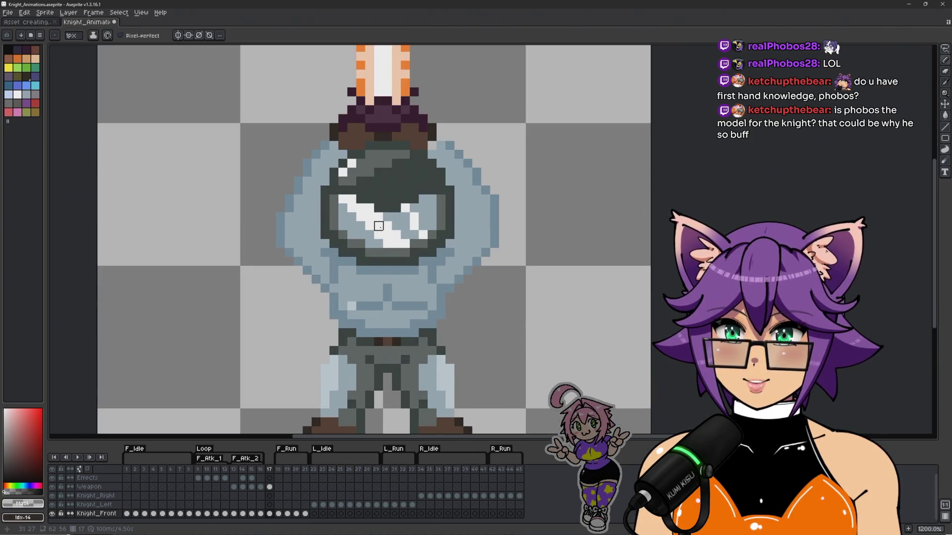
{"action": "scroll", "coordinate": [330, 303], "scroll_direction": "up", "scroll_amount": 1}
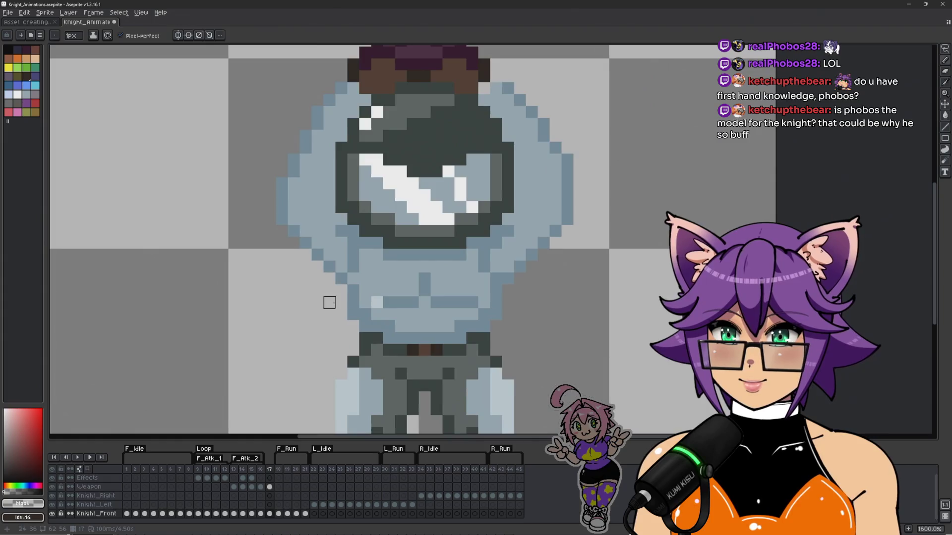
{"action": "left_click", "coordinate": [341, 243], "text": "alt"}
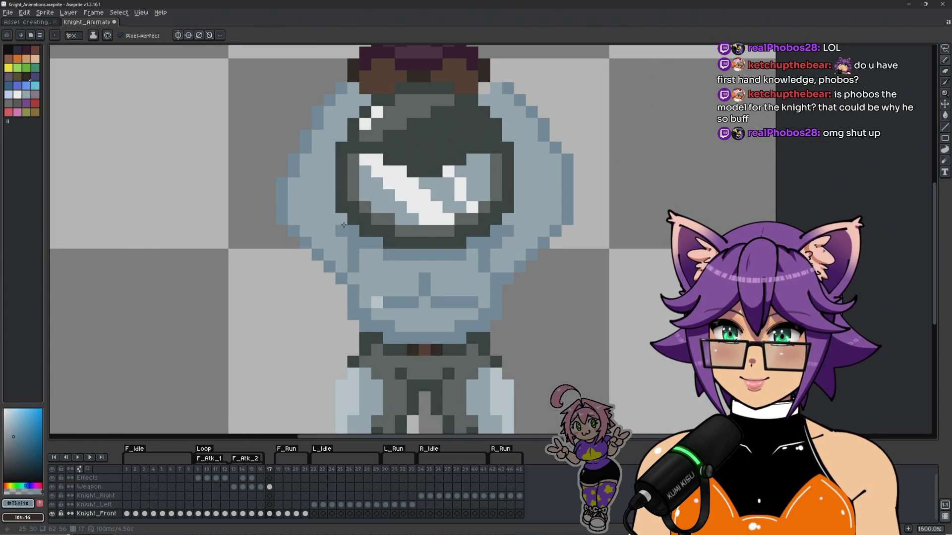
{"action": "left_click_drag", "start_coordinate": [344, 224], "coordinate": [372, 258]}
{"action": "mouse_move", "coordinate": [321, 234]}
{"action": "left_mouse_down"}
{"action": "mouse_move", "coordinate": [370, 301]}
{"action": "mouse_move", "coordinate": [320, 275]}
{"action": "left_mouse_up"}
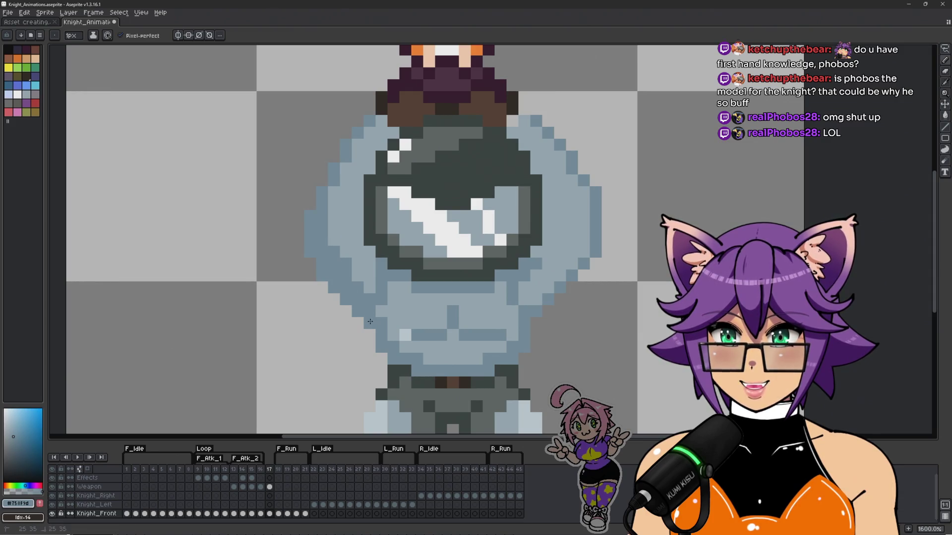
Step: Paint a lighter diagonal highlight running up along the left shoulder edge
{"action": "scroll", "coordinate": [375, 333], "scroll_direction": "down", "scroll_amount": 1}
{"action": "scroll", "coordinate": [374, 311], "scroll_direction": "up", "scroll_amount": 1}
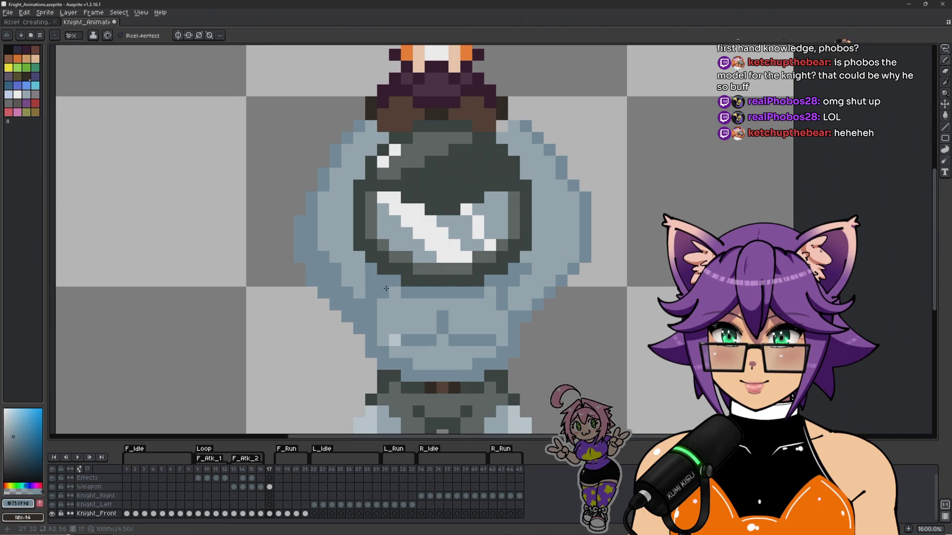
{"action": "scroll", "coordinate": [456, 270], "scroll_direction": "down", "scroll_amount": 4}
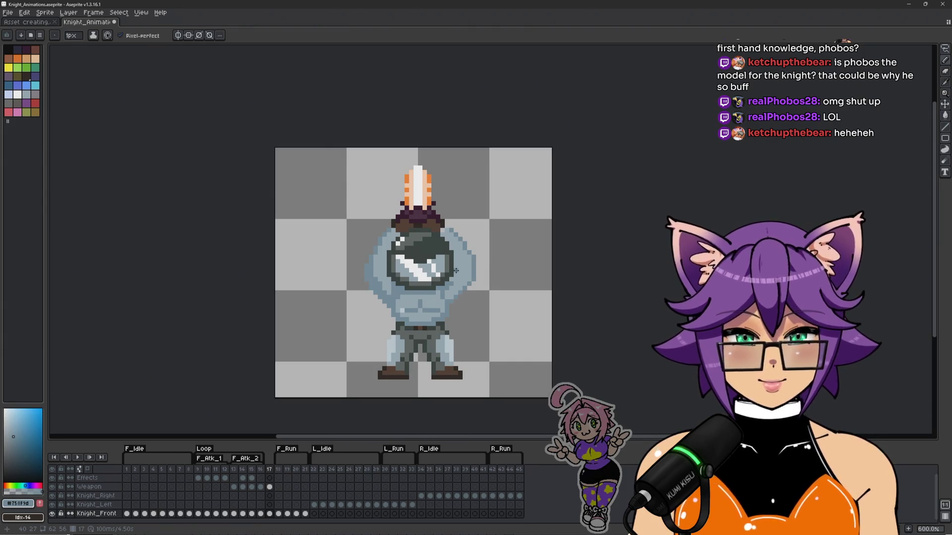
{"action": "scroll", "coordinate": [422, 257], "scroll_direction": "up", "scroll_amount": 4}
{"action": "scroll", "coordinate": [298, 231], "scroll_direction": "down", "scroll_amount": 3}
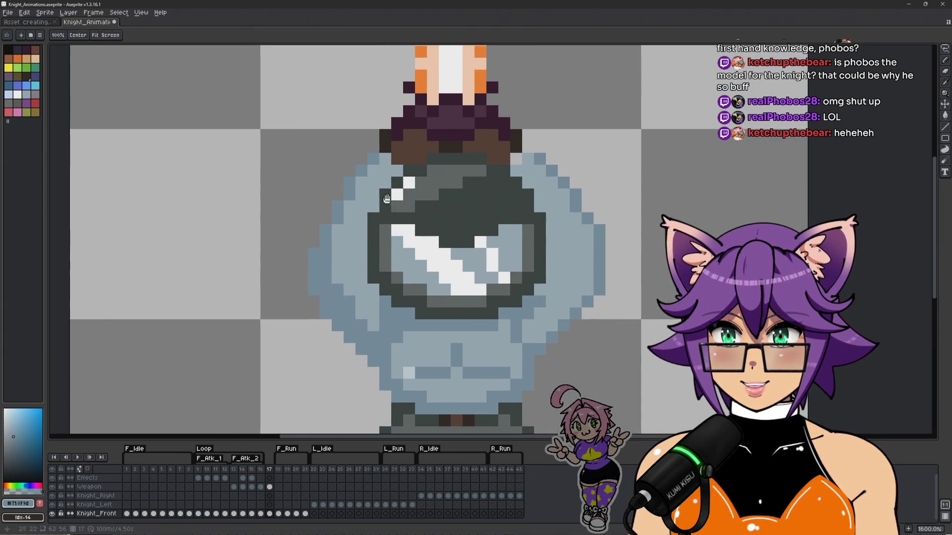
{"action": "scroll", "coordinate": [337, 258], "scroll_direction": "up", "scroll_amount": 3}
{"action": "scroll", "coordinate": [376, 287], "scroll_direction": "down", "scroll_amount": 3}
{"action": "scroll", "coordinate": [409, 314], "scroll_direction": "up", "scroll_amount": 2}
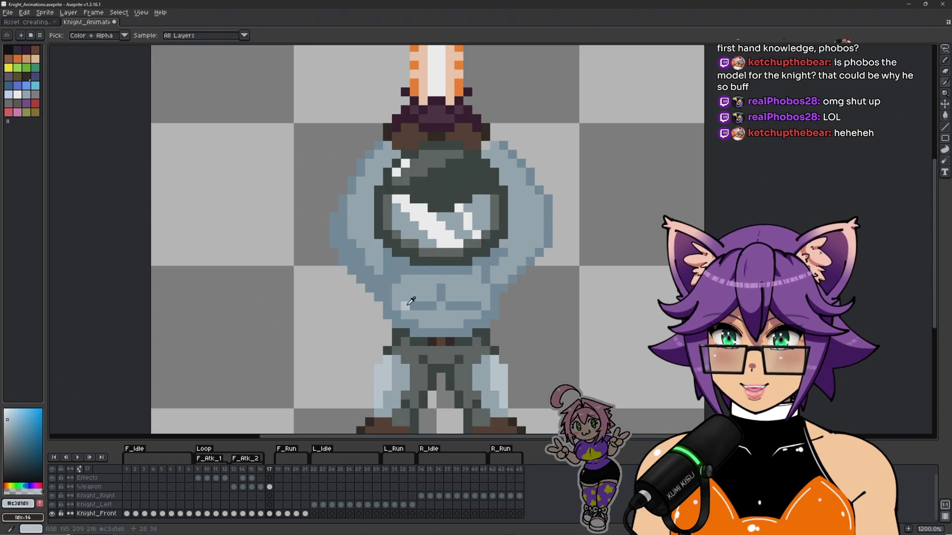
{"action": "scroll", "coordinate": [347, 158], "scroll_direction": "up", "scroll_amount": 3}
{"action": "mouse_move", "coordinate": [406, 157]}
{"action": "left_mouse_down"}
{"action": "mouse_move", "coordinate": [387, 171]}
{"action": "mouse_move", "coordinate": [361, 240]}
{"action": "left_mouse_up"}
{"action": "left_click", "coordinate": [359, 260]}
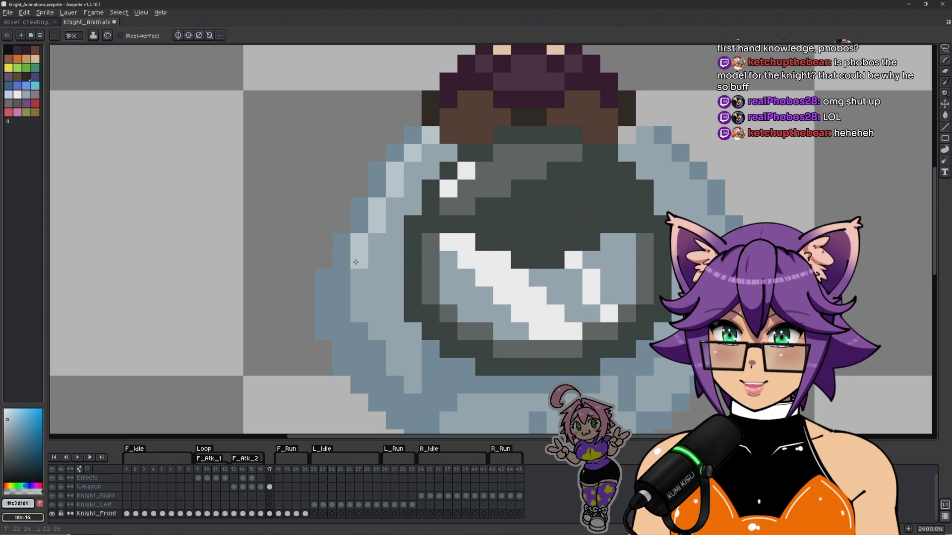
{"action": "left_click", "coordinate": [394, 207]}
{"action": "left_click", "coordinate": [413, 171]}
{"action": "left_click", "coordinate": [430, 153]}
{"action": "scroll", "coordinate": [430, 151], "scroll_direction": "down", "scroll_amount": 7}
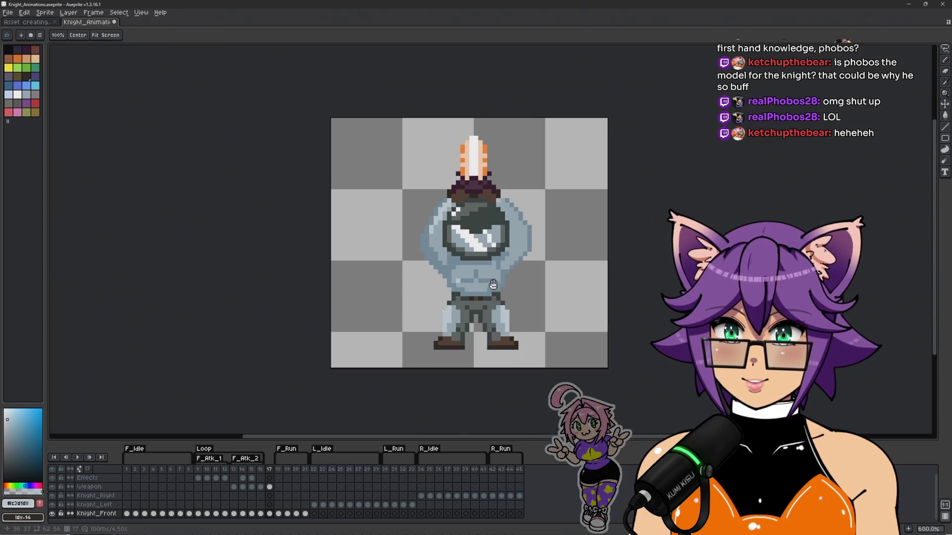
{"action": "scroll", "coordinate": [489, 180], "scroll_direction": "up", "scroll_amount": 5}
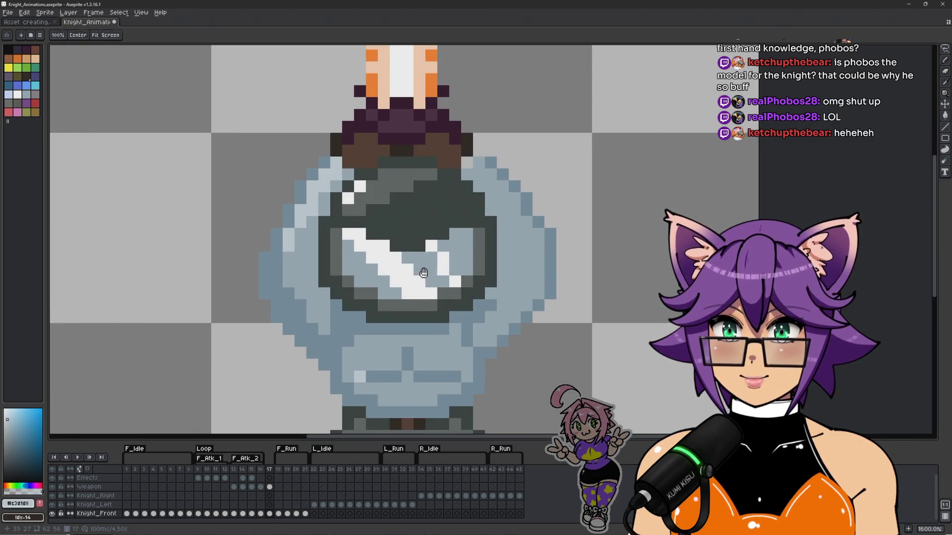
{"action": "scroll", "coordinate": [429, 270], "scroll_direction": "up", "scroll_amount": 2}
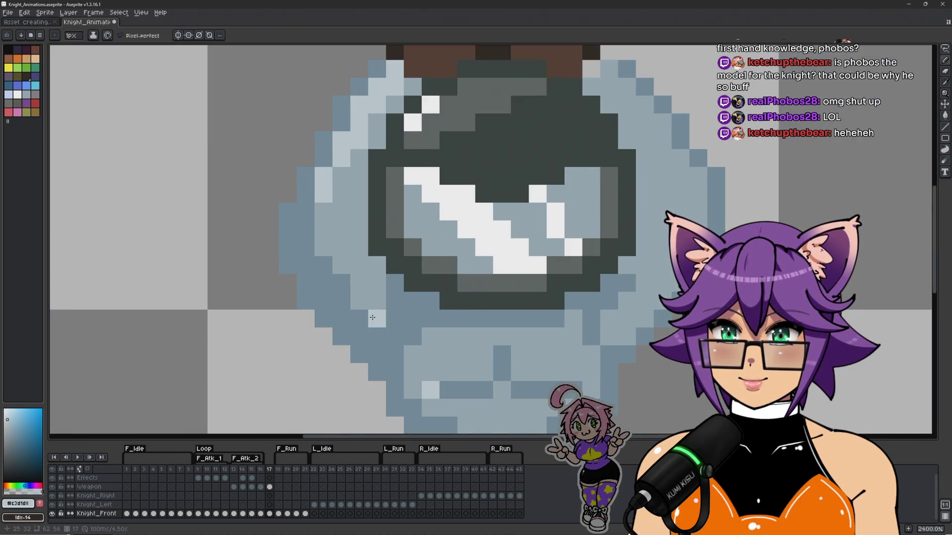
{"action": "scroll", "coordinate": [377, 282], "scroll_direction": "down", "scroll_amount": 6}
{"action": "left_click_drag", "start_coordinate": [406, 297], "coordinate": [385, 295]}
Step: Try darkening a few chest pixels, undo that stroke, and sample the pale highlight blue
{"action": "scroll", "coordinate": [386, 296], "scroll_direction": "up", "scroll_amount": 4}
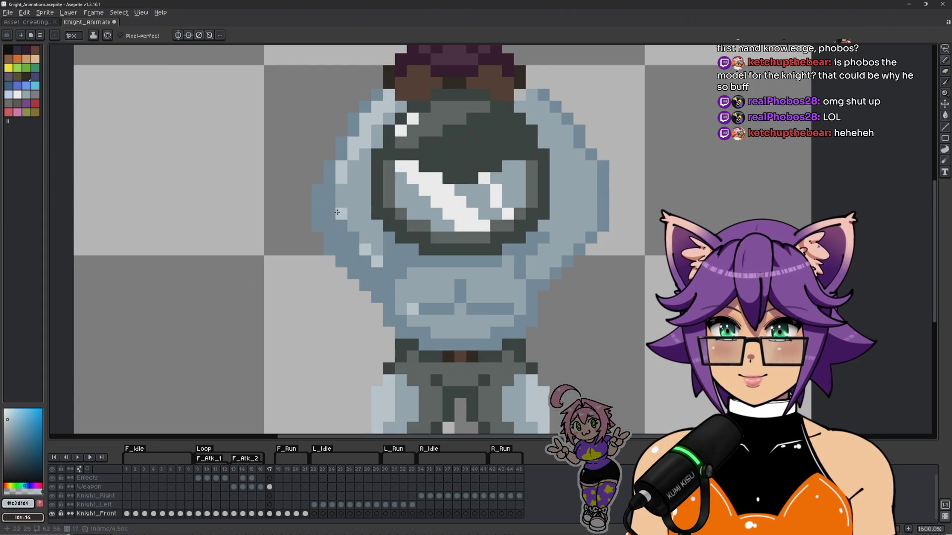
{"action": "scroll", "coordinate": [352, 225], "scroll_direction": "down", "scroll_amount": 5}
{"action": "scroll", "coordinate": [421, 253], "scroll_direction": "up", "scroll_amount": 5}
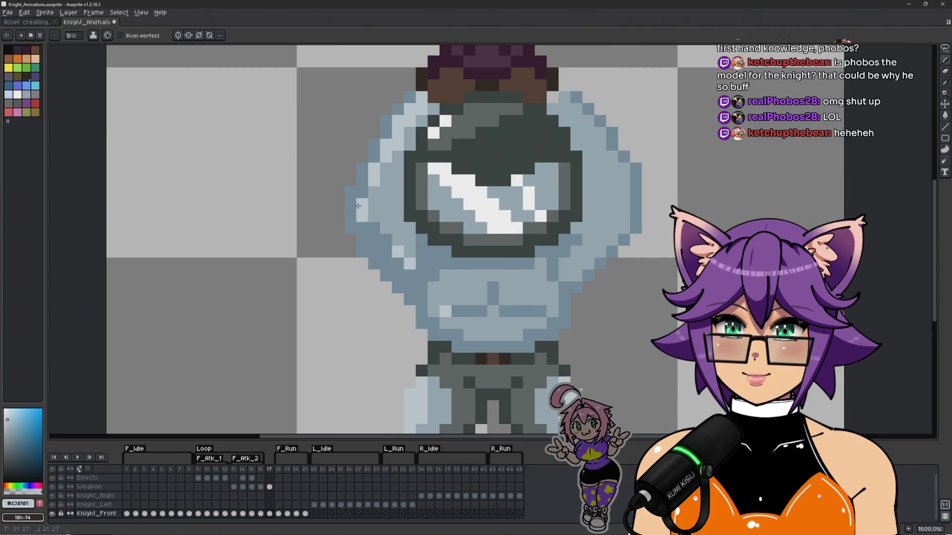
{"action": "scroll", "coordinate": [357, 218], "scroll_direction": "down", "scroll_amount": 3}
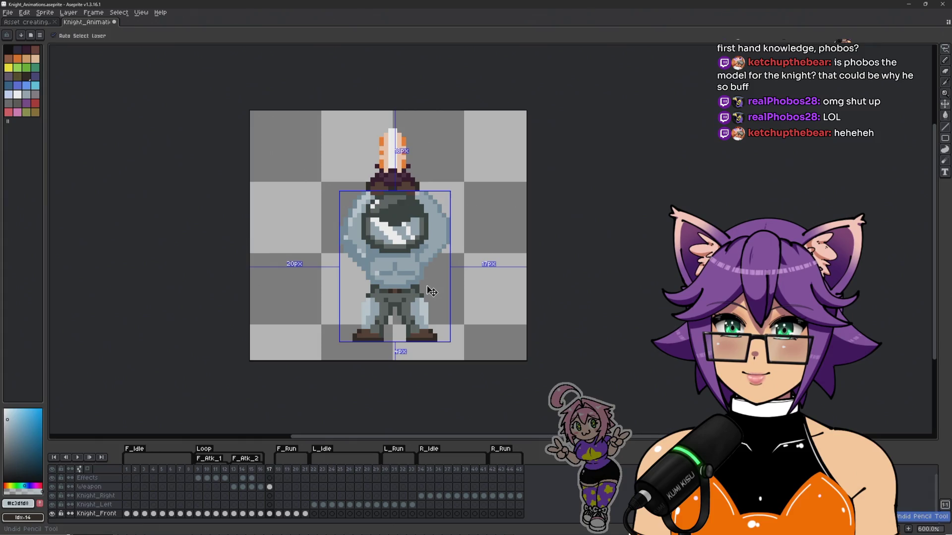
{"action": "scroll", "coordinate": [426, 282], "scroll_direction": "up", "scroll_amount": 3}
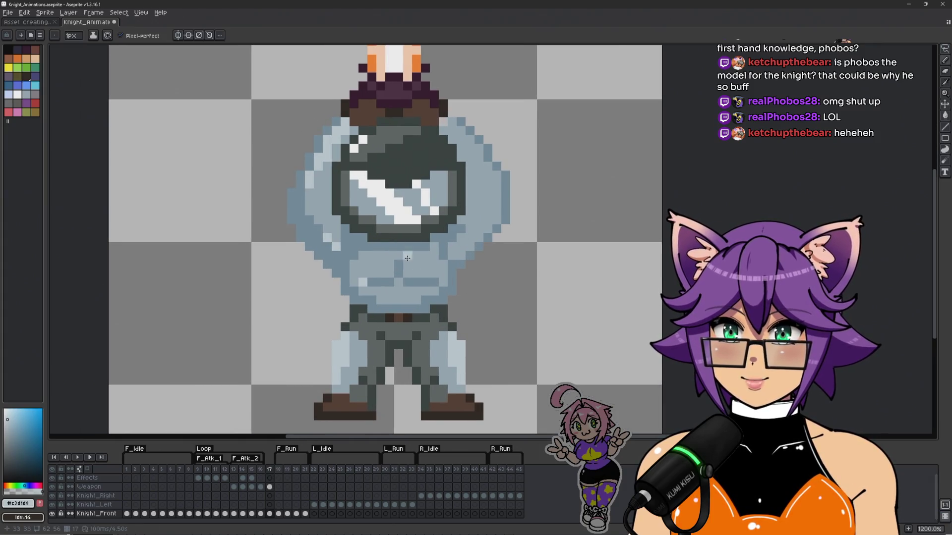
{"action": "scroll", "coordinate": [411, 258], "scroll_direction": "down", "scroll_amount": 1}
{"action": "scroll", "coordinate": [426, 260], "scroll_direction": "down", "scroll_amount": 1}
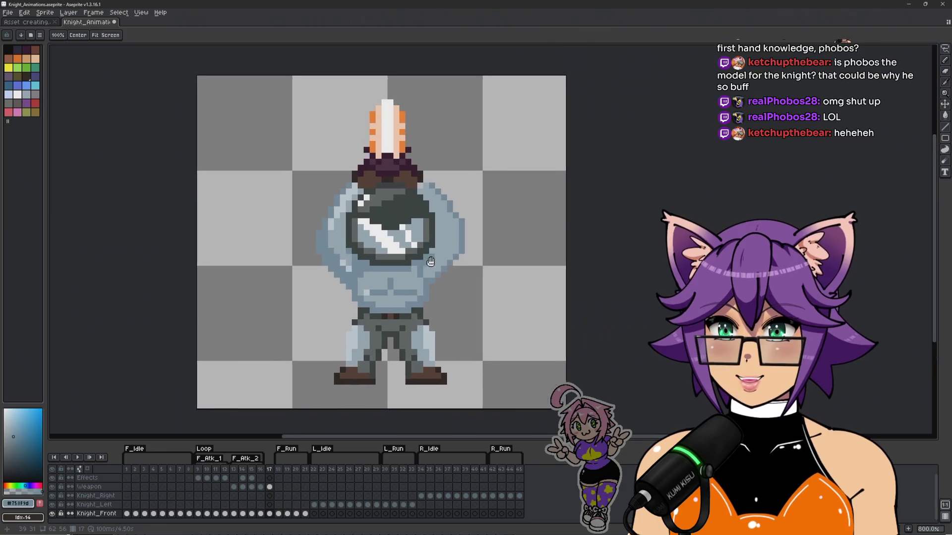
{"action": "scroll", "coordinate": [429, 260], "scroll_direction": "up", "scroll_amount": 2}
{"action": "scroll", "coordinate": [431, 304], "scroll_direction": "down", "scroll_amount": 2}
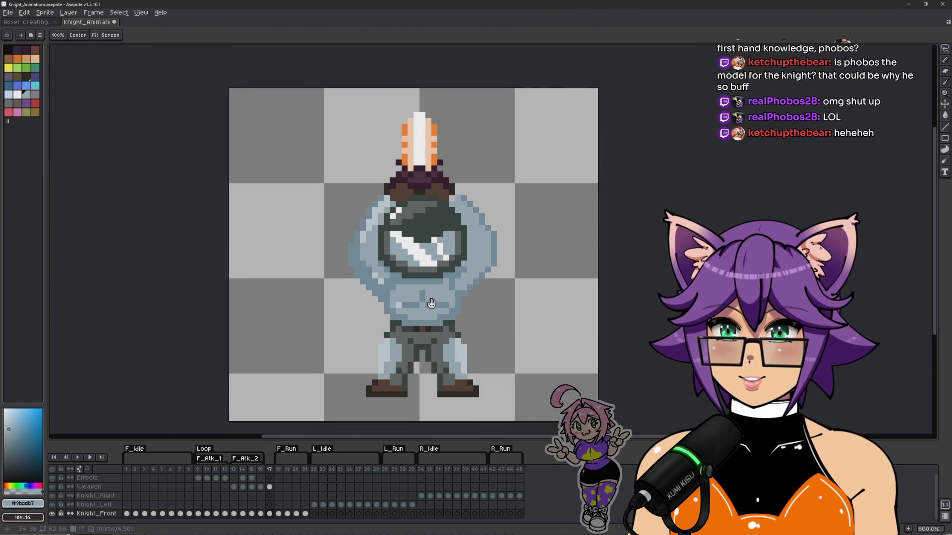
{"action": "scroll", "coordinate": [448, 303], "scroll_direction": "up", "scroll_amount": 5}
{"action": "left_click", "coordinate": [450, 304], "text": "alt"}
{"action": "left_click_drag", "start_coordinate": [433, 314], "coordinate": [415, 260]}
{"action": "scroll", "coordinate": [479, 286], "scroll_direction": "down", "scroll_amount": 4}
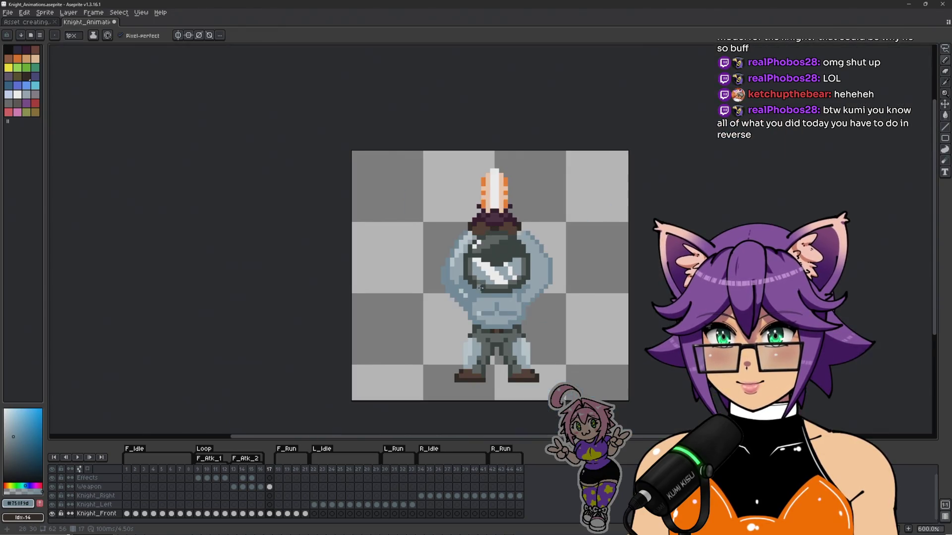
{"action": "key", "text": "ctrl+z"}
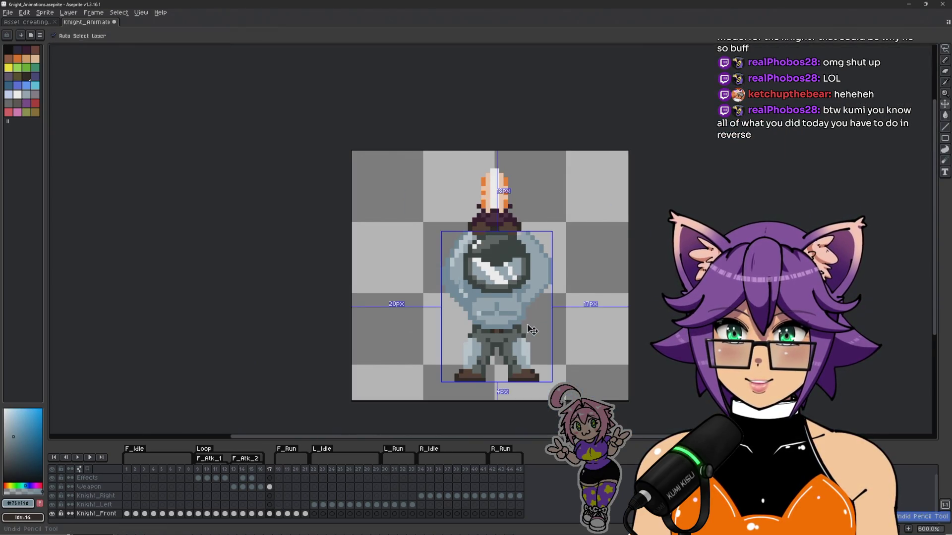
{"action": "scroll", "coordinate": [532, 330], "scroll_direction": "up", "scroll_amount": 3}
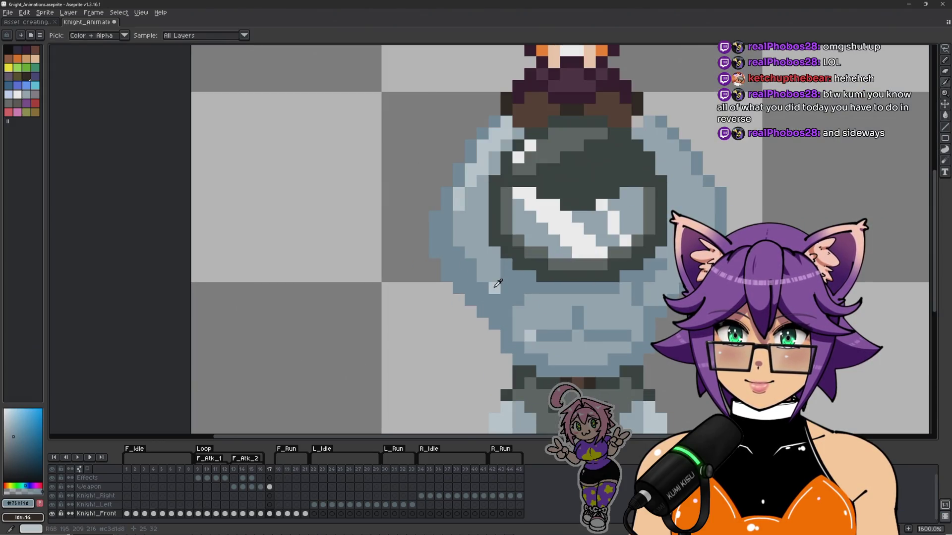
{"action": "left_click", "coordinate": [564, 326], "text": "alt"}
{"action": "mouse_move", "coordinate": [564, 326]}
{"action": "left_mouse_down"}
{"action": "mouse_move", "coordinate": [477, 307]}
{"action": "mouse_move", "coordinate": [485, 296]}
{"action": "left_mouse_up"}
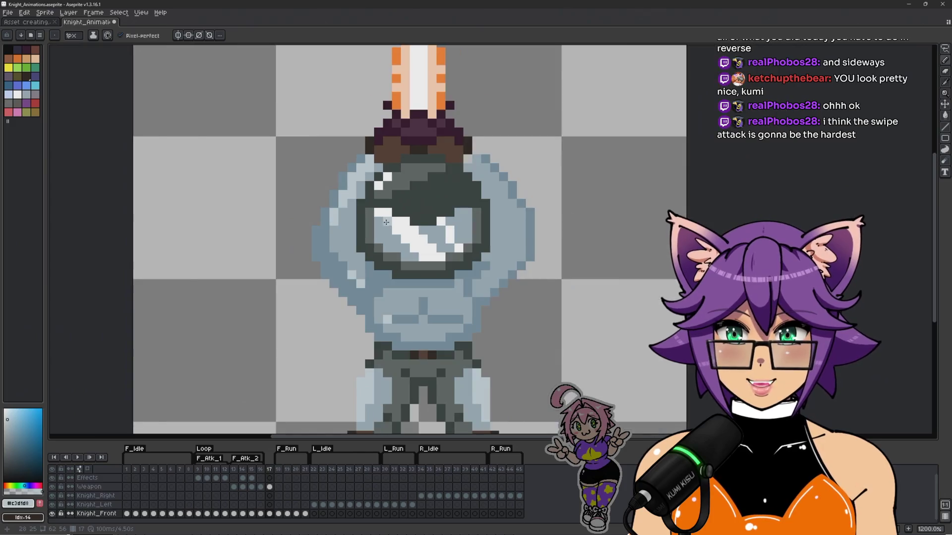
Step: Lasso the piece beside the right shoulder and move it onto the knight's right side
{"action": "left_click_drag", "start_coordinate": [390, 266], "coordinate": [373, 278]}
{"action": "left_click_drag", "start_coordinate": [389, 243], "coordinate": [404, 211]}
{"action": "key", "text": "q"}
{"action": "scroll", "coordinate": [332, 139], "scroll_direction": "up", "scroll_amount": 1}
{"action": "mouse_move", "coordinate": [338, 112]}
{"action": "left_mouse_down"}
{"action": "mouse_move", "coordinate": [384, 146]}
{"action": "mouse_move", "coordinate": [355, 219]}
{"action": "mouse_move", "coordinate": [354, 272]}
{"action": "mouse_move", "coordinate": [379, 303]}
{"action": "mouse_move", "coordinate": [379, 342]}
{"action": "mouse_move", "coordinate": [241, 146]}
{"action": "mouse_move", "coordinate": [327, 110]}
{"action": "left_mouse_up"}
{"action": "mouse_move", "coordinate": [328, 242]}
{"action": "left_mouse_down"}
{"action": "mouse_move", "coordinate": [637, 243]}
{"action": "mouse_move", "coordinate": [587, 244]}
{"action": "left_mouse_up"}
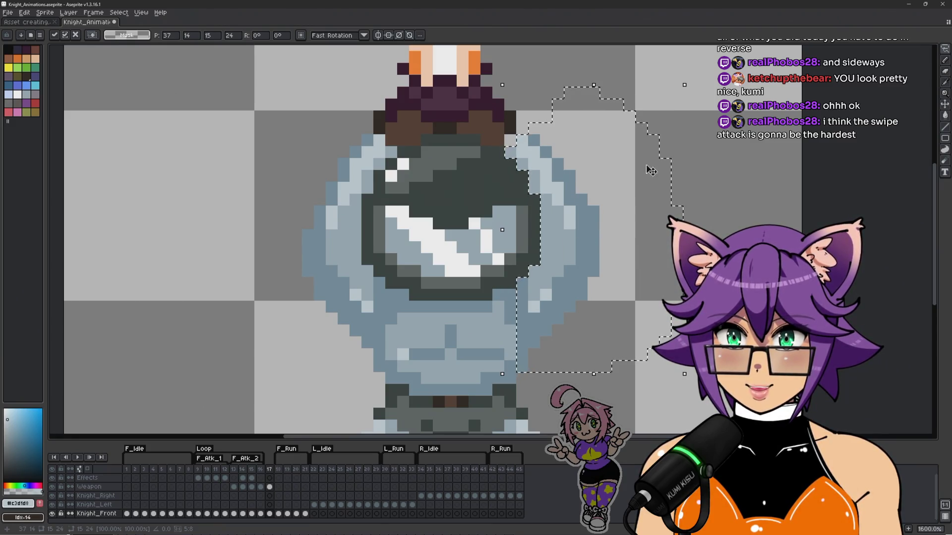
{"action": "key", "text": "ctrl+d"}
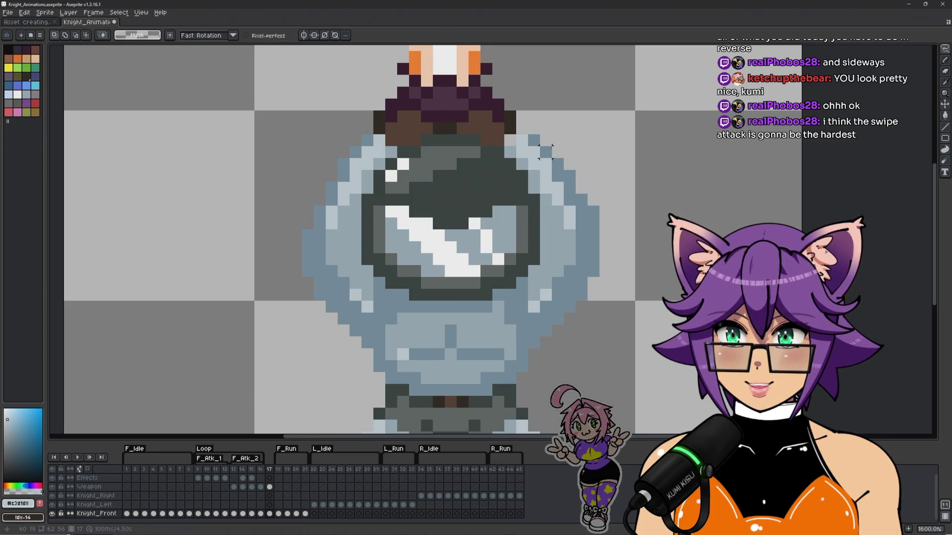
Step: Darken two armour pixels near the shoulder with the mid blue-grey
{"action": "scroll", "coordinate": [545, 151], "scroll_direction": "up", "scroll_amount": 2}
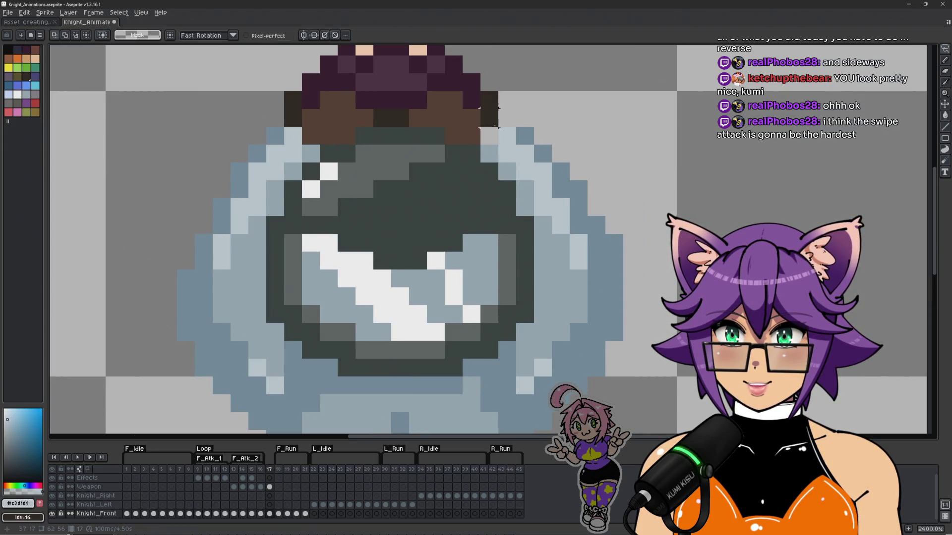
{"action": "scroll", "coordinate": [516, 127], "scroll_direction": "down", "scroll_amount": 3}
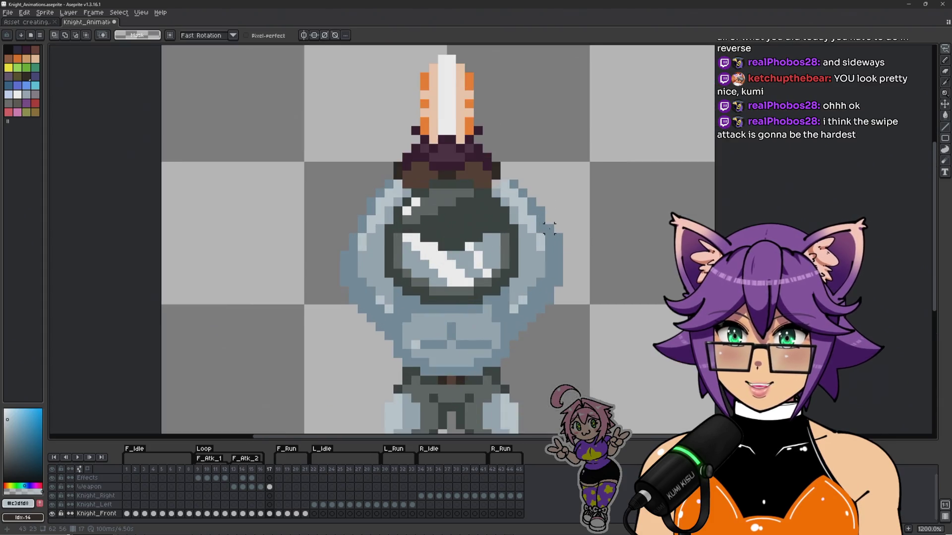
{"action": "scroll", "coordinate": [484, 370], "scroll_direction": "up", "scroll_amount": 1}
{"action": "left_click", "coordinate": [517, 148], "text": "alt"}
{"action": "left_click", "coordinate": [512, 135]}
{"action": "left_click", "coordinate": [522, 147]}
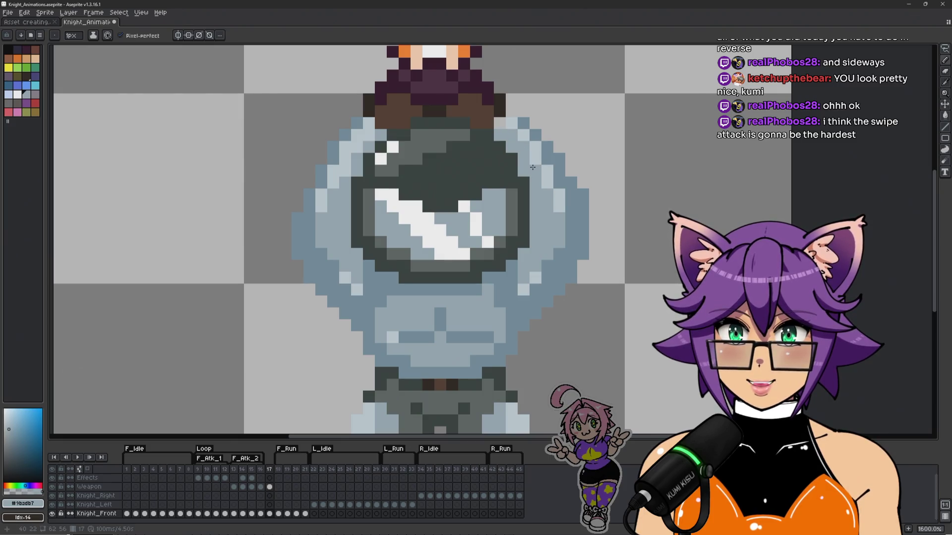
Step: Lasso the shoulder pixels and nudge them one pixel left
{"action": "key", "text": "q"}
{"action": "mouse_move", "coordinate": [511, 106]}
{"action": "left_mouse_down"}
{"action": "mouse_move", "coordinate": [544, 196]}
{"action": "mouse_move", "coordinate": [547, 254]}
{"action": "mouse_move", "coordinate": [602, 318]}
{"action": "mouse_move", "coordinate": [511, 69]}
{"action": "left_mouse_up"}
{"action": "left_click_drag", "start_coordinate": [565, 184], "coordinate": [553, 179]}
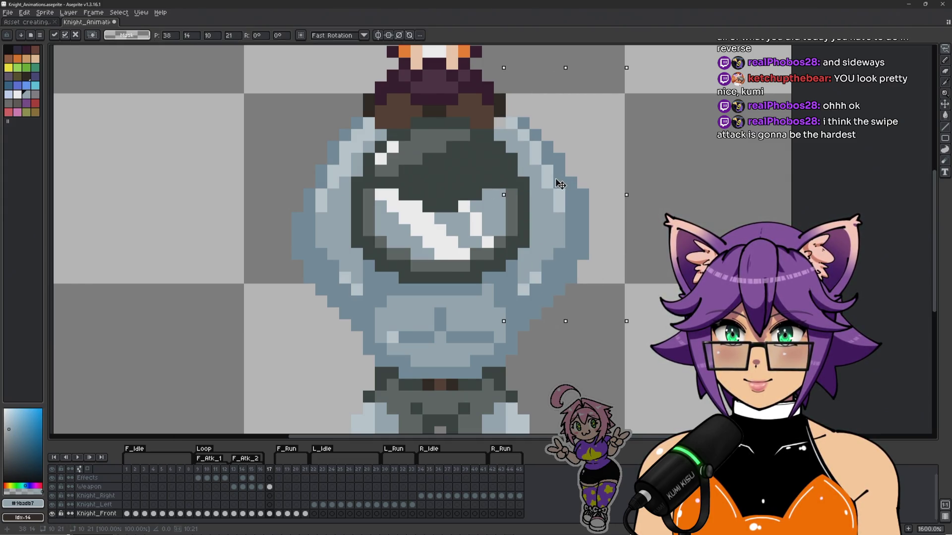
Step: Toggle the shoulder change to compare versions, then apply it and drop the selection
{"action": "key", "text": "ctrl+z"}
{"action": "key", "text": "ctrl+y"}
{"action": "key", "text": "ctrl+z"}
{"action": "key", "text": "ctrl+y"}
{"action": "key", "text": "ctrl+d"}
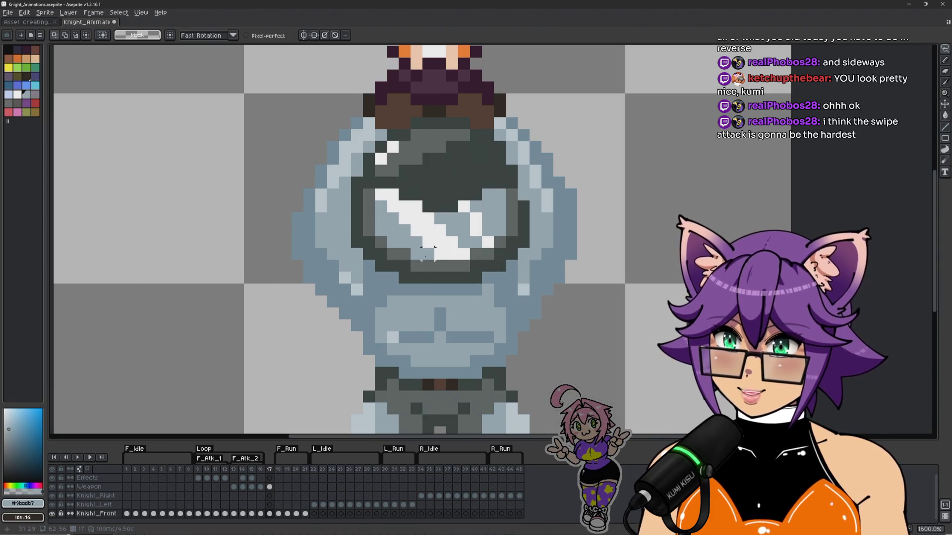
Step: With the Pencil active, peek at frame 16 and eyedrop the dark helmet colour #323c39
{"action": "key", "text": "b"}
{"action": "key", "text": "Left"}
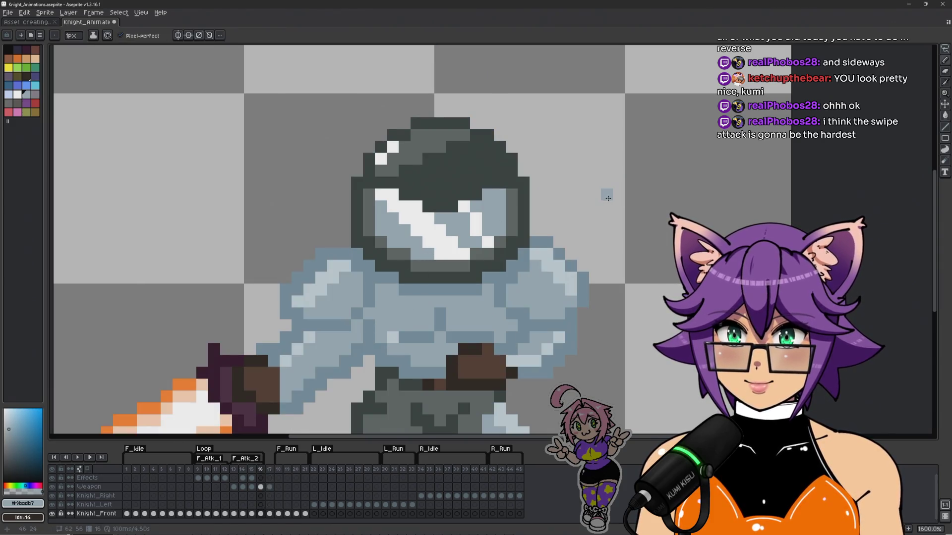
{"action": "key", "text": "Right"}
{"action": "key", "text": "Left"}
{"action": "key", "text": "Right"}
{"action": "key", "text": "Left"}
{"action": "key", "text": "Right"}
{"action": "left_click", "coordinate": [523, 195], "text": "alt"}
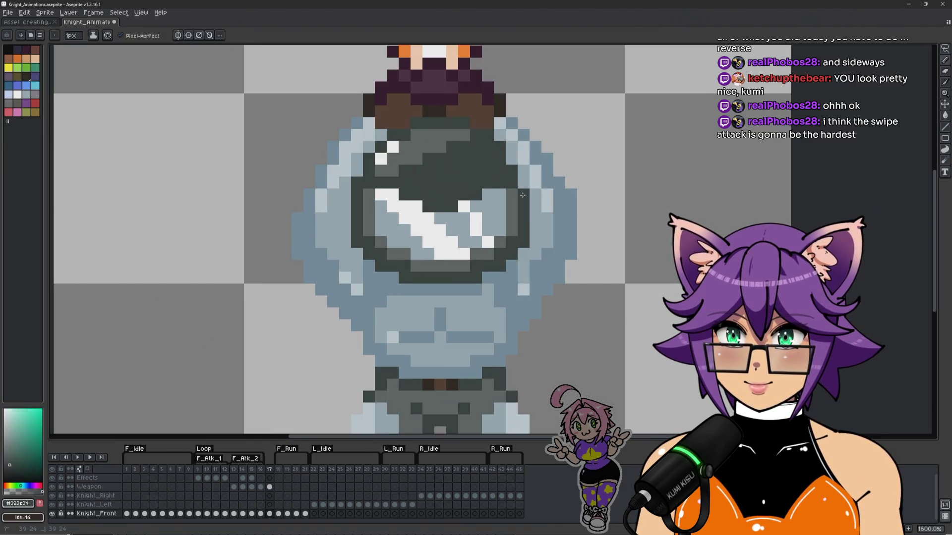
Step: Flip repeatedly between swing frame 16 and sword-overhead frame 17, settling on 17
{"action": "key", "text": "Left"}
{"action": "key", "text": "Right"}
{"action": "key", "text": "Left"}
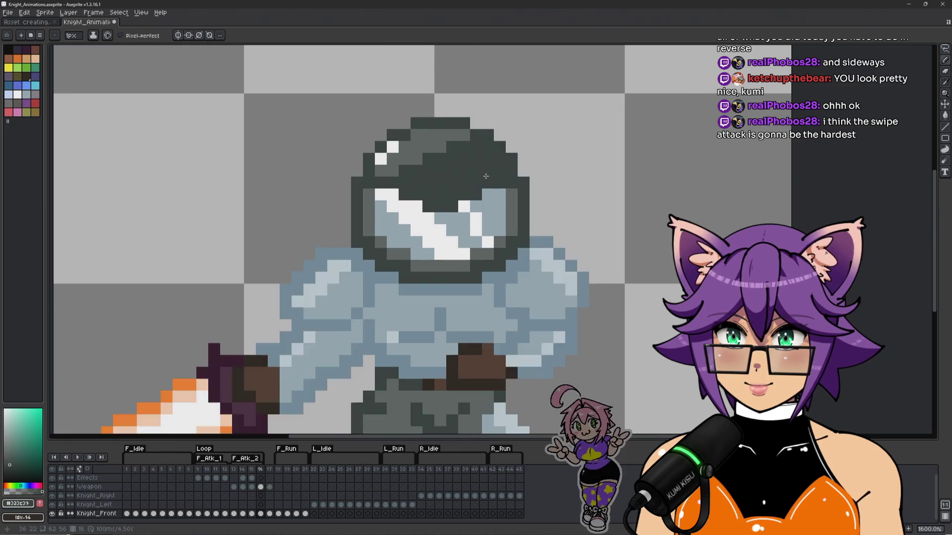
{"action": "key", "text": "Right"}
{"action": "key", "text": "Left"}
{"action": "key", "text": "Right"}
{"action": "key", "text": "Left"}
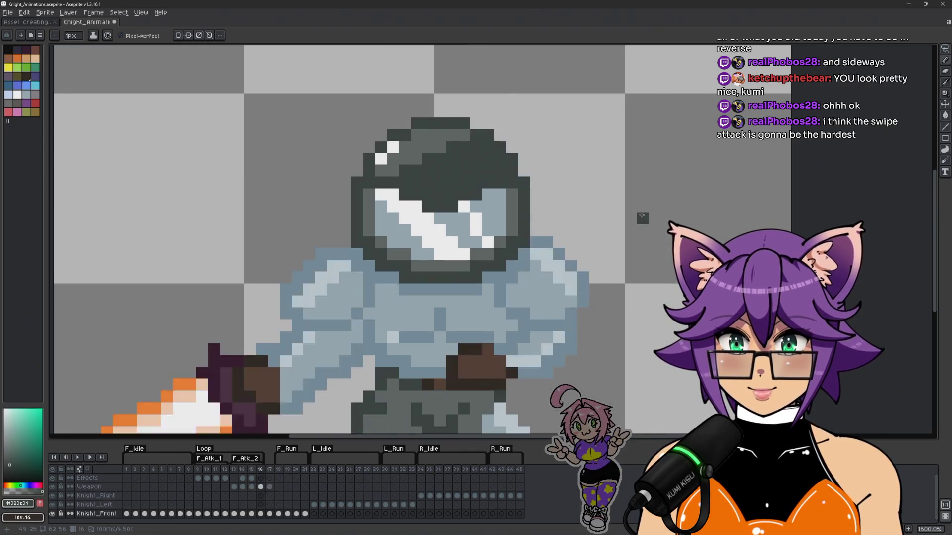
{"action": "key", "text": "Right"}
{"action": "scroll", "coordinate": [639, 218], "scroll_direction": "down", "scroll_amount": 1}
{"action": "key", "text": "Left"}
{"action": "key", "text": "Right"}
{"action": "key", "text": "Left"}
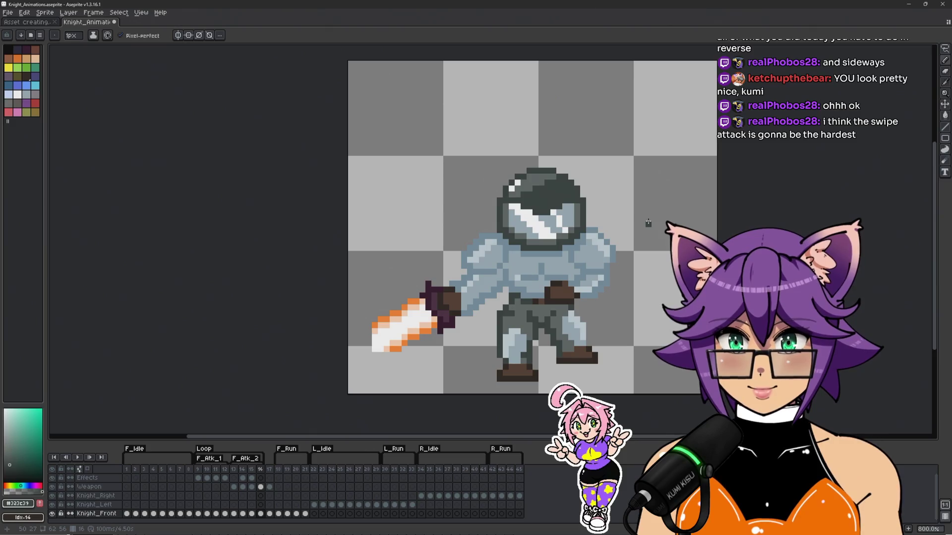
{"action": "key", "text": "Right"}
{"action": "key", "text": "Left"}
{"action": "key", "text": "Right"}
{"action": "key", "text": "Left"}
{"action": "key", "text": "Right"}
{"action": "key", "text": "Left"}
{"action": "key", "text": "Right"}
{"action": "key", "text": "Left"}
{"action": "key", "text": "Right"}
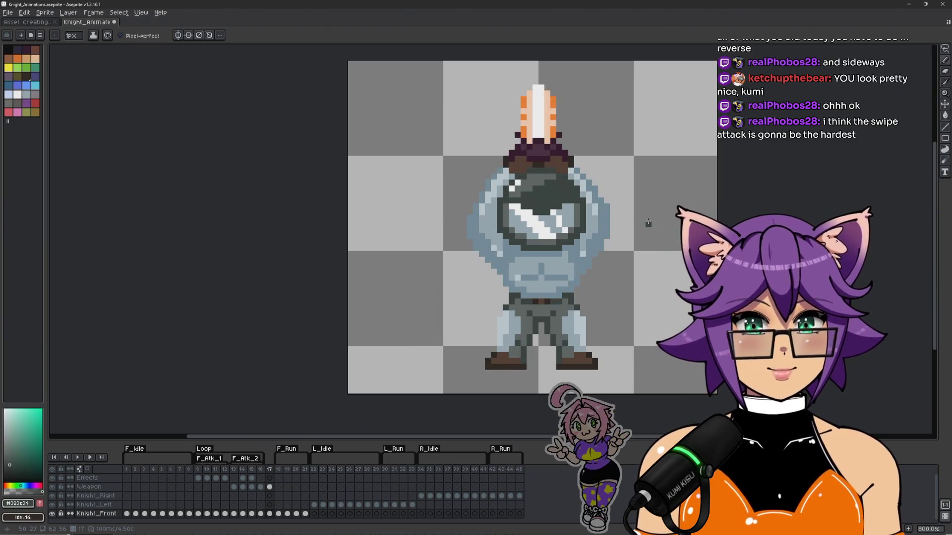
Step: Sample the light and darker armour blues from the knight's armour
{"action": "scroll", "coordinate": [648, 223], "scroll_direction": "up", "scroll_amount": 2}
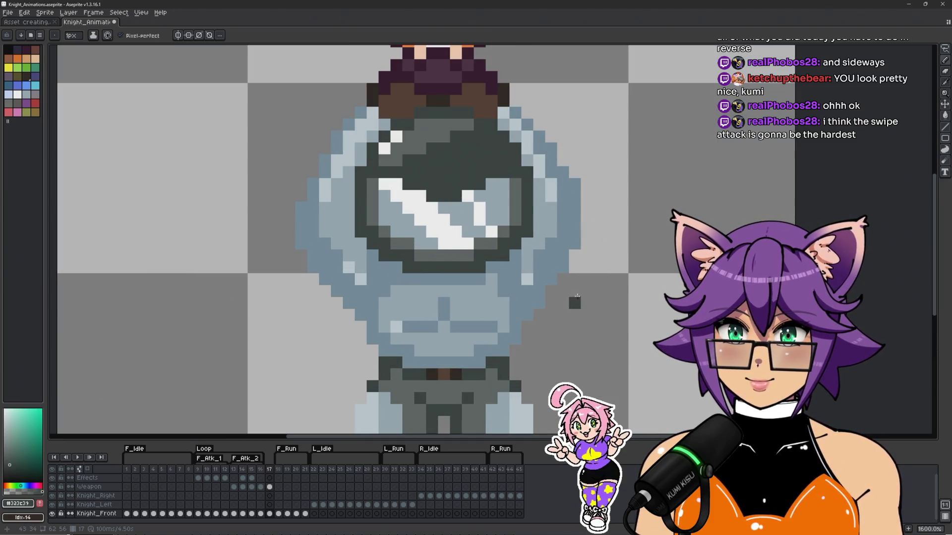
{"action": "left_click", "coordinate": [551, 218], "text": "alt"}
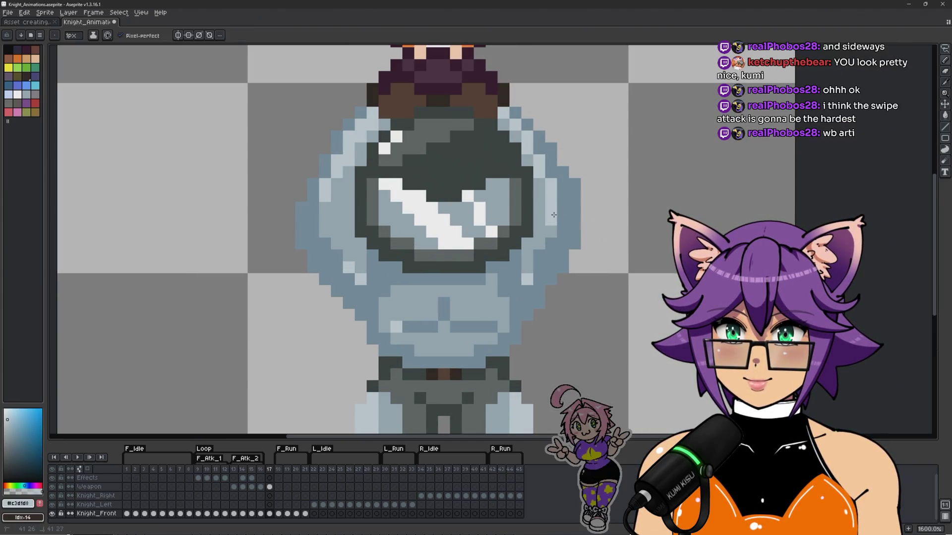
{"action": "left_click", "coordinate": [554, 218], "text": "alt"}
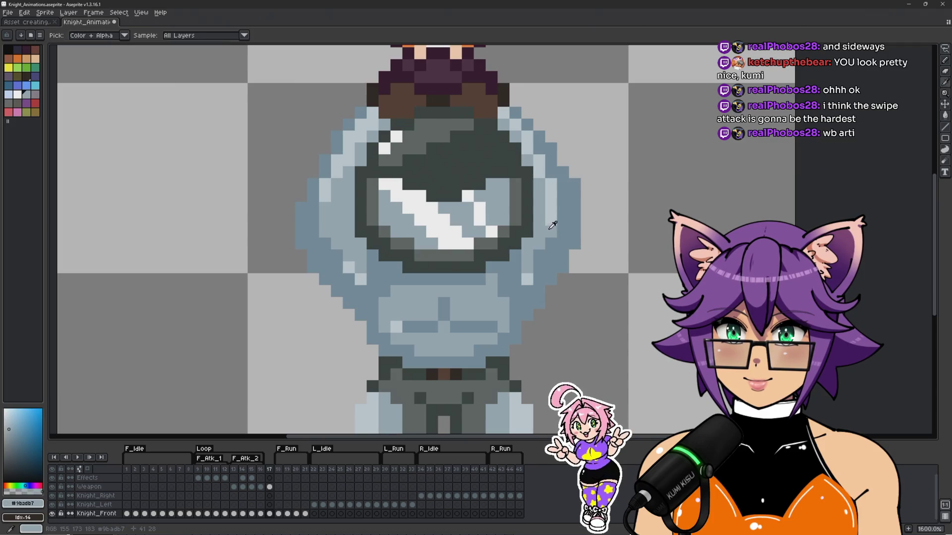
{"action": "left_click", "coordinate": [538, 264], "text": "alt"}
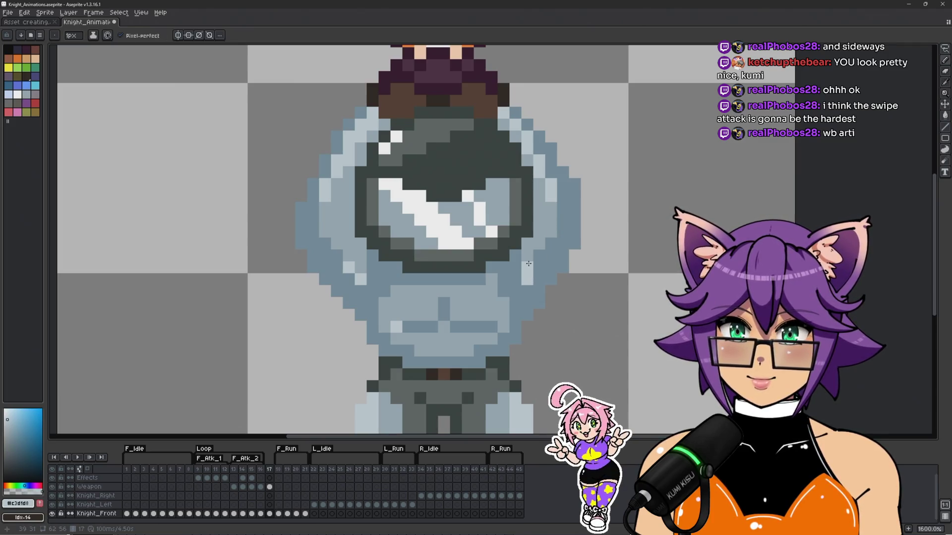
{"action": "left_click", "coordinate": [538, 253], "text": "alt"}
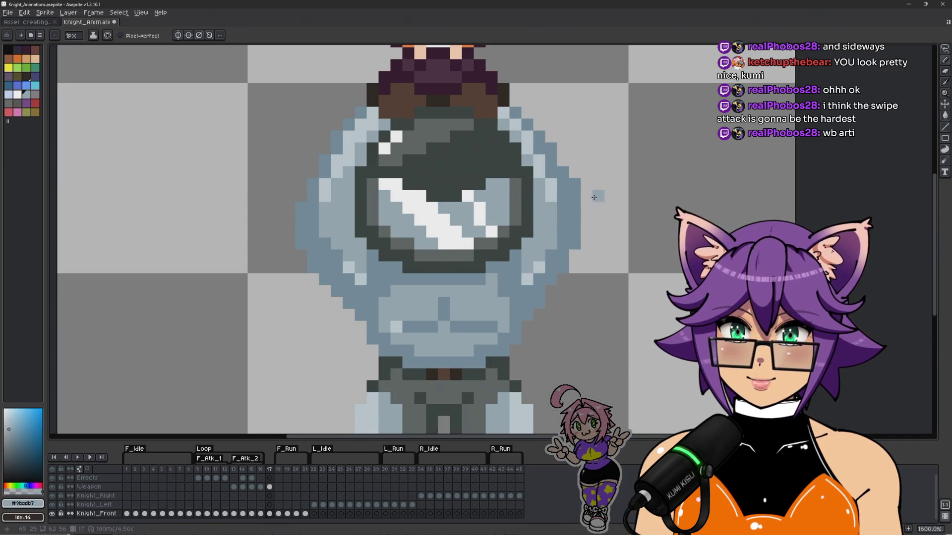
Step: Recentre the knight and compare the swipe frame 15 with the sword-overhead frame 17
{"action": "scroll", "coordinate": [593, 197], "scroll_direction": "down", "scroll_amount": 2}
{"action": "scroll", "coordinate": [580, 218], "scroll_direction": "up", "scroll_amount": 2}
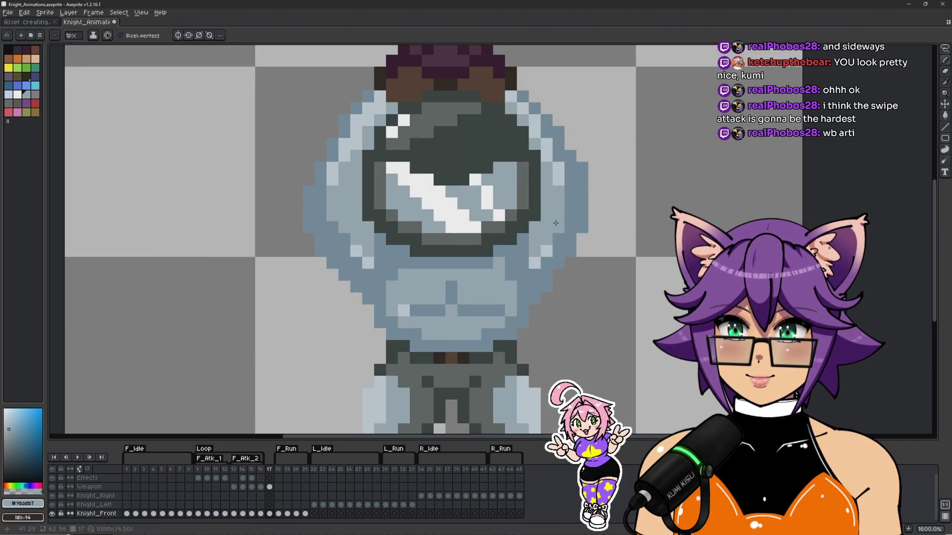
{"action": "scroll", "coordinate": [558, 229], "scroll_direction": "down", "scroll_amount": 3}
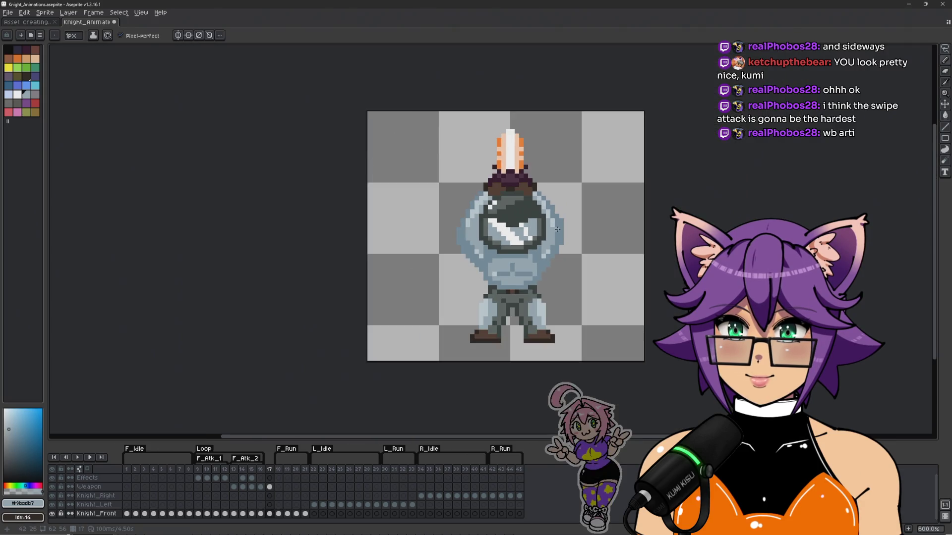
{"action": "scroll", "coordinate": [569, 257], "scroll_direction": "up", "scroll_amount": 1}
{"action": "left_click_drag", "start_coordinate": [605, 255], "coordinate": [539, 252]}
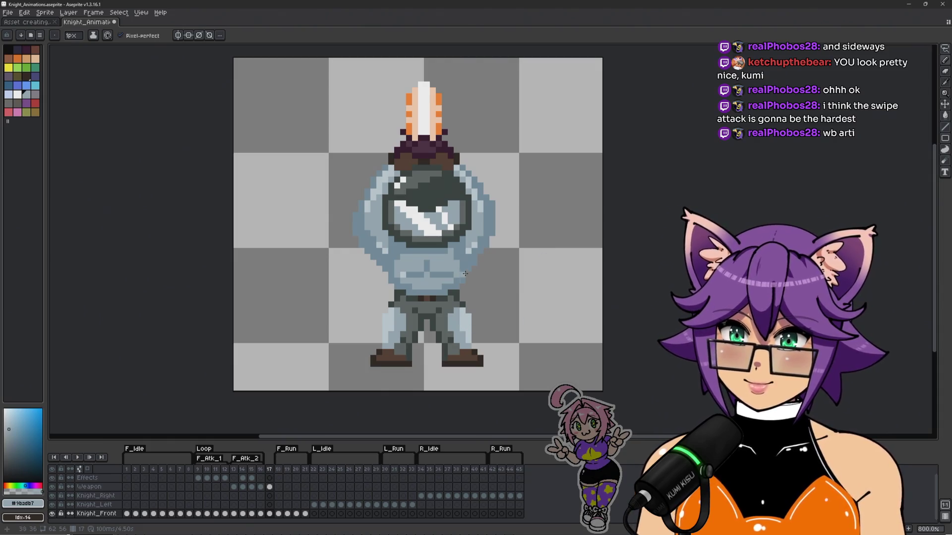
{"action": "left_click", "coordinate": [262, 476]}
{"action": "key", "text": "Left"}
{"action": "key", "text": "Right"}
{"action": "key", "text": "Right"}
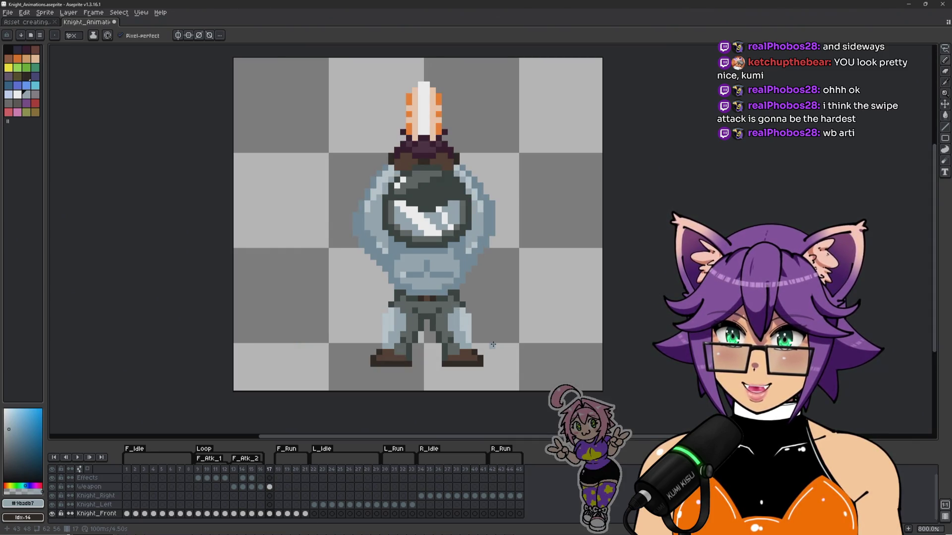
{"action": "key", "text": "Left"}
{"action": "key", "text": "Right"}
{"action": "key", "text": "Left"}
{"action": "key", "text": "Right"}
Step: Flip repeatedly between swing frame 16 and raised-sword frame 17, ending on 17
{"action": "key", "text": "Left"}
{"action": "key", "text": "Right"}
{"action": "key", "text": "Left"}
{"action": "left_click_drag", "start_coordinate": [493, 339], "coordinate": [537, 282]}
{"action": "key", "text": "Right"}
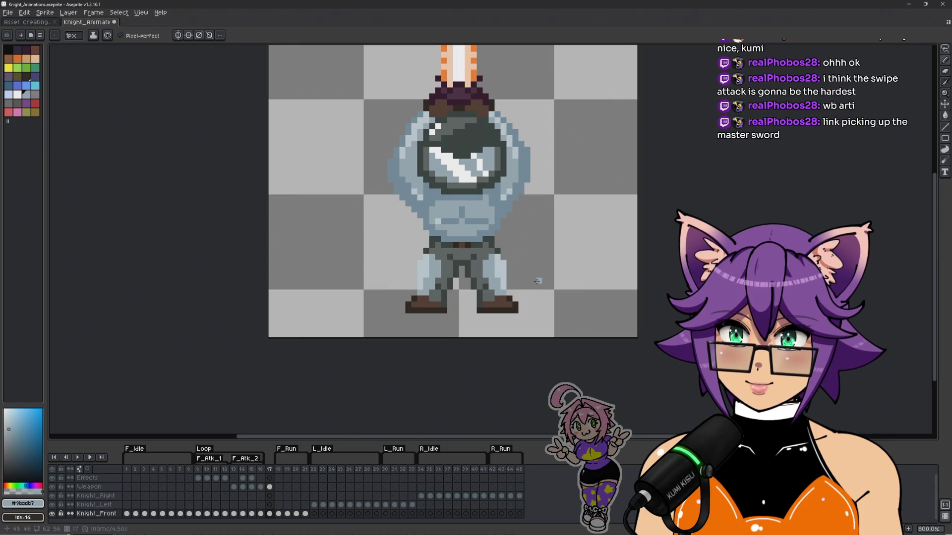
{"action": "key", "text": "Left"}
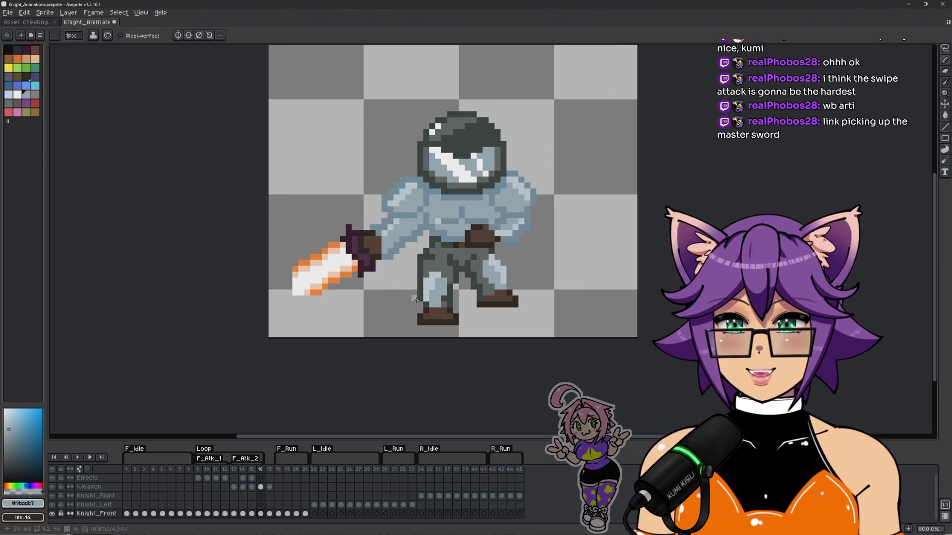
{"action": "scroll", "coordinate": [418, 305], "scroll_direction": "up", "scroll_amount": 2}
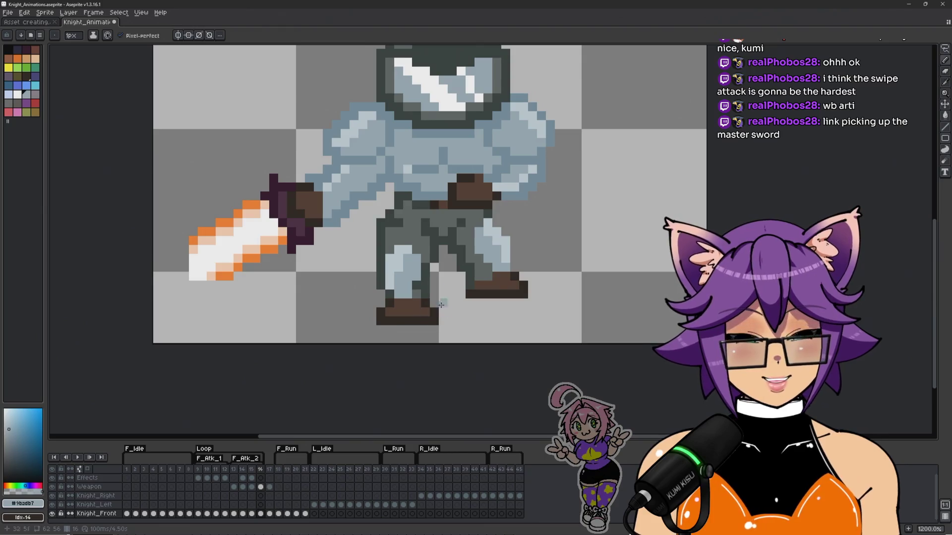
{"action": "scroll", "coordinate": [578, 306], "scroll_direction": "up", "scroll_amount": 2}
{"action": "key", "text": "Right"}
{"action": "scroll", "coordinate": [578, 306], "scroll_direction": "down", "scroll_amount": 1}
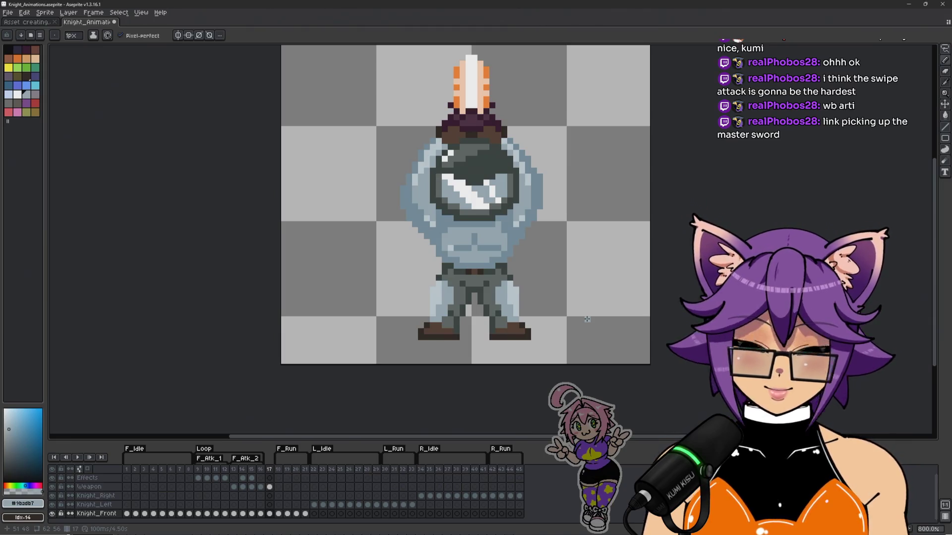
{"action": "key", "text": "Left"}
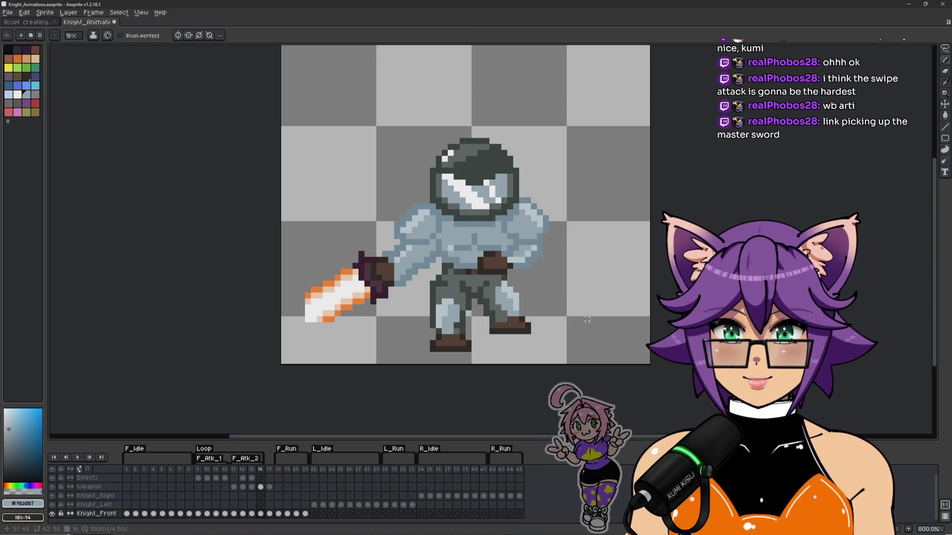
{"action": "key", "text": "Right"}
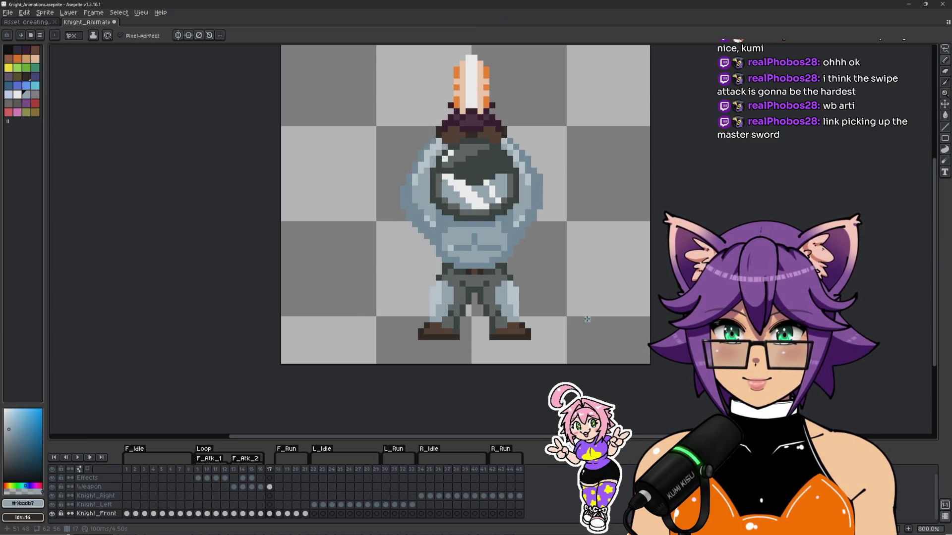
{"action": "key", "text": "Left"}
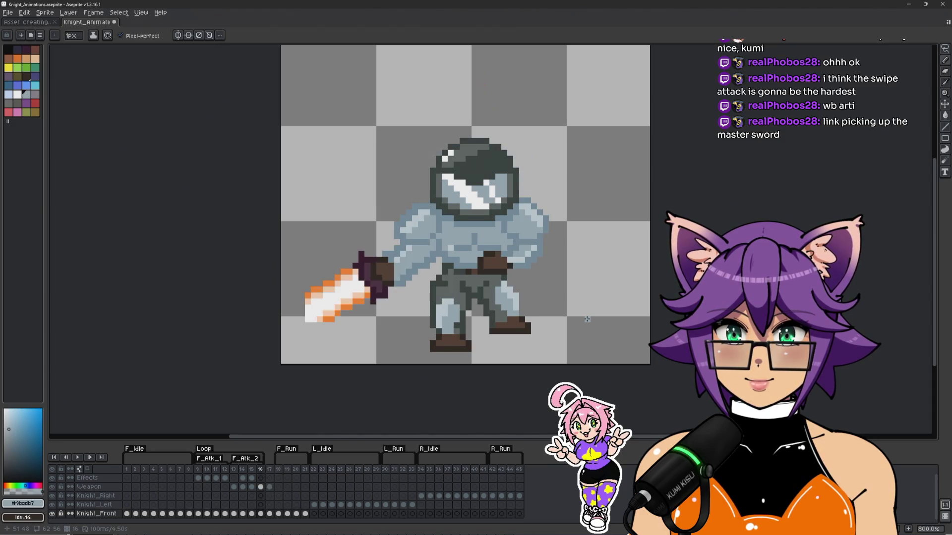
{"action": "key", "text": "Right"}
{"action": "key", "text": "Left"}
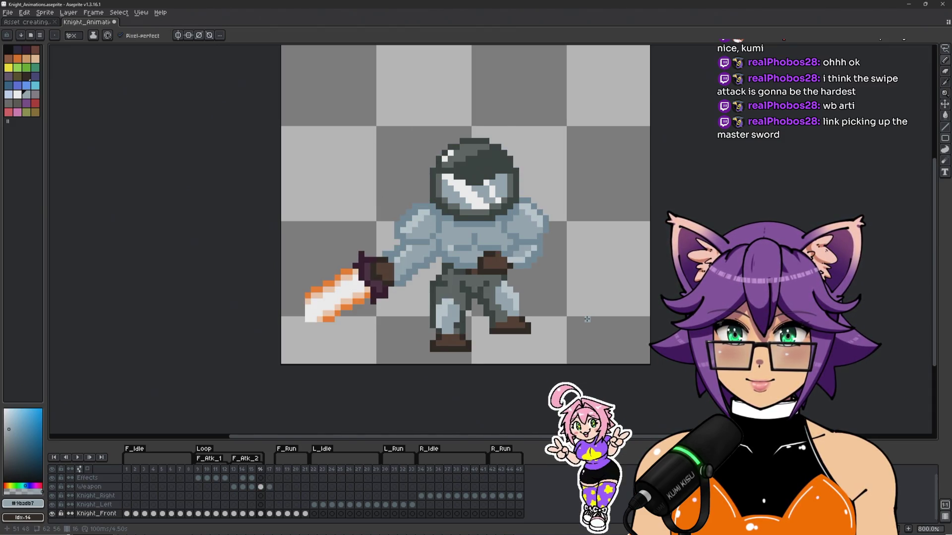
{"action": "key", "text": "Right"}
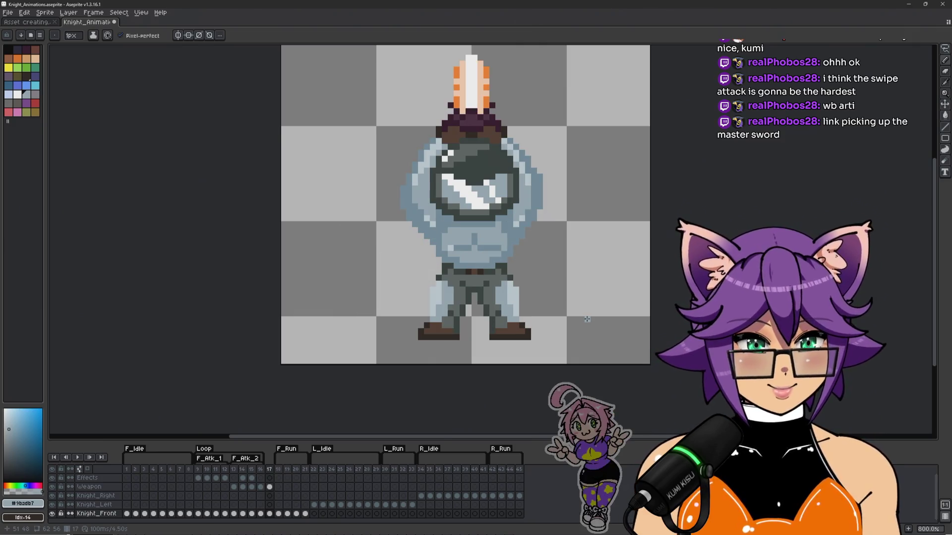
Step: Play the knight's sword-swing animation
{"action": "scroll", "coordinate": [615, 248], "scroll_direction": "up", "scroll_amount": 1}
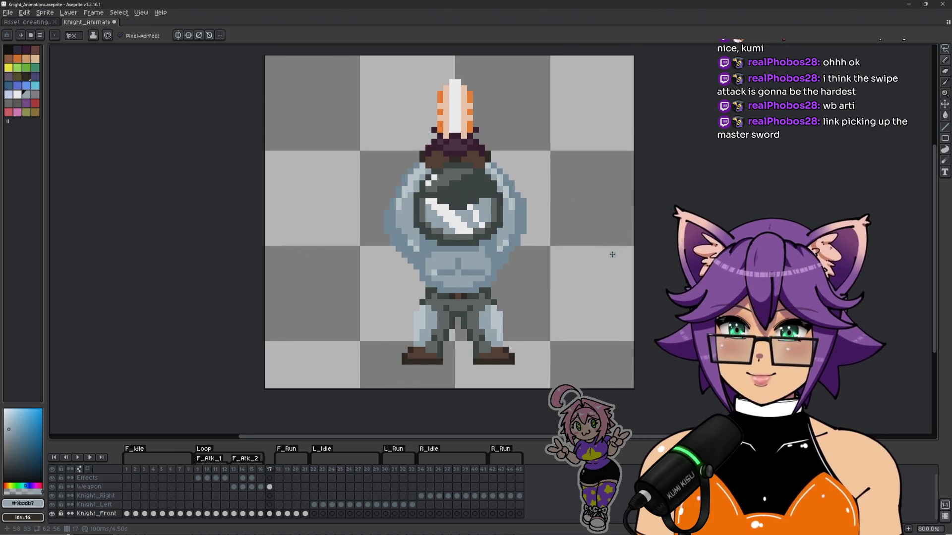
{"action": "key", "text": "Return"}
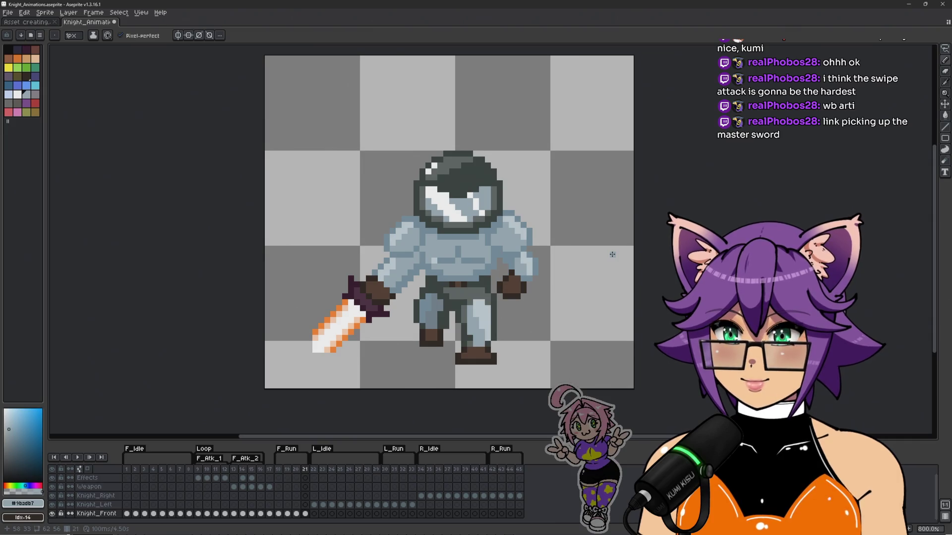
{"action": "scroll", "coordinate": [446, 322], "scroll_direction": "up", "scroll_amount": 2}
{"action": "scroll", "coordinate": [545, 322], "scroll_direction": "down", "scroll_amount": 1}
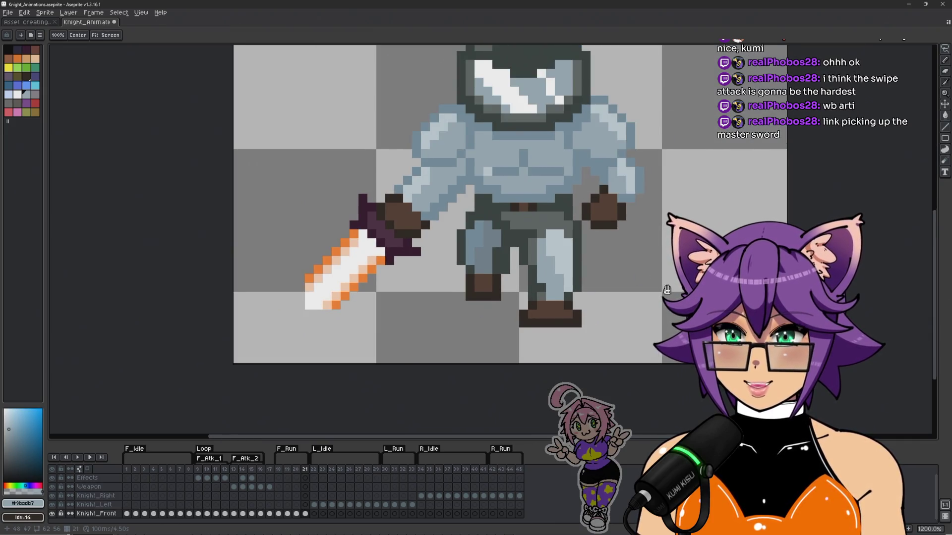
{"action": "scroll", "coordinate": [614, 326], "scroll_direction": "up", "scroll_amount": 1}
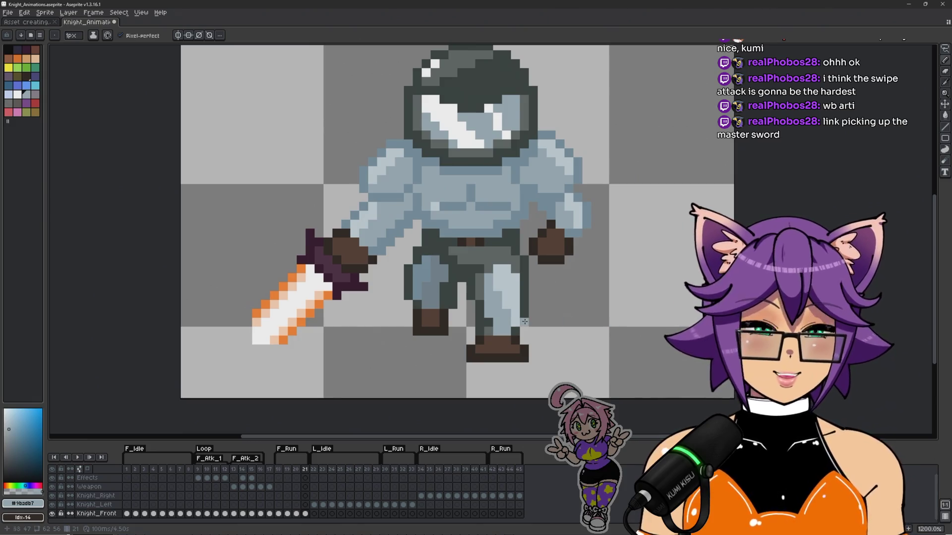
Step: Select the knight's right leg on frame 21 and return to the raised-sword frame 17
{"action": "key", "text": "m"}
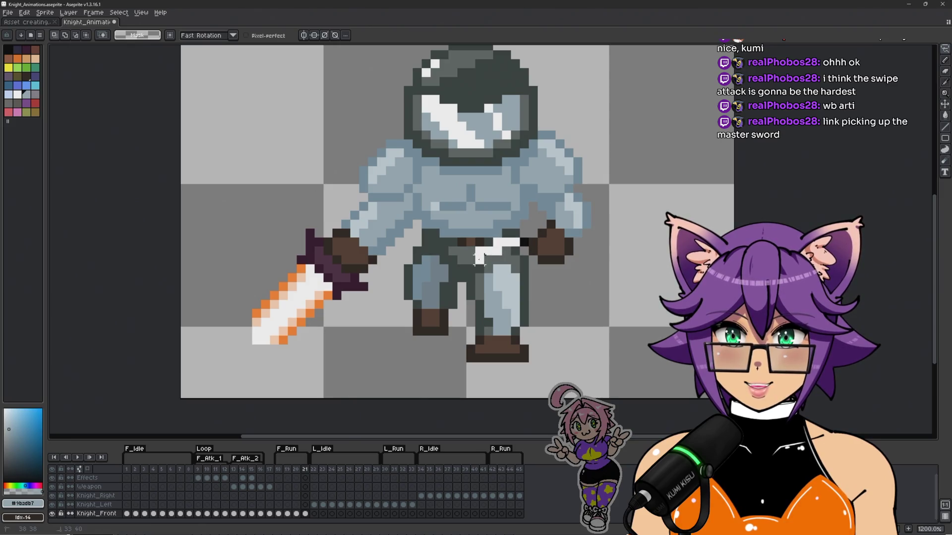
{"action": "mouse_move", "coordinate": [461, 300]}
{"action": "left_mouse_down"}
{"action": "mouse_move", "coordinate": [504, 397]}
{"action": "mouse_move", "coordinate": [555, 280]}
{"action": "mouse_move", "coordinate": [526, 256]}
{"action": "left_mouse_up"}
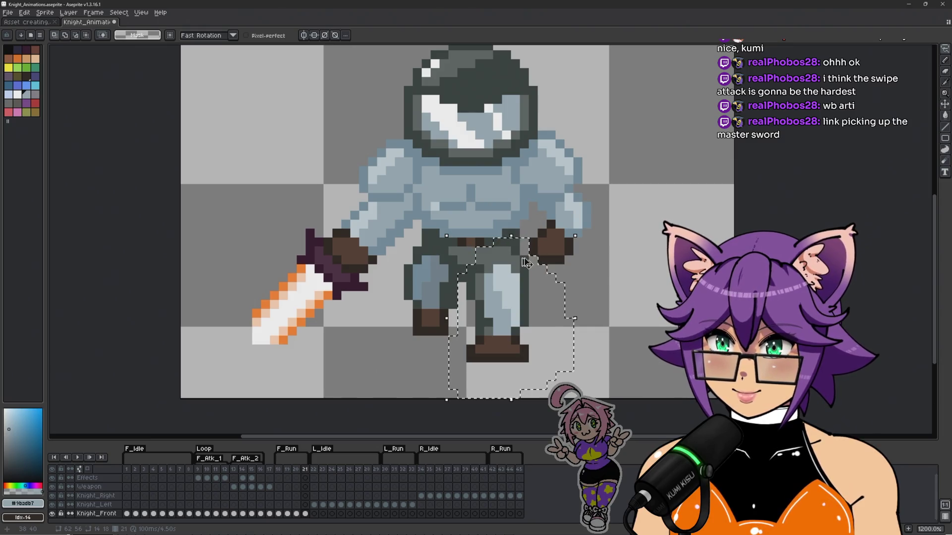
{"action": "left_click", "coordinate": [242, 514]}
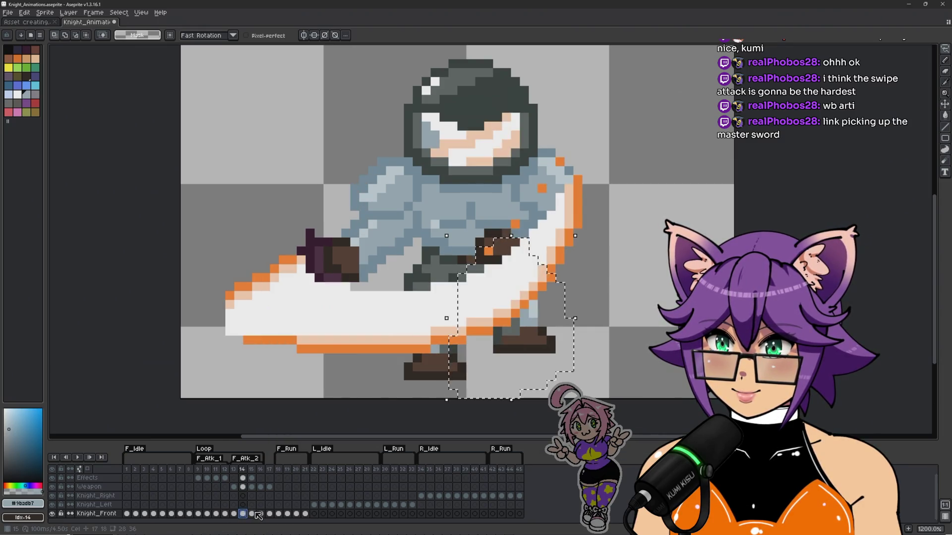
{"action": "left_click", "coordinate": [252, 514]}
{"action": "left_click", "coordinate": [261, 514]}
{"action": "left_click", "coordinate": [270, 514]}
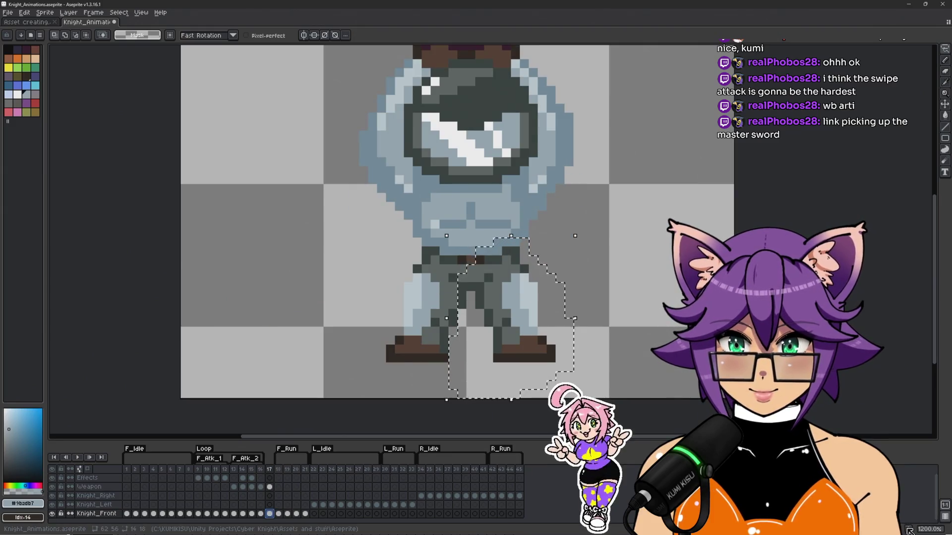
Step: Add a new frame after frame 17, place the copied leg, and clear stray pixels above it
{"action": "key", "text": "alt+n"}
{"action": "mouse_move", "coordinate": [537, 307]}
{"action": "left_mouse_down"}
{"action": "mouse_move", "coordinate": [528, 333]}
{"action": "mouse_move", "coordinate": [525, 320]}
{"action": "mouse_move", "coordinate": [617, 307]}
{"action": "left_mouse_up"}
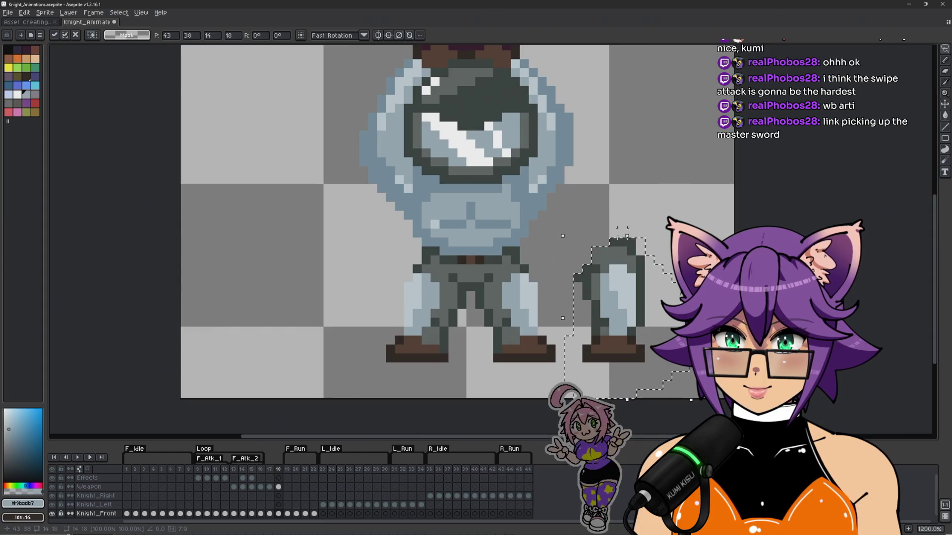
{"action": "key", "text": "q"}
{"action": "mouse_move", "coordinate": [565, 272]}
{"action": "left_mouse_down"}
{"action": "mouse_move", "coordinate": [595, 260]}
{"action": "mouse_move", "coordinate": [672, 191]}
{"action": "left_mouse_up"}
{"action": "key", "text": "Delete"}
Step: Shift the right leg about 3 px left into the stance and confirm, then select the boot tip
{"action": "mouse_move", "coordinate": [597, 201]}
{"action": "left_mouse_down"}
{"action": "mouse_move", "coordinate": [563, 273]}
{"action": "mouse_move", "coordinate": [575, 381]}
{"action": "mouse_move", "coordinate": [644, 204]}
{"action": "left_mouse_up"}
{"action": "left_click_drag", "start_coordinate": [626, 311], "coordinate": [521, 319]}
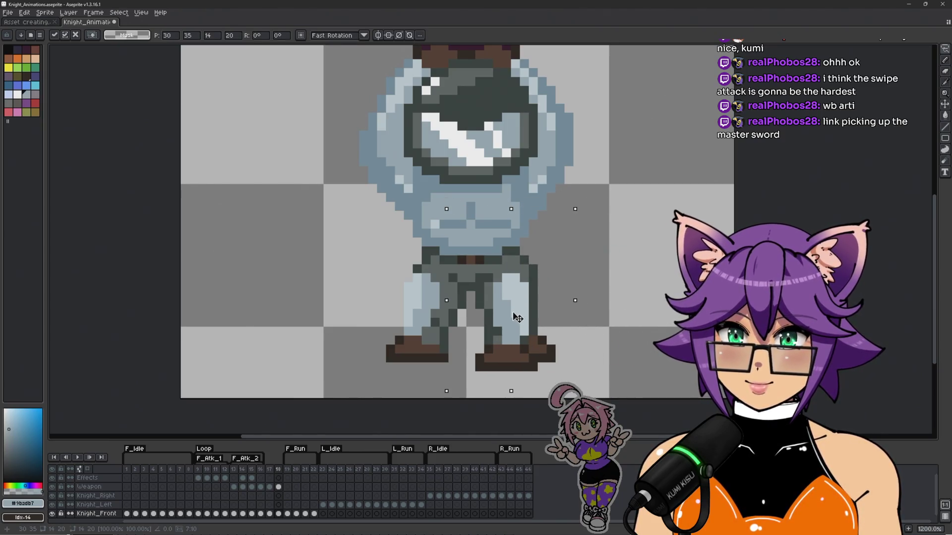
{"action": "key", "text": "Return"}
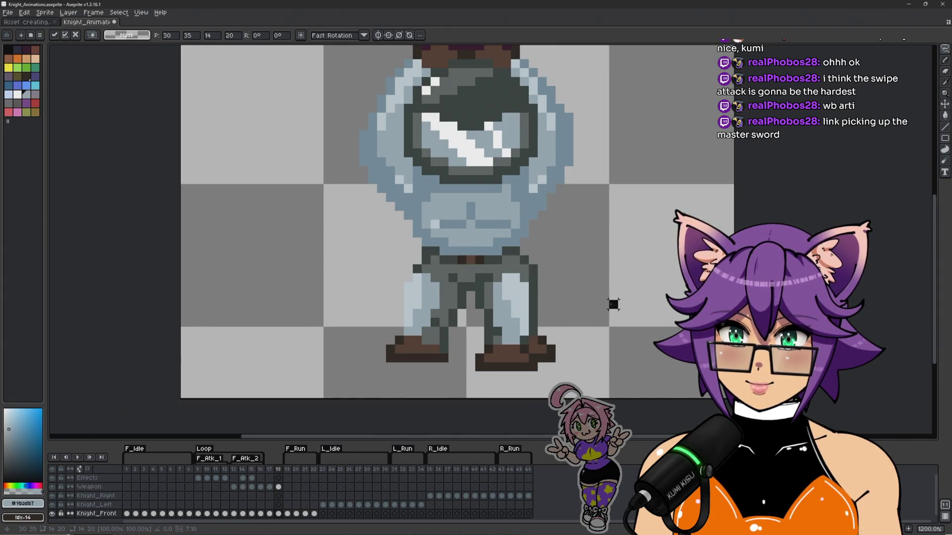
{"action": "key", "text": "q"}
{"action": "mouse_move", "coordinate": [548, 340]}
{"action": "left_mouse_down"}
{"action": "mouse_move", "coordinate": [537, 342]}
{"action": "mouse_move", "coordinate": [570, 347]}
{"action": "mouse_move", "coordinate": [565, 310]}
{"action": "left_mouse_up"}
{"action": "scroll", "coordinate": [624, 275], "scroll_direction": "down", "scroll_amount": 2}
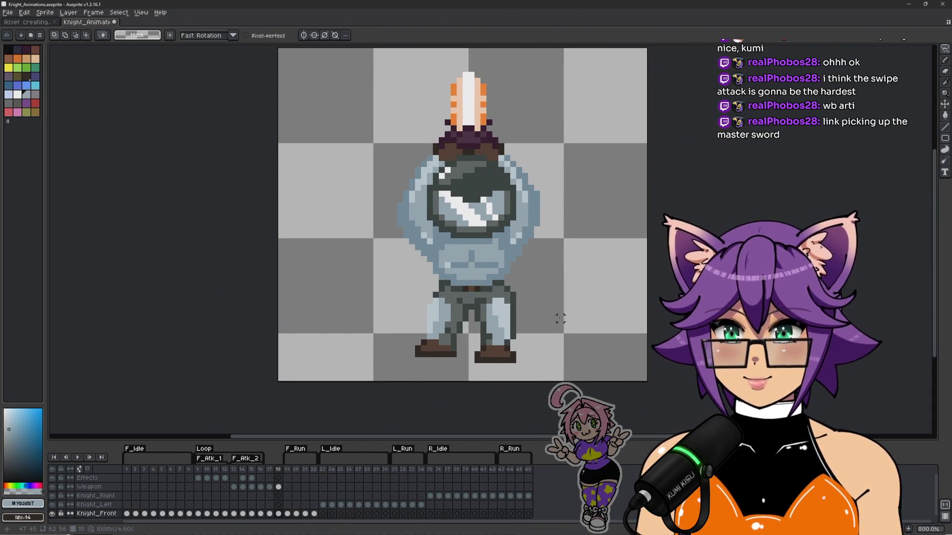
Step: Step between frames with the comma and period keys to compare frame 17
{"action": "scroll", "coordinate": [594, 308], "scroll_direction": "up", "scroll_amount": 2}
{"action": "key", "text": "comma"}
{"action": "key", "text": "period"}
{"action": "key", "text": "comma"}
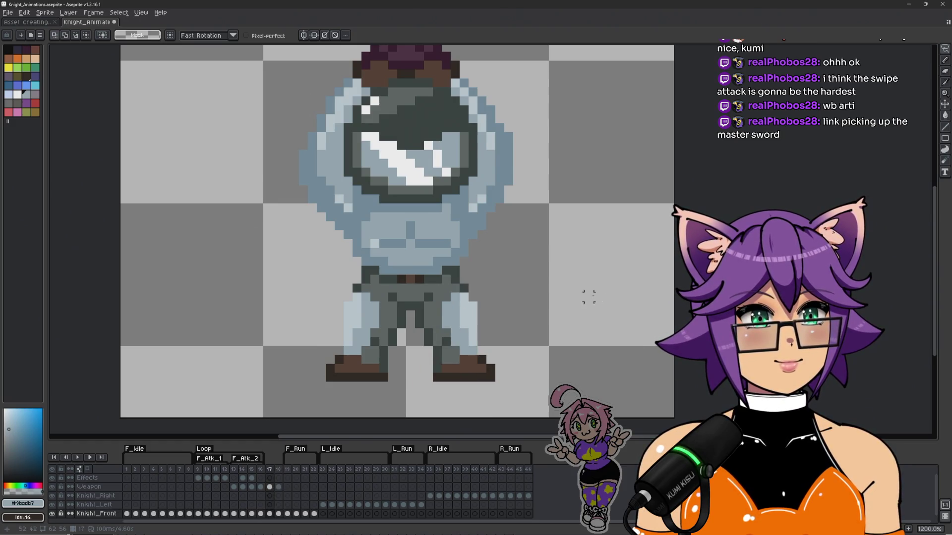
{"action": "scroll", "coordinate": [594, 310], "scroll_direction": "down", "scroll_amount": 3}
{"action": "scroll", "coordinate": [590, 298], "scroll_direction": "up", "scroll_amount": 1}
{"action": "scroll", "coordinate": [596, 290], "scroll_direction": "up", "scroll_amount": 1}
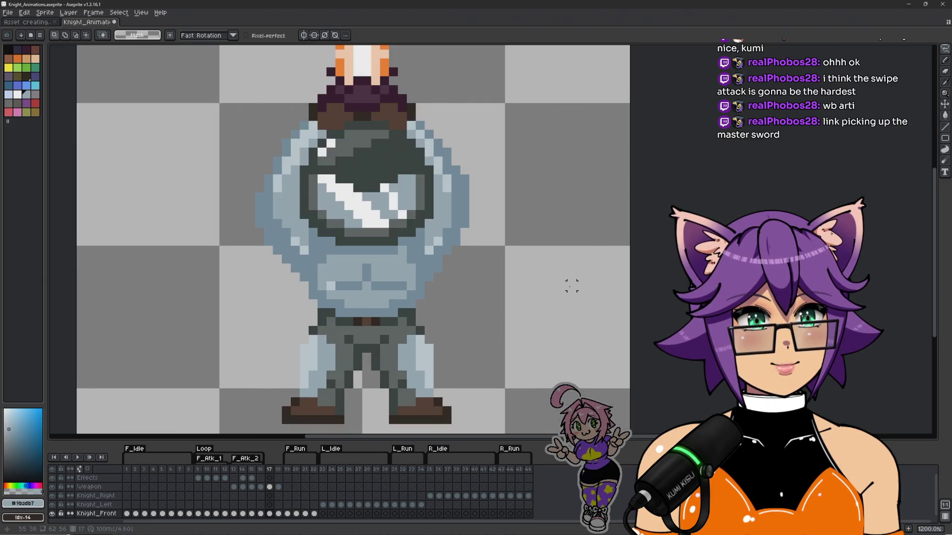
{"action": "scroll", "coordinate": [572, 285], "scroll_direction": "down", "scroll_amount": 1}
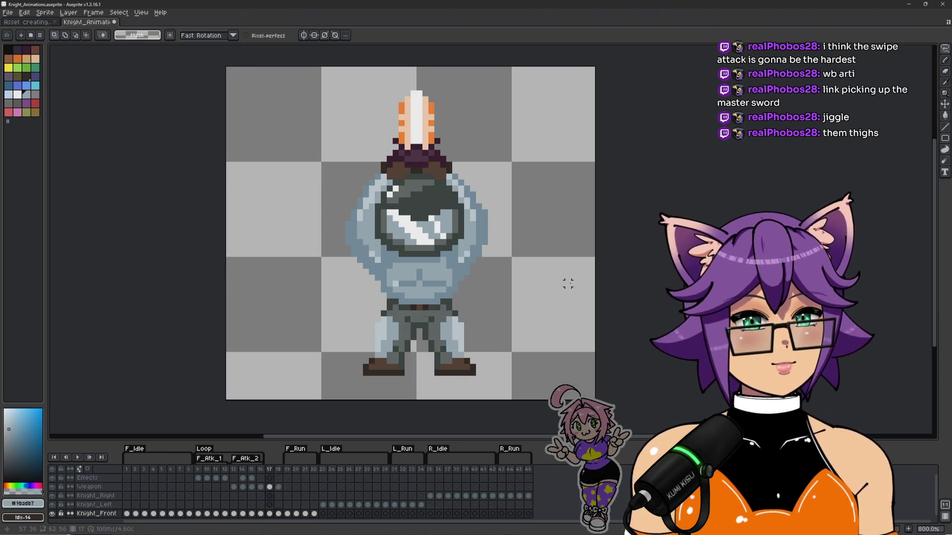
Step: Toggle between frames 17 and 18 to compare the new right leg
{"action": "key", "text": "Right"}
{"action": "key", "text": "Left"}
{"action": "key", "text": "Right"}
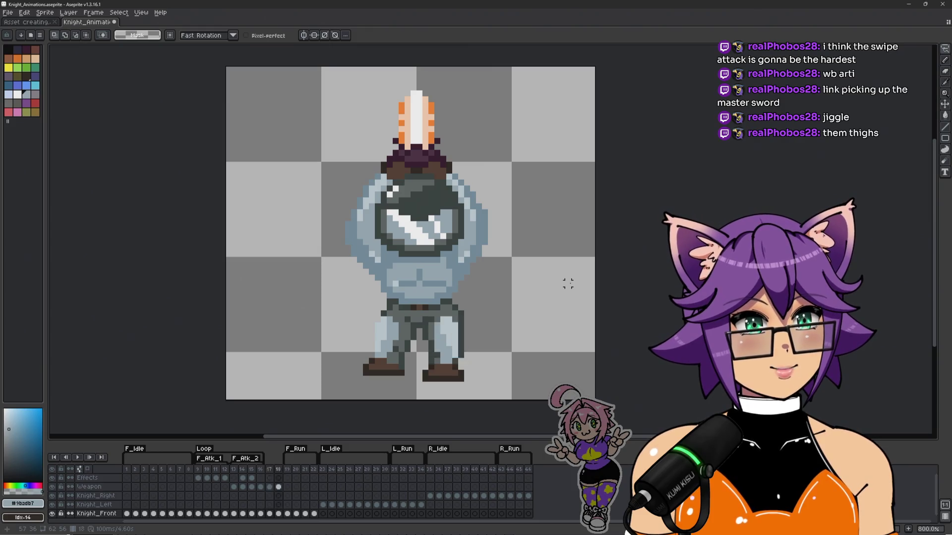
{"action": "key", "text": "Left"}
{"action": "key", "text": "Right"}
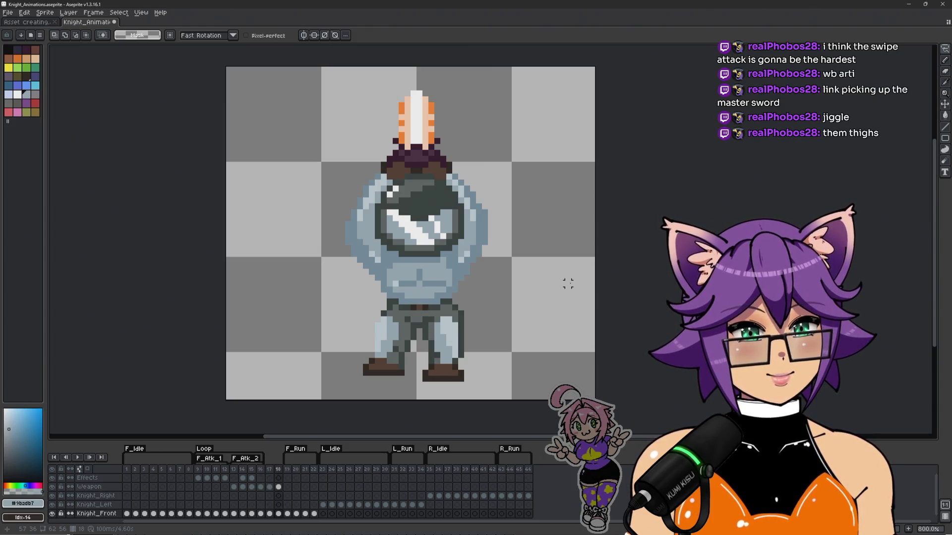
{"action": "key", "text": "Left"}
{"action": "key", "text": "Right"}
{"action": "key", "text": "Left"}
{"action": "key", "text": "Right"}
{"action": "key", "text": "Left"}
{"action": "key", "text": "Right"}
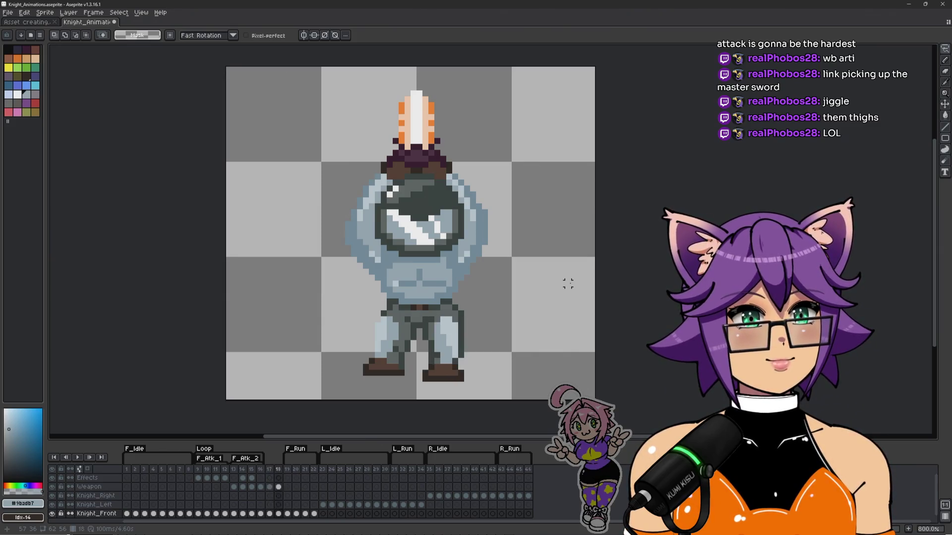
{"action": "key", "text": "Left"}
{"action": "key", "text": "Right"}
{"action": "key", "text": "Left"}
{"action": "key", "text": "Right"}
{"action": "key", "text": "Left"}
{"action": "key", "text": "Right"}
{"action": "key", "text": "Left"}
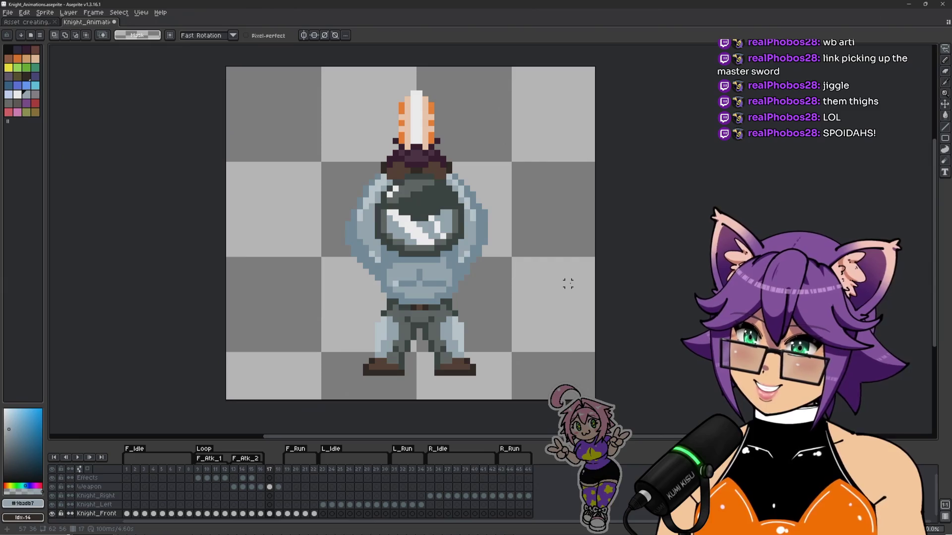
{"action": "key", "text": "Right"}
{"action": "key", "text": "Left"}
{"action": "key", "text": "Right"}
{"action": "key", "text": "Left"}
{"action": "key", "text": "Right"}
{"action": "key", "text": "Left"}
{"action": "key", "text": "Left"}
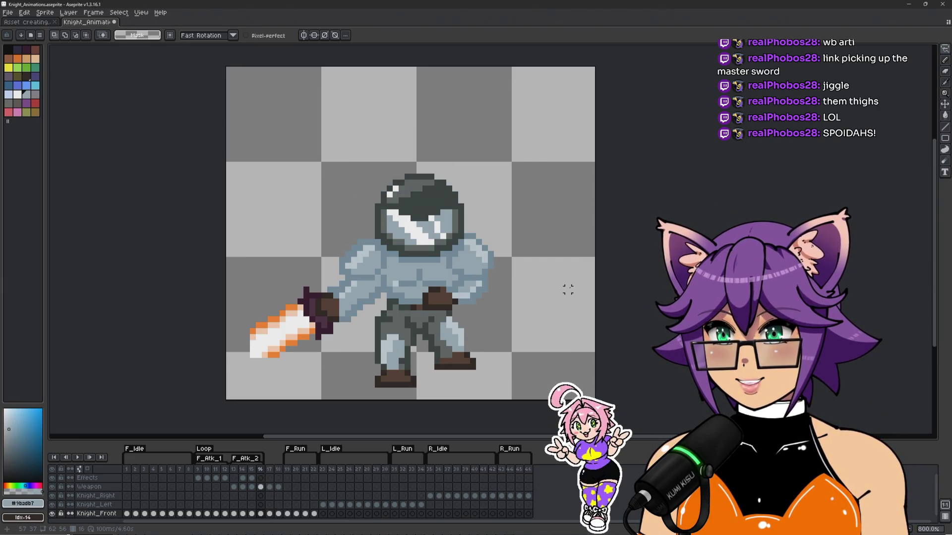
Step: Flip between the low swing frame 16 and overhead frame 17, stopping on frame 16
{"action": "key", "text": "Left"}
{"action": "key", "text": "Right"}
{"action": "key", "text": "Right"}
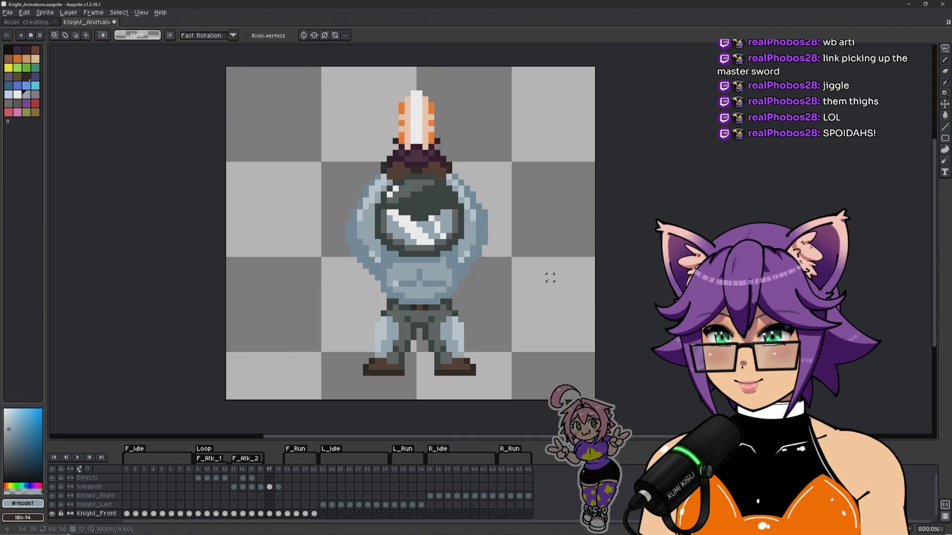
{"action": "key", "text": "Left"}
{"action": "key", "text": "Right"}
{"action": "key", "text": "Left"}
{"action": "key", "text": "Right"}
{"action": "key", "text": "Left"}
{"action": "key", "text": "Right"}
{"action": "key", "text": "Left"}
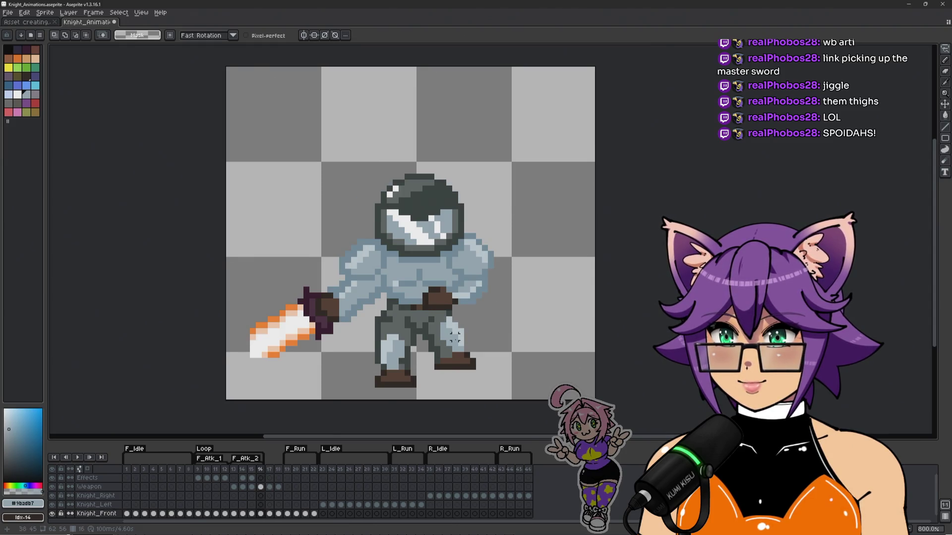
{"action": "scroll", "coordinate": [455, 338], "scroll_direction": "up", "scroll_amount": 5}
{"action": "key", "text": "Right"}
{"action": "key", "text": "Left"}
{"action": "key", "text": "Right"}
{"action": "key", "text": "Left"}
{"action": "key", "text": "Right"}
{"action": "key", "text": "Left"}
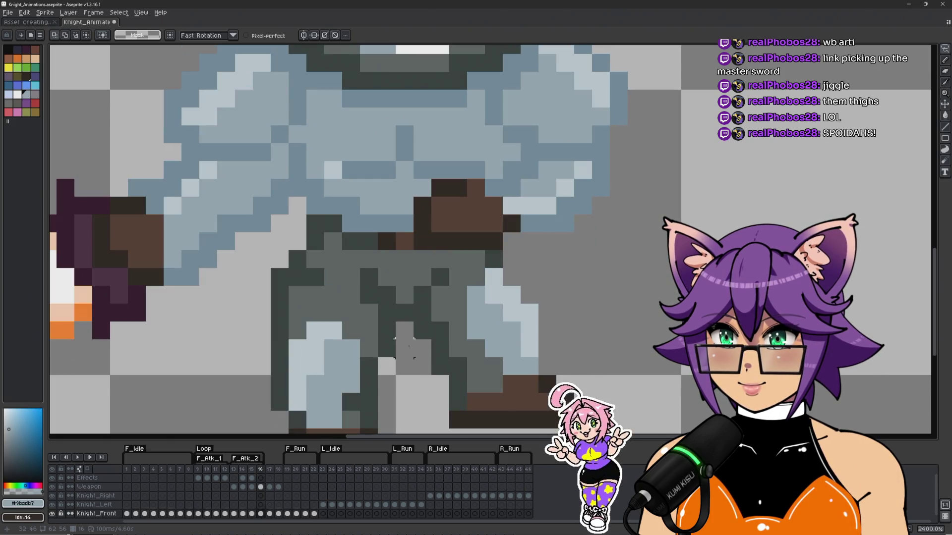
Step: Return to frame 17, zoom in, and flick to the neighbouring swing frame to compare
{"action": "key", "text": "Right"}
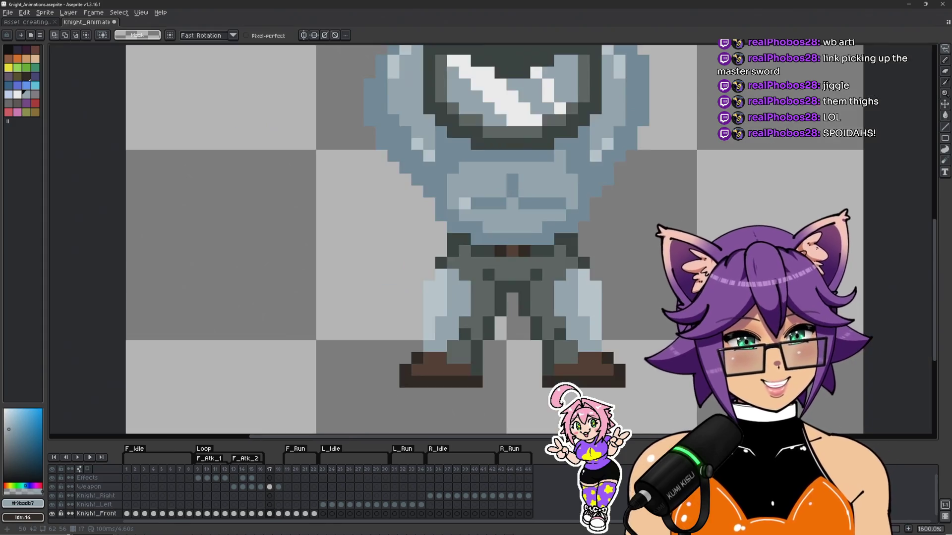
{"action": "scroll", "coordinate": [678, 282], "scroll_direction": "down", "scroll_amount": 2}
{"action": "scroll", "coordinate": [649, 337], "scroll_direction": "down", "scroll_amount": 1}
{"action": "key", "text": "Right"}
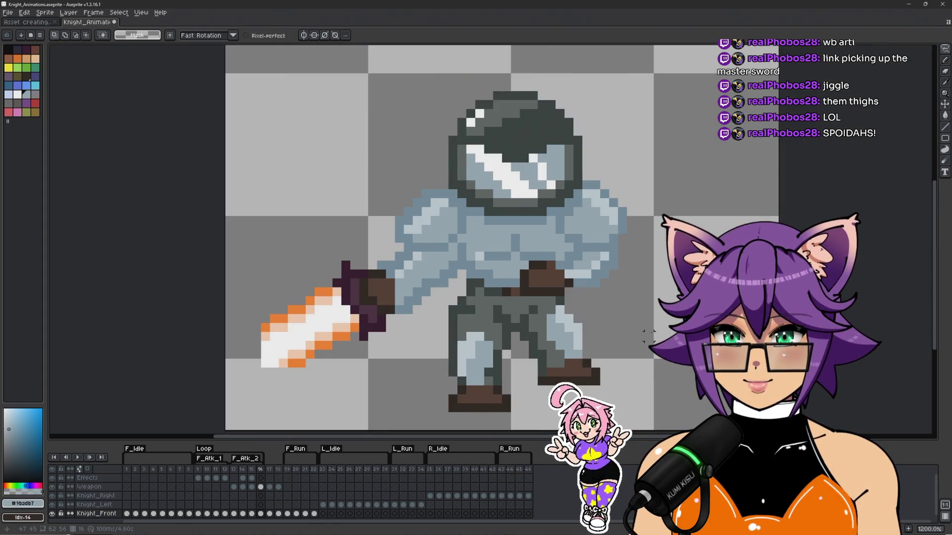
{"action": "key", "text": "Left"}
{"action": "key", "text": "Left"}
{"action": "key", "text": "Right"}
{"action": "key", "text": "Left"}
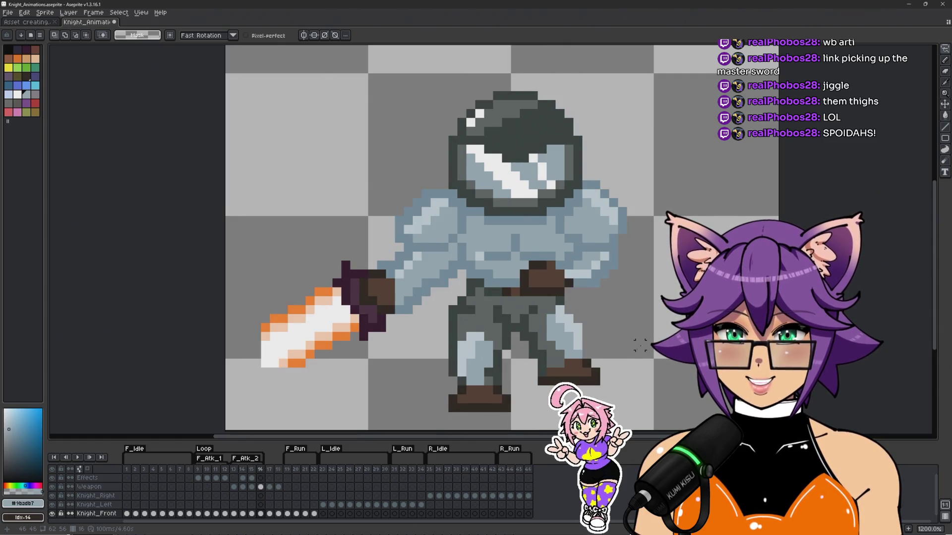
{"action": "scroll", "coordinate": [450, 307], "scroll_direction": "up", "scroll_amount": 1}
{"action": "key", "text": "Right"}
{"action": "scroll", "coordinate": [450, 307], "scroll_direction": "up", "scroll_amount": 3}
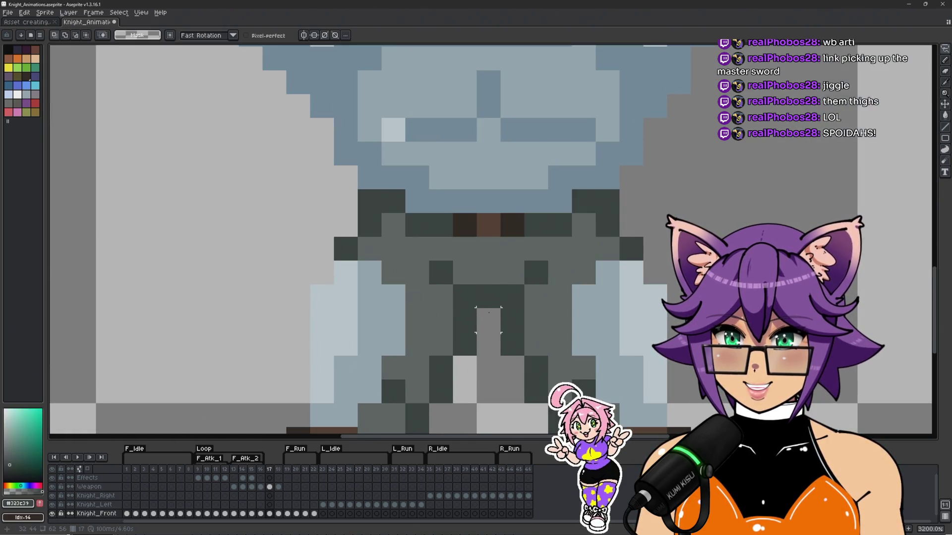
Step: Switch to the Pencil and pick the mid grey #5b6462 from the knight's legs
{"action": "key", "text": "b"}
{"action": "left_click", "coordinate": [492, 317], "text": "alt"}
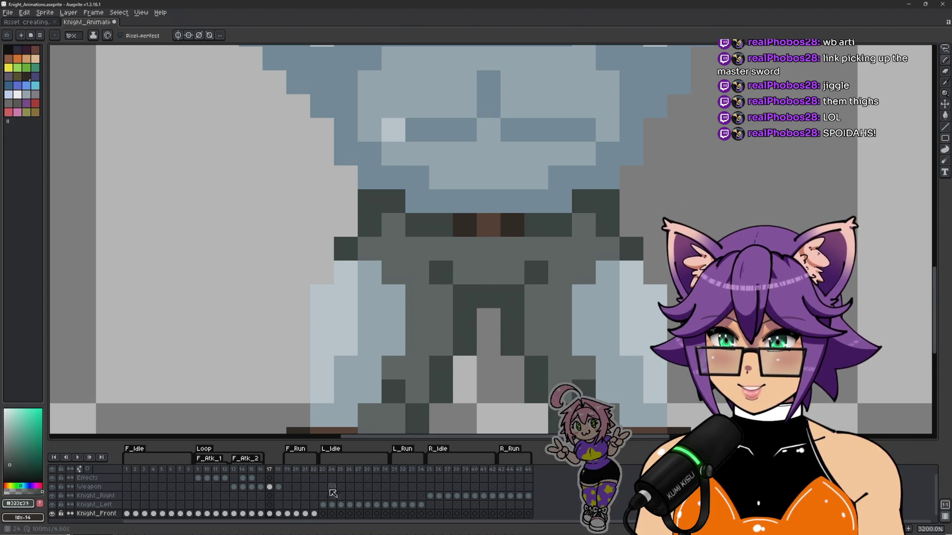
{"action": "left_click", "coordinate": [489, 282], "text": "alt"}
{"action": "scroll", "coordinate": [555, 303], "scroll_direction": "down", "scroll_amount": 1}
{"action": "scroll", "coordinate": [555, 303], "scroll_direction": "down", "scroll_amount": 1}
Step: Recentre the knight and flip repeatedly between frames 16 and 17, ending on 17
{"action": "key", "text": "Left"}
{"action": "key", "text": "Right"}
{"action": "scroll", "coordinate": [645, 318], "scroll_direction": "down", "scroll_amount": 1}
{"action": "key", "text": "Left"}
{"action": "key", "text": "Right"}
{"action": "key", "text": "Left"}
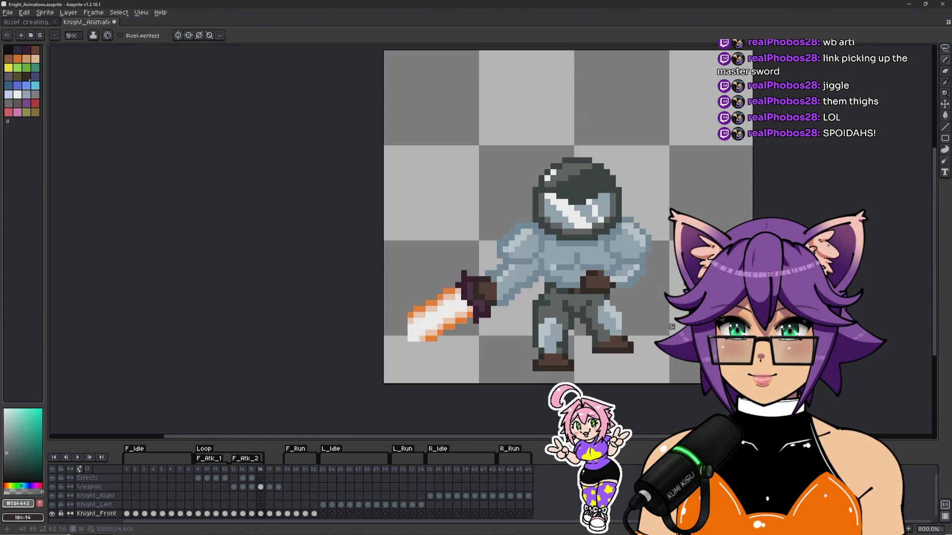
{"action": "key", "text": "Right"}
{"action": "left_click_drag", "start_coordinate": [672, 328], "coordinate": [535, 314]}
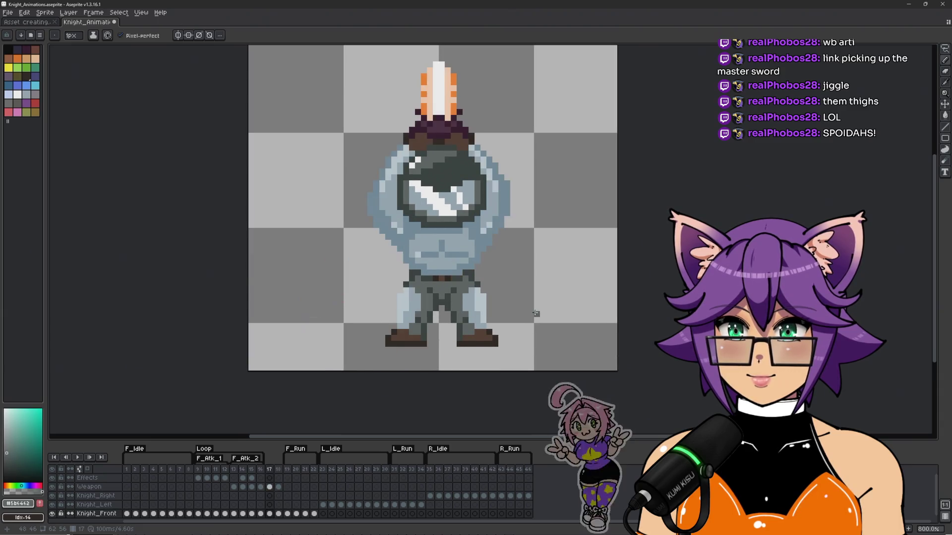
{"action": "key", "text": "Left"}
{"action": "key", "text": "Right"}
{"action": "key", "text": "Left"}
{"action": "key", "text": "Right"}
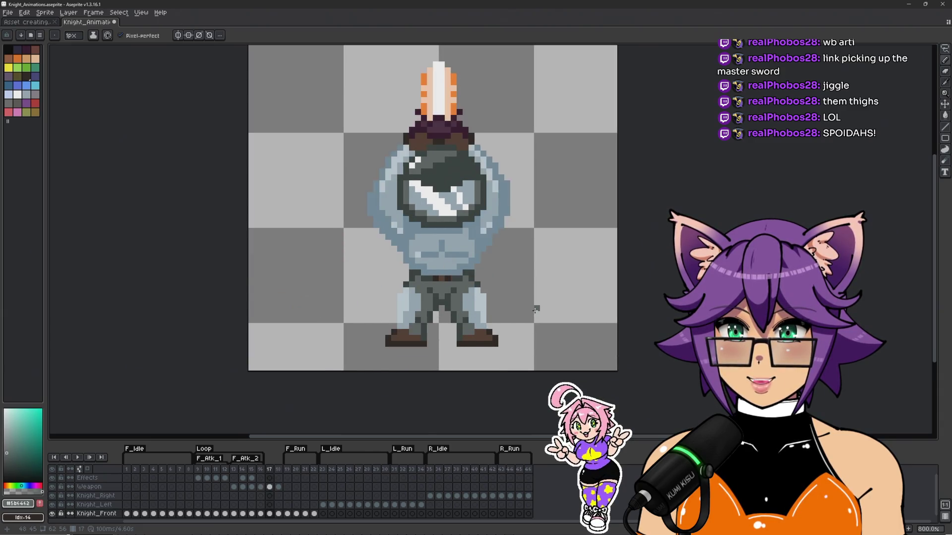
{"action": "key", "text": "Left"}
{"action": "key", "text": "Right"}
{"action": "key", "text": "Left"}
{"action": "key", "text": "Right"}
{"action": "key", "text": "Left"}
{"action": "key", "text": "Right"}
{"action": "key", "text": "Left"}
{"action": "key", "text": "Right"}
{"action": "key", "text": "Left"}
{"action": "key", "text": "Right"}
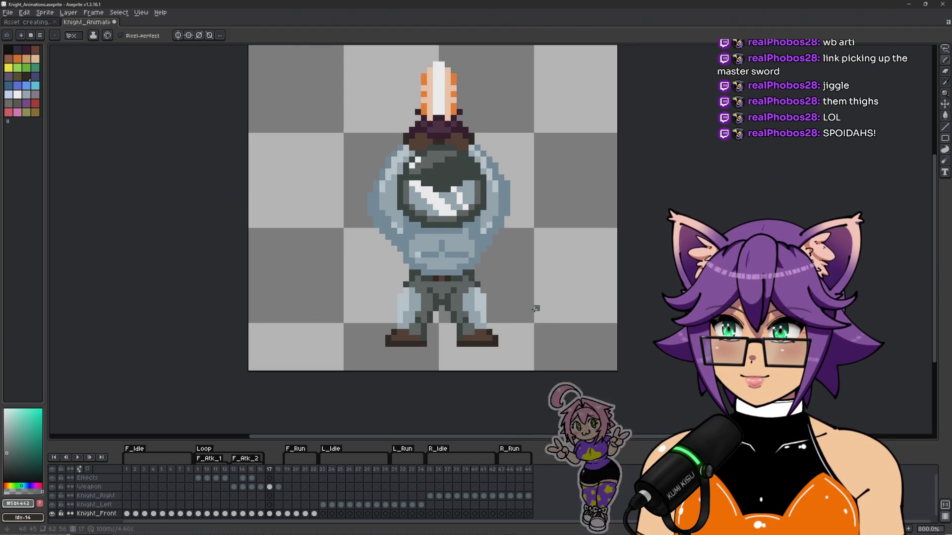
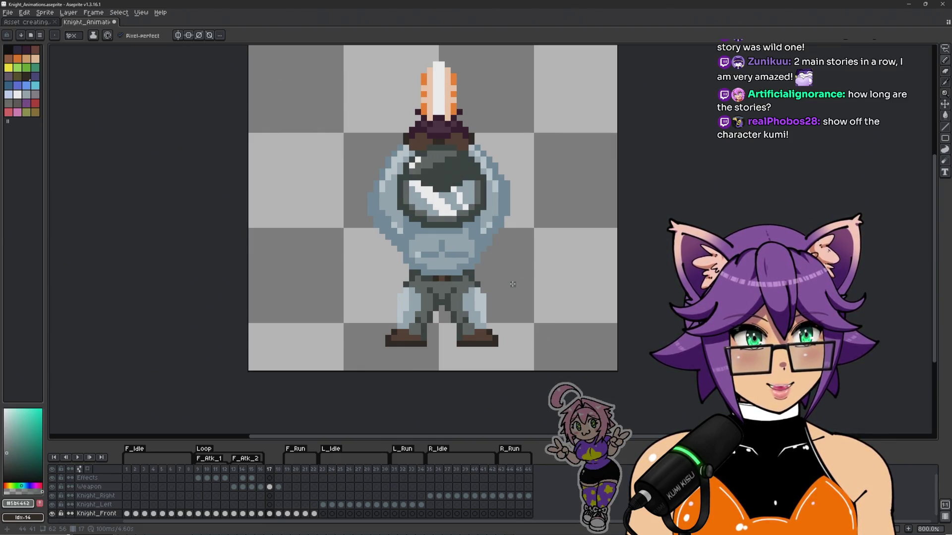
Step: Play back the whole animation, then the front attack starting from frame 9
{"action": "left_click", "coordinate": [128, 470]}
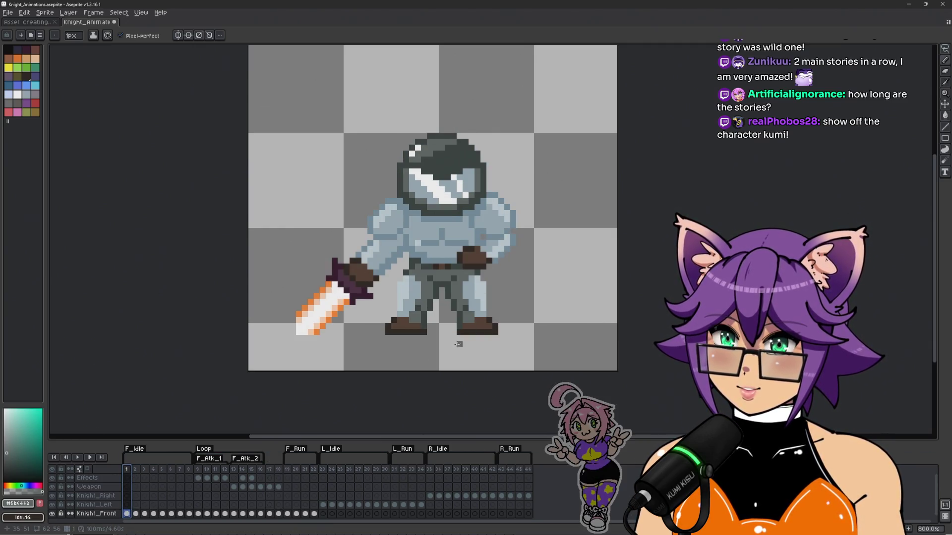
{"action": "key", "text": "Return"}
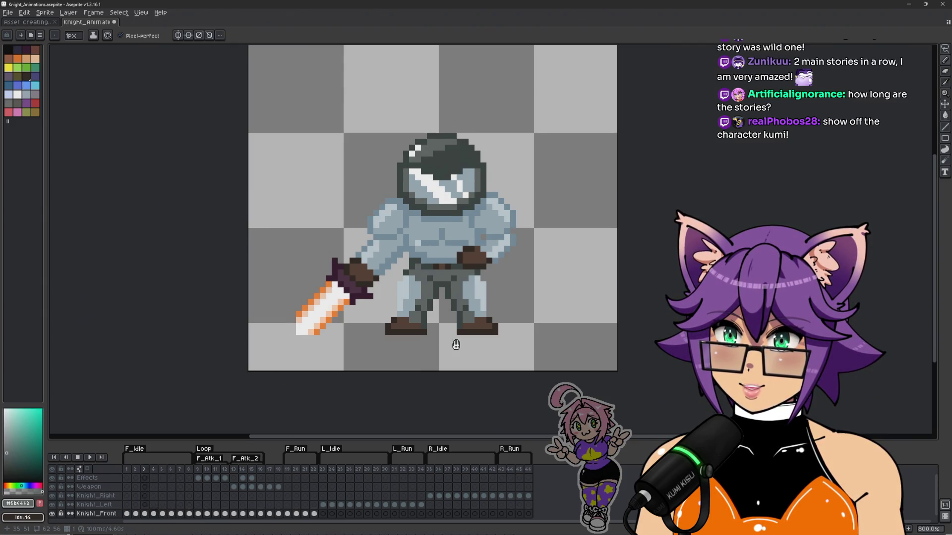
{"action": "key", "text": "Return"}
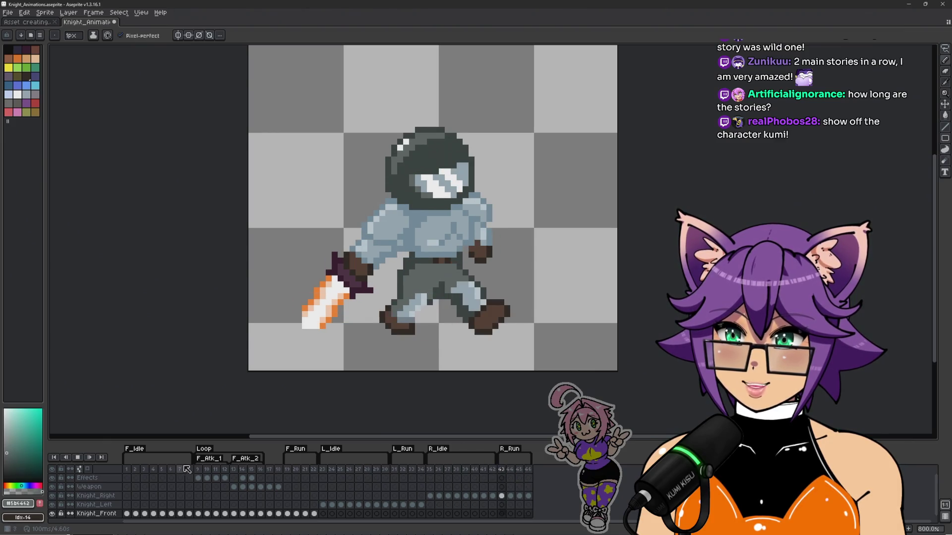
{"action": "left_click", "coordinate": [198, 470]}
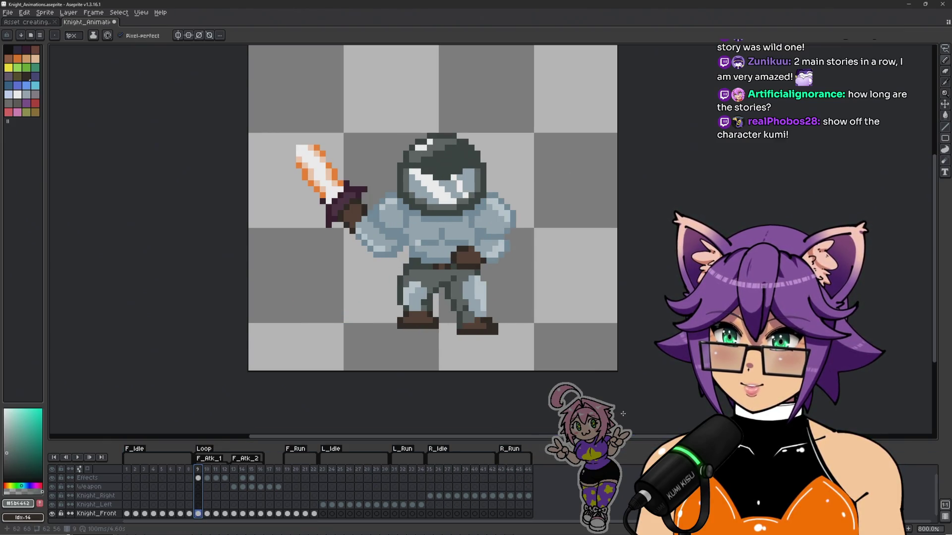
{"action": "key", "text": "Return"}
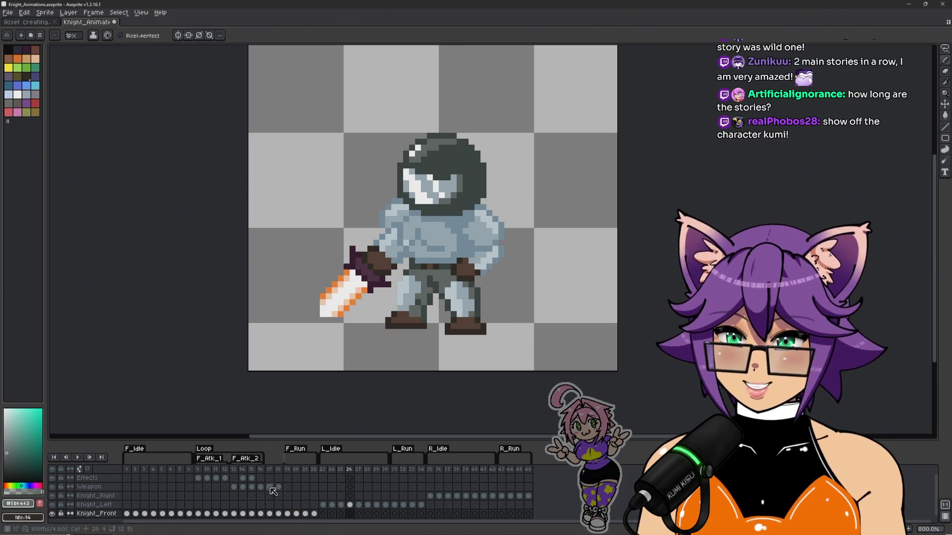
Step: Stop on frame 17 with the sword overhead, flip to frame 18 and replay the attack
{"action": "left_click", "coordinate": [270, 469]}
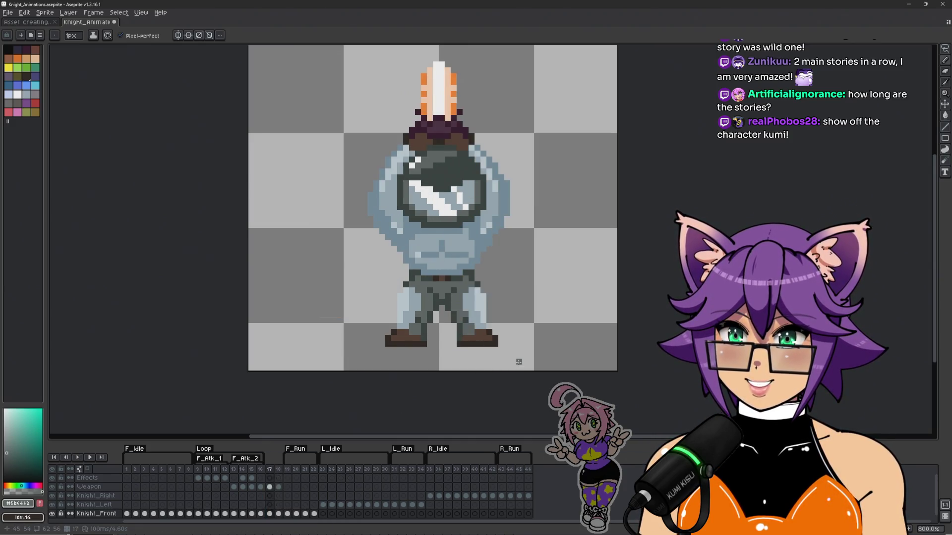
{"action": "key", "text": "Right"}
{"action": "key", "text": "Left"}
{"action": "key", "text": "Right"}
{"action": "key", "text": "Left"}
{"action": "key", "text": "Right"}
{"action": "key", "text": "Left"}
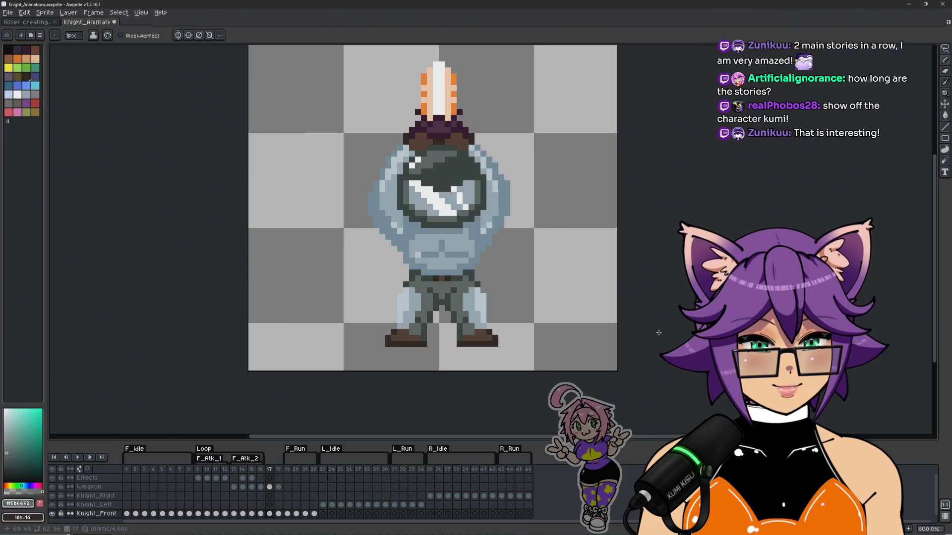
{"action": "key", "text": "Return"}
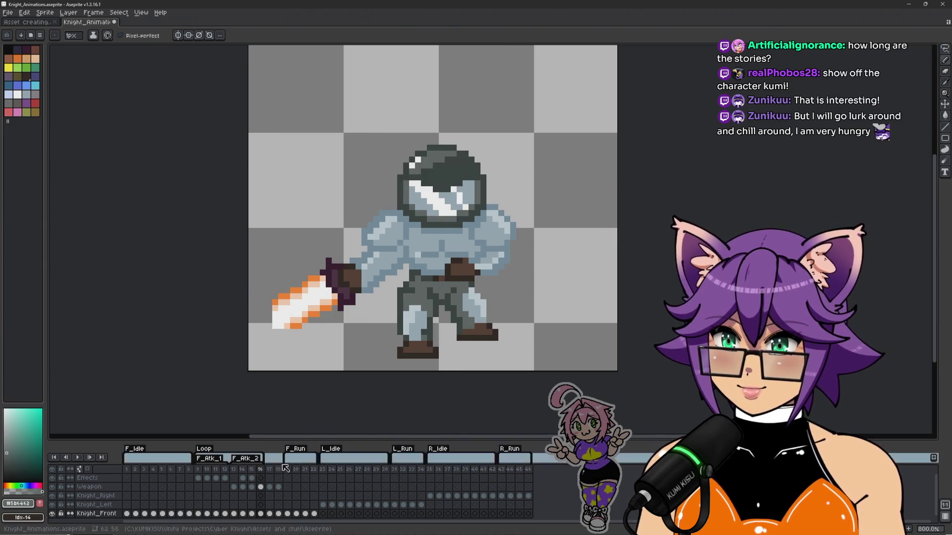
Step: On the Weapon layer, zoom in and compare the leg poses of frames 17 and 18
{"action": "left_click", "coordinate": [270, 478]}
{"action": "left_click", "coordinate": [272, 486]}
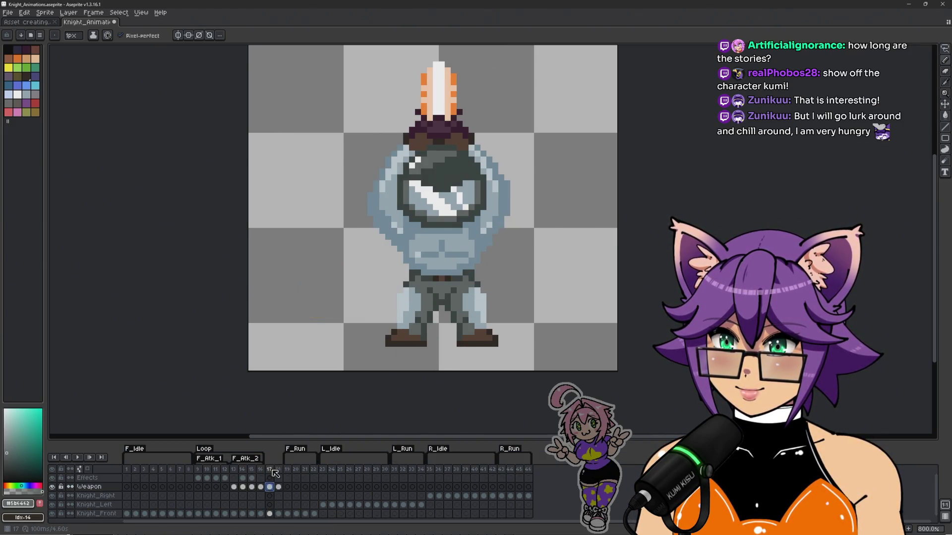
{"action": "left_click", "coordinate": [275, 469]}
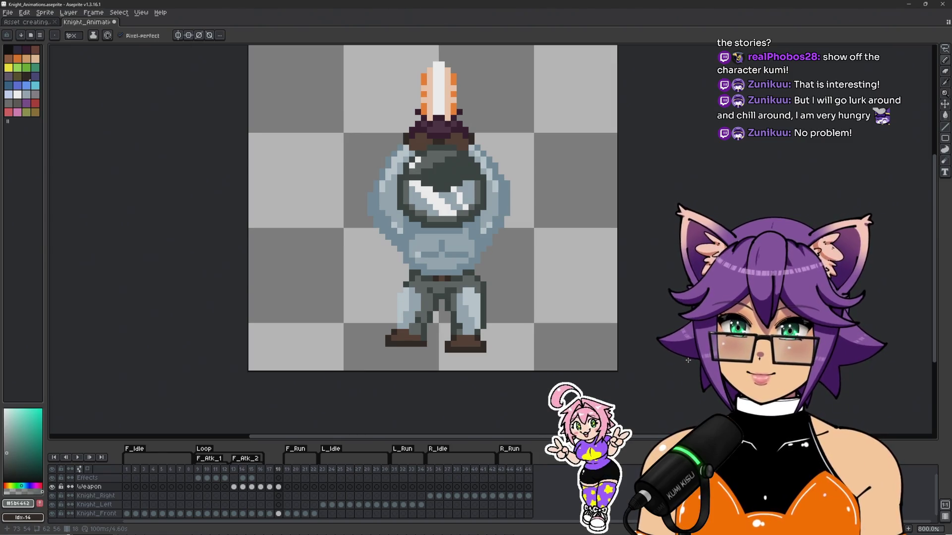
{"action": "key", "text": "Left"}
{"action": "key", "text": "Right"}
{"action": "key", "text": "Left"}
{"action": "key", "text": "Right"}
{"action": "key", "text": "Left"}
{"action": "key", "text": "Right"}
{"action": "key", "text": "Left"}
{"action": "key", "text": "Right"}
{"action": "scroll", "coordinate": [424, 344], "scroll_direction": "up", "scroll_amount": 2}
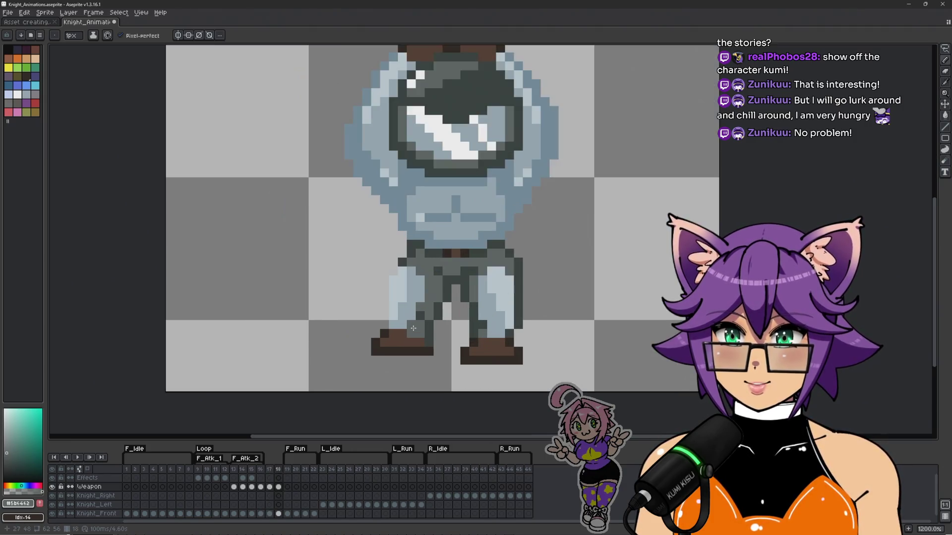
{"action": "key", "text": "Left"}
{"action": "key", "text": "Right"}
{"action": "key", "text": "Left"}
{"action": "key", "text": "Right"}
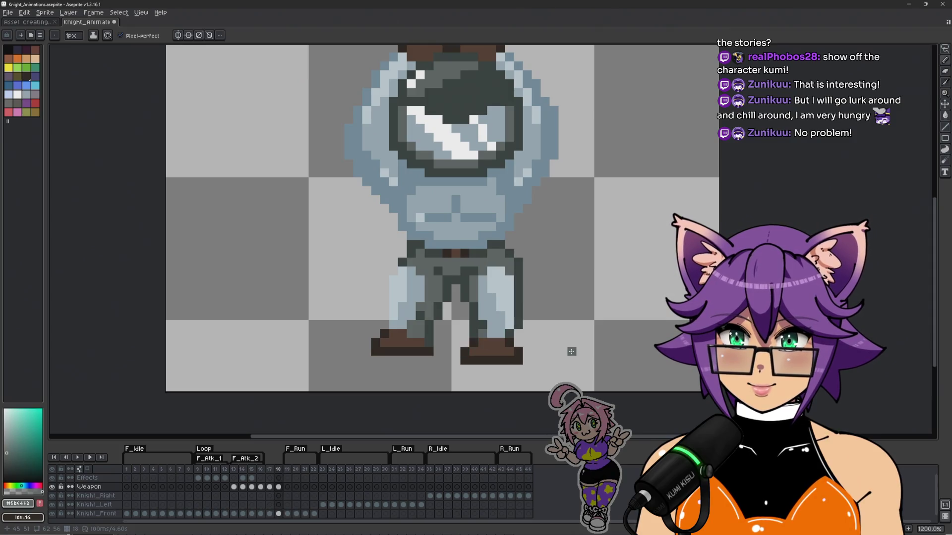
{"action": "key", "text": "Left"}
{"action": "key", "text": "Right"}
{"action": "scroll", "coordinate": [545, 276], "scroll_direction": "up", "scroll_amount": 1}
{"action": "scroll", "coordinate": [536, 276], "scroll_direction": "down", "scroll_amount": 1}
{"action": "scroll", "coordinate": [540, 272], "scroll_direction": "up", "scroll_amount": 1}
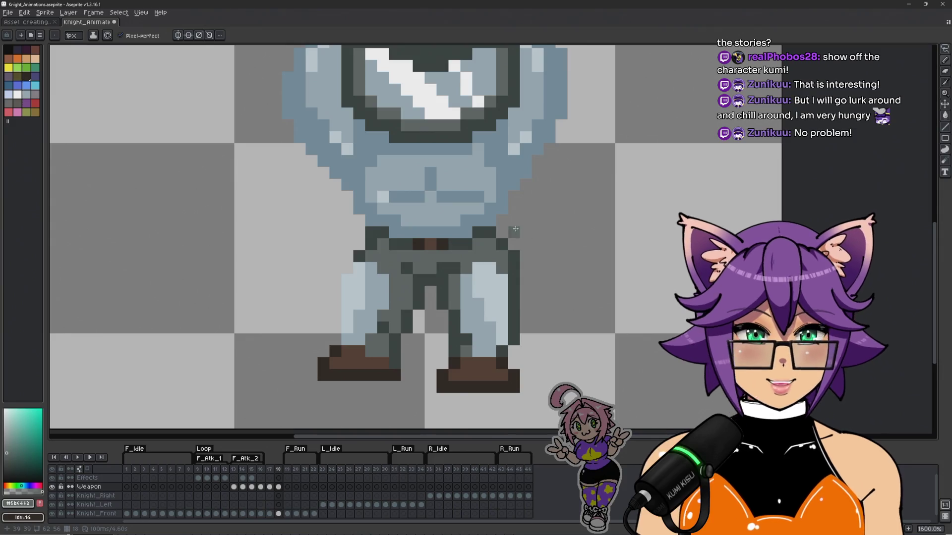
{"action": "key", "text": "Left"}
{"action": "key", "text": "Right"}
{"action": "key", "text": "Left"}
{"action": "key", "text": "Right"}
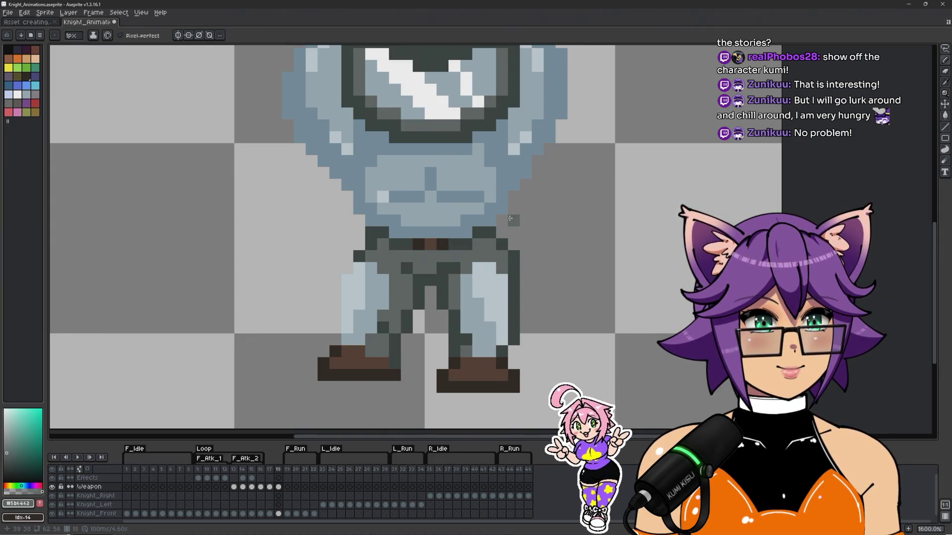
{"action": "key", "text": "Left"}
{"action": "key", "text": "Right"}
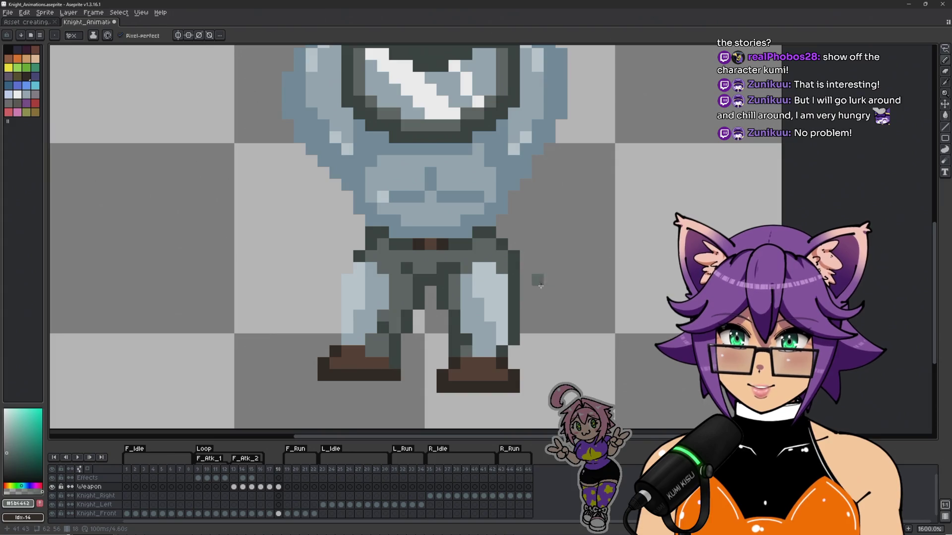
{"action": "scroll", "coordinate": [548, 291], "scroll_direction": "up", "scroll_amount": 2}
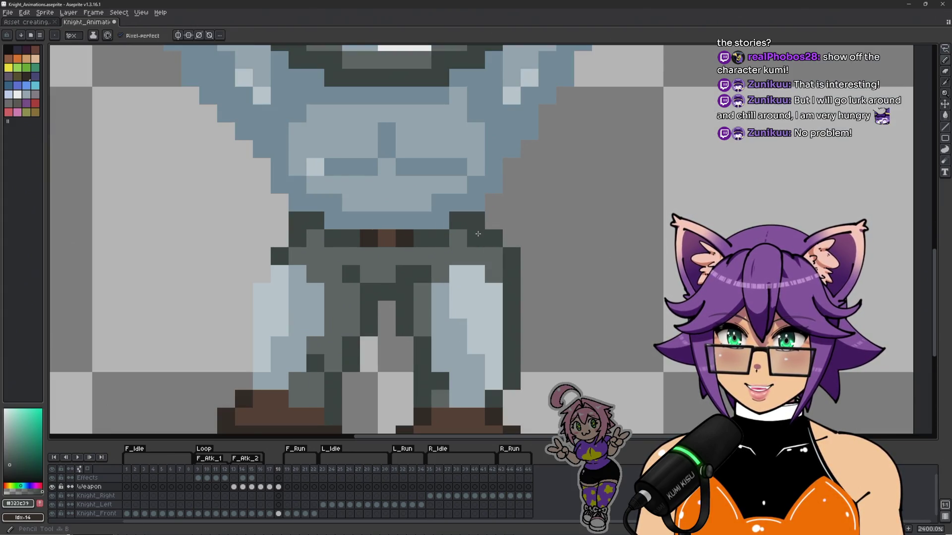
Step: On the Knight_Front cel of frame 18, paint the hip pixel #323c39 and clear stray pixels
{"action": "left_click", "coordinate": [493, 257]}
{"action": "left_click", "coordinate": [512, 256], "text": "alt"}
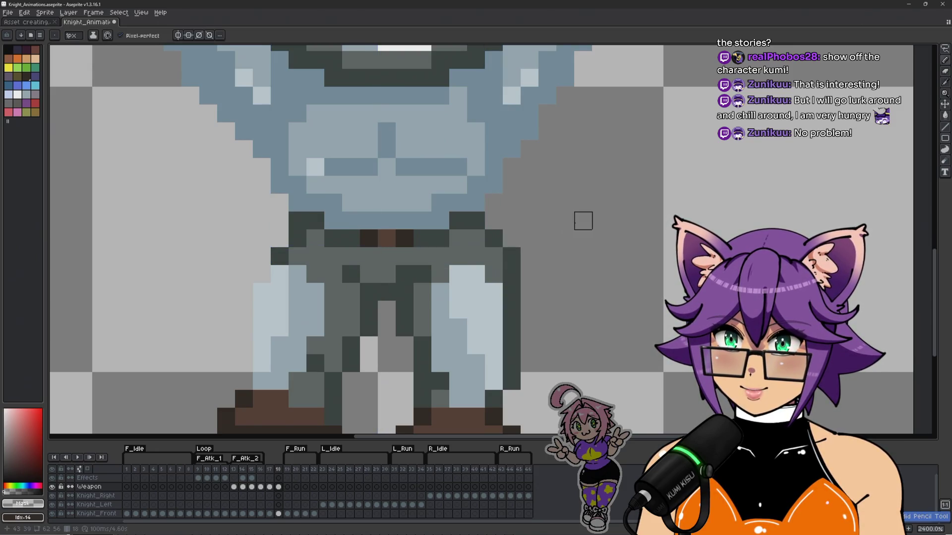
{"action": "left_click", "coordinate": [278, 513]}
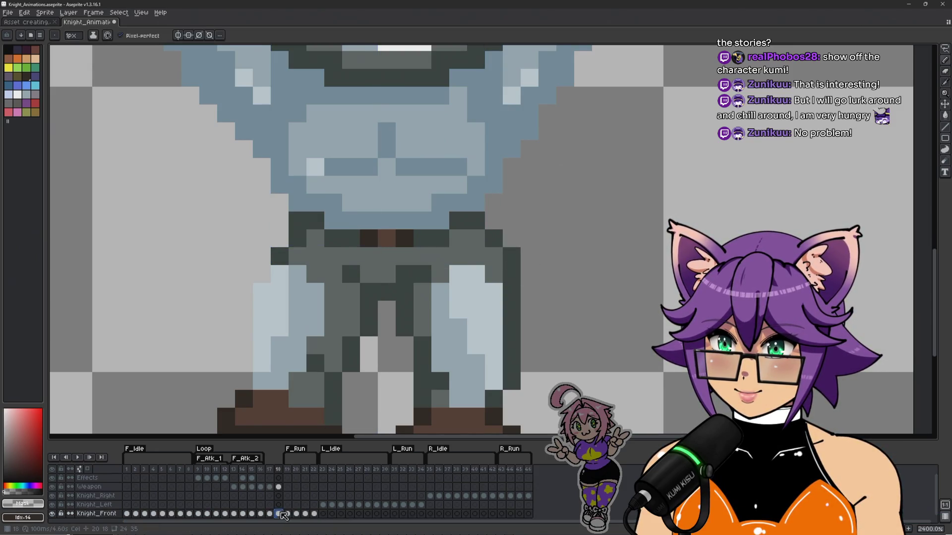
{"action": "left_click", "coordinate": [492, 233], "text": "alt"}
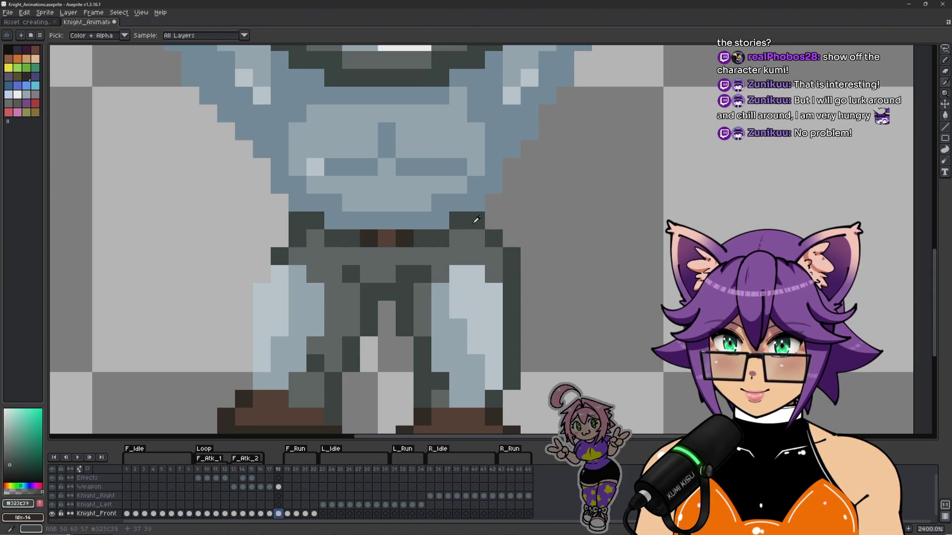
{"action": "left_click", "coordinate": [496, 255]}
{"action": "left_click", "coordinate": [524, 215], "text": "alt"}
{"action": "left_click", "coordinate": [494, 239]}
{"action": "left_click", "coordinate": [512, 256]}
Step: Pick the leg grey #5b6462, undo the last pencil stroke, and select the frame 18 Weapon cel
{"action": "scroll", "coordinate": [530, 238], "scroll_direction": "down", "scroll_amount": 5}
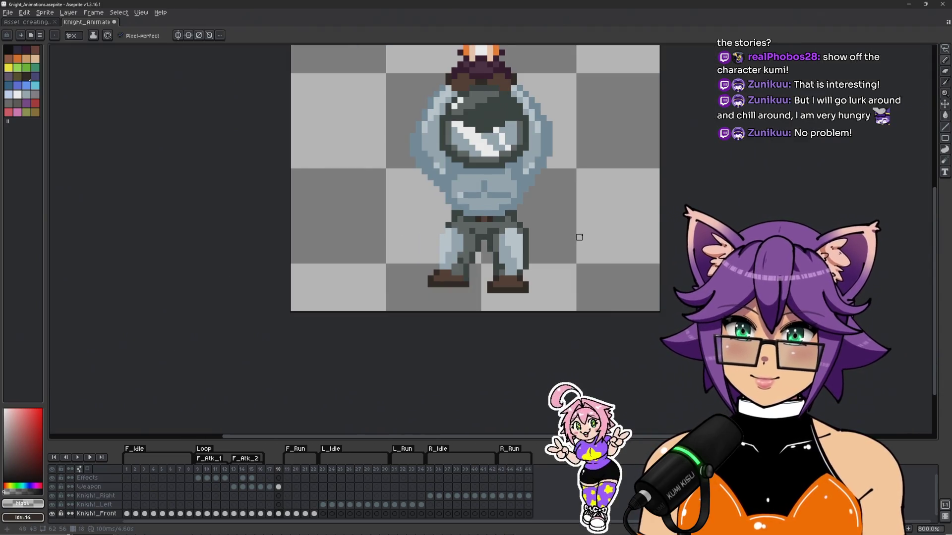
{"action": "left_click_drag", "start_coordinate": [578, 238], "coordinate": [574, 267]}
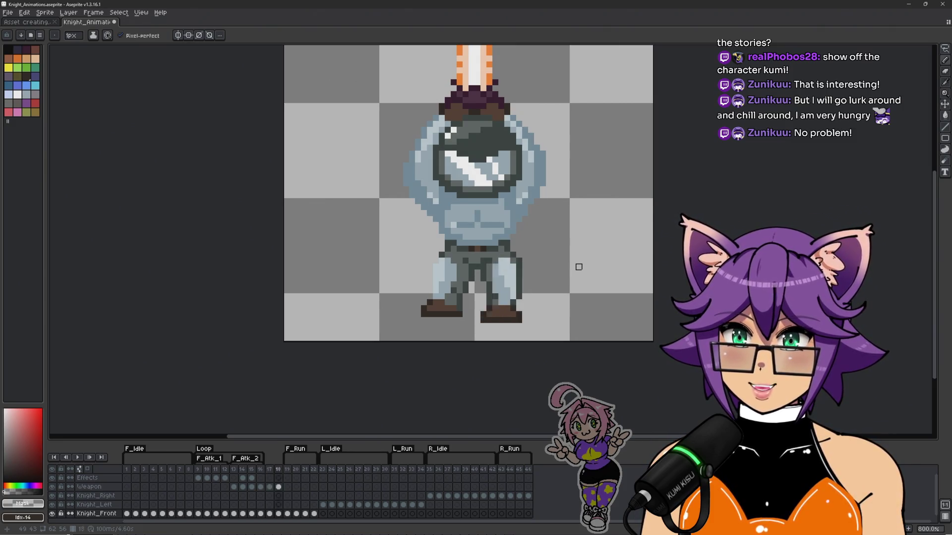
{"action": "scroll", "coordinate": [476, 267], "scroll_direction": "up", "scroll_amount": 5}
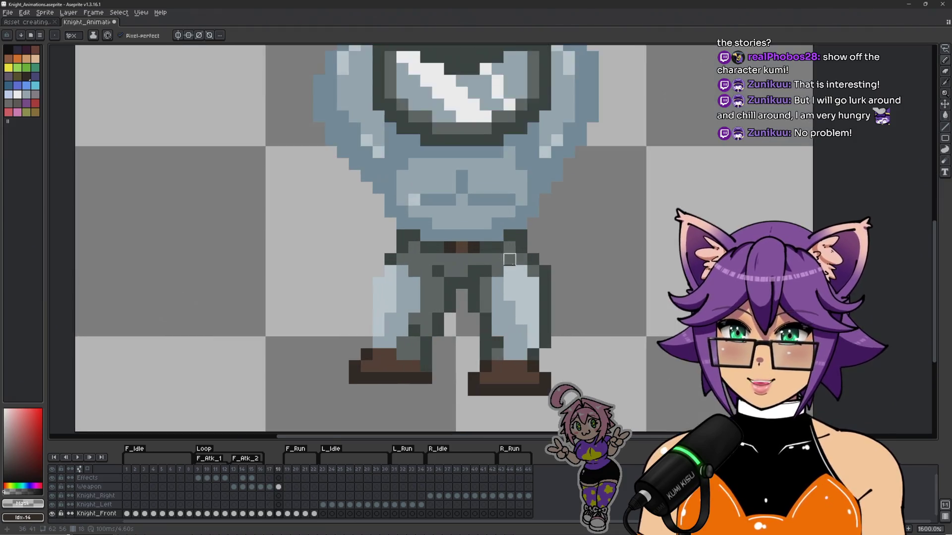
{"action": "left_click", "coordinate": [433, 290], "text": "alt"}
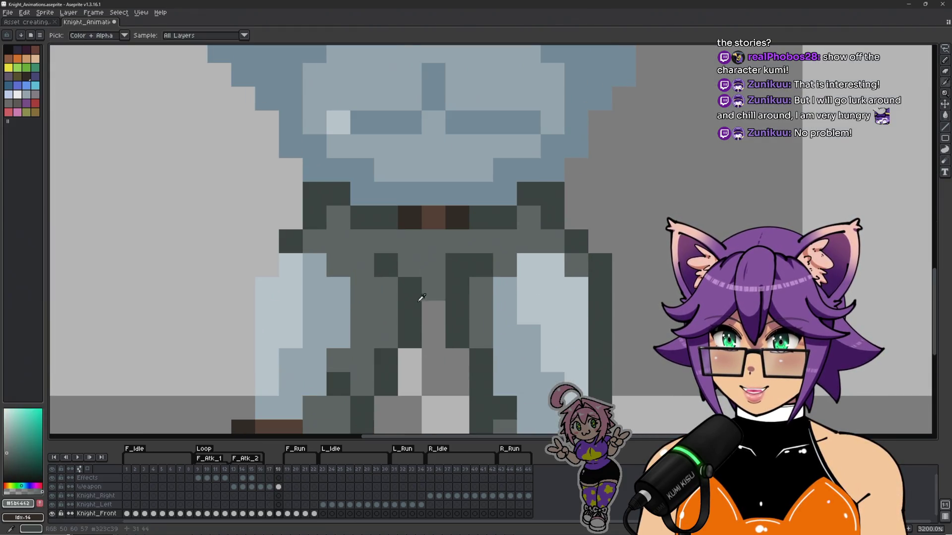
{"action": "scroll", "coordinate": [531, 291], "scroll_direction": "down", "scroll_amount": 5}
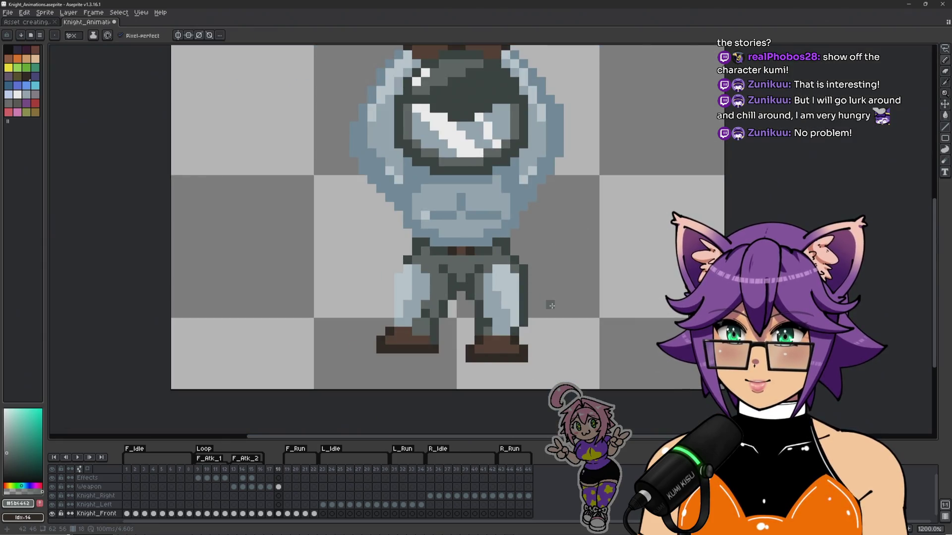
{"action": "scroll", "coordinate": [575, 293], "scroll_direction": "down", "scroll_amount": 1}
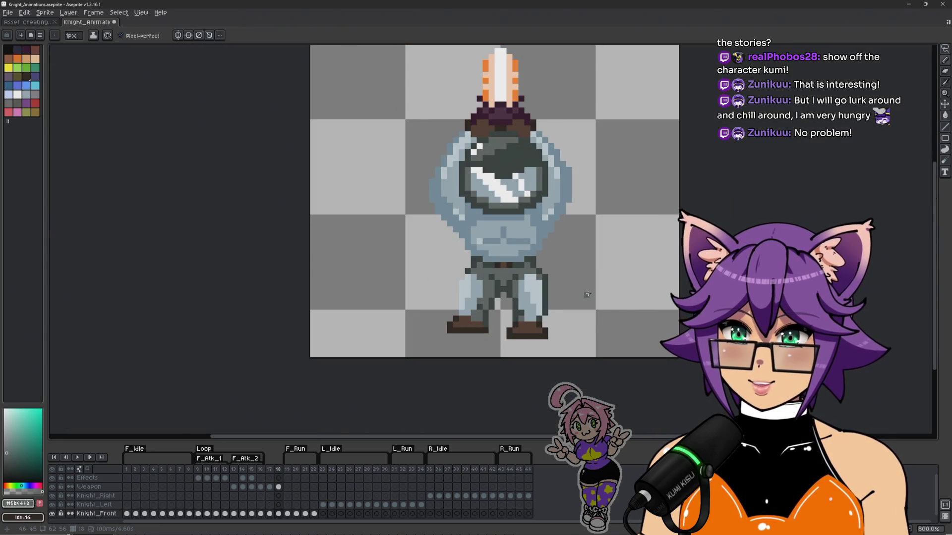
{"action": "key", "text": "ctrl+z"}
{"action": "key", "text": "ctrl+z"}
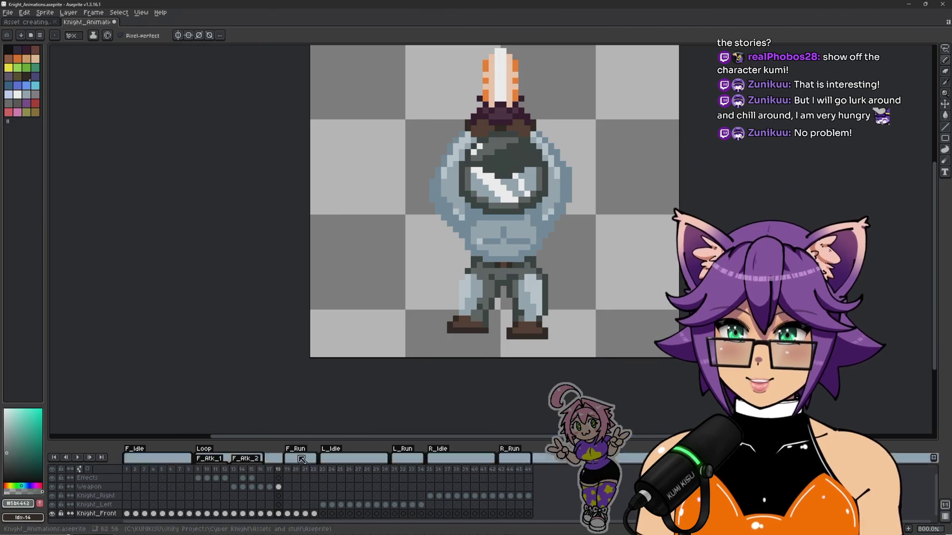
{"action": "left_click", "coordinate": [279, 488]}
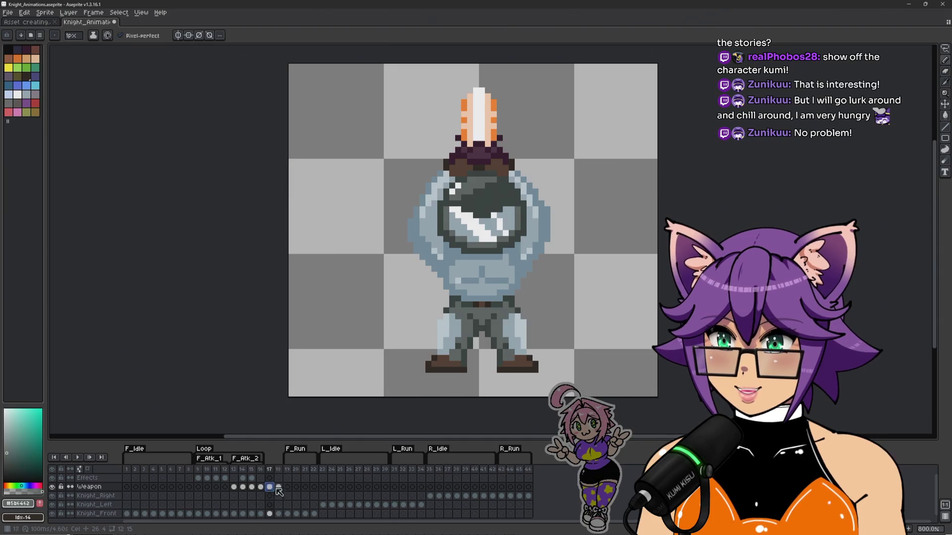
Step: Lasso the sword and rotate it 180° below the belt, then lasso the helmet and upper body
{"action": "key", "text": "q"}
{"action": "mouse_move", "coordinate": [436, 99]}
{"action": "left_mouse_down"}
{"action": "mouse_move", "coordinate": [550, 136]}
{"action": "mouse_move", "coordinate": [392, 89]}
{"action": "mouse_move", "coordinate": [434, 99]}
{"action": "left_mouse_up"}
{"action": "mouse_move", "coordinate": [497, 146]}
{"action": "left_mouse_down"}
{"action": "mouse_move", "coordinate": [454, 154]}
{"action": "mouse_move", "coordinate": [375, 214]}
{"action": "mouse_move", "coordinate": [422, 293]}
{"action": "mouse_move", "coordinate": [471, 126]}
{"action": "mouse_move", "coordinate": [461, 74]}
{"action": "mouse_move", "coordinate": [501, 47]}
{"action": "mouse_move", "coordinate": [501, 70]}
{"action": "left_mouse_up"}
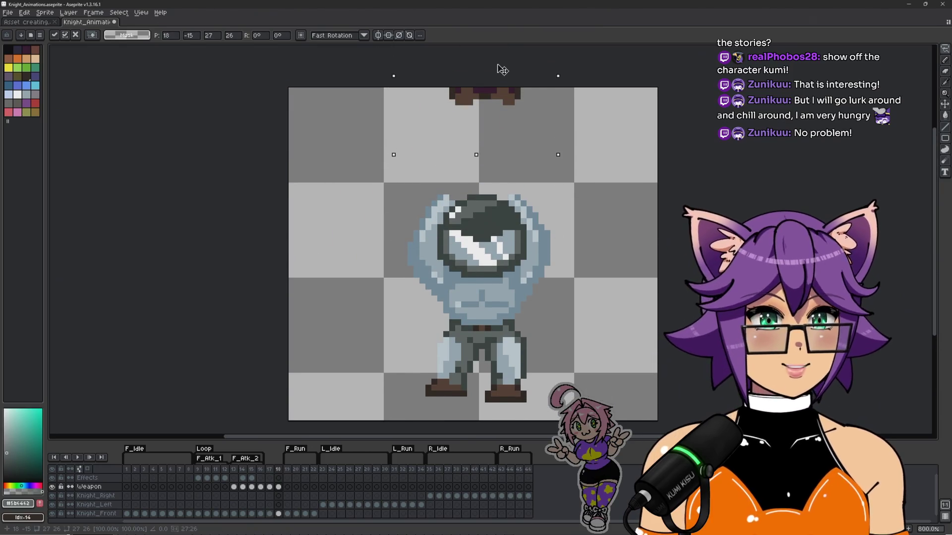
{"action": "left_click_drag", "start_coordinate": [502, 70], "coordinate": [490, 185]}
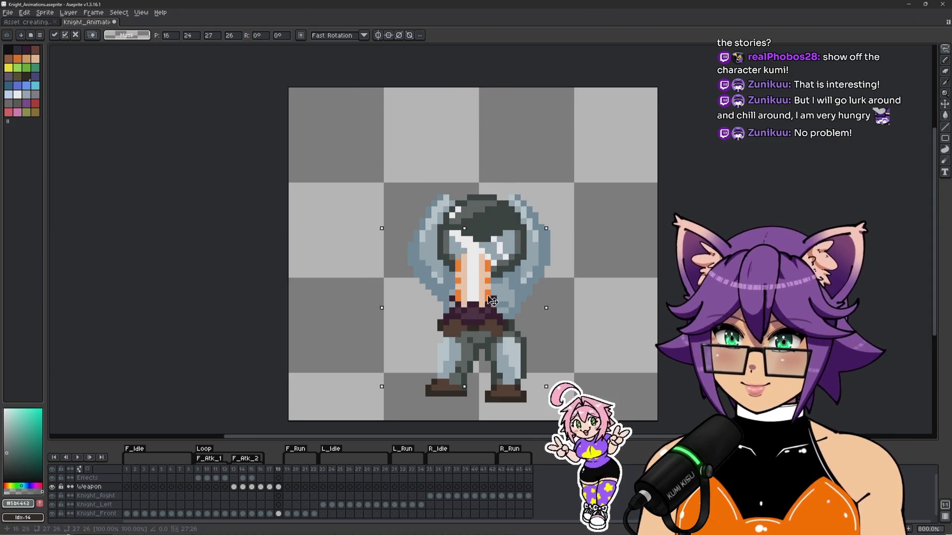
{"action": "mouse_move", "coordinate": [547, 222]}
{"action": "left_mouse_down"}
{"action": "mouse_move", "coordinate": [540, 357]}
{"action": "mouse_move", "coordinate": [461, 397]}
{"action": "mouse_move", "coordinate": [379, 390]}
{"action": "left_mouse_up"}
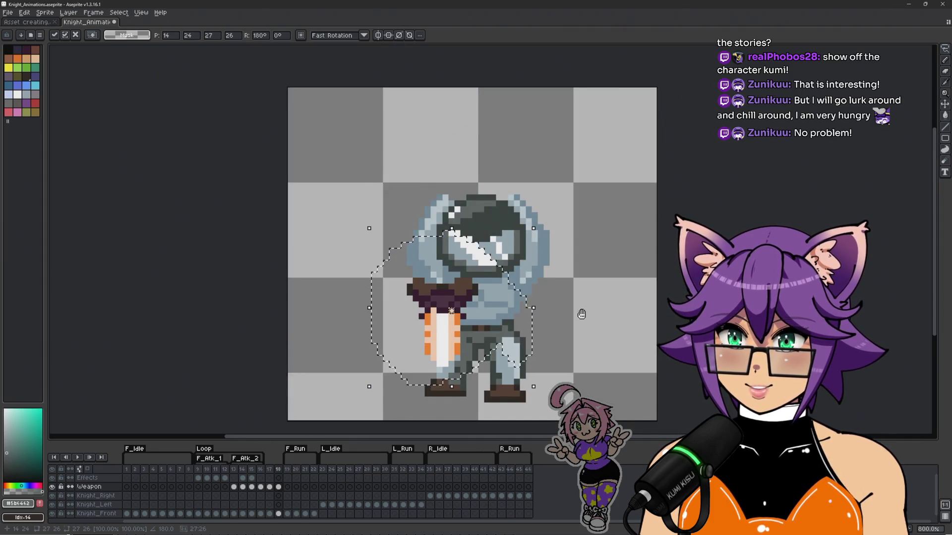
{"action": "left_click_drag", "start_coordinate": [606, 298], "coordinate": [582, 223]}
{"action": "mouse_move", "coordinate": [440, 222]}
{"action": "left_mouse_down"}
{"action": "mouse_move", "coordinate": [474, 297]}
{"action": "mouse_move", "coordinate": [475, 258]}
{"action": "left_mouse_up"}
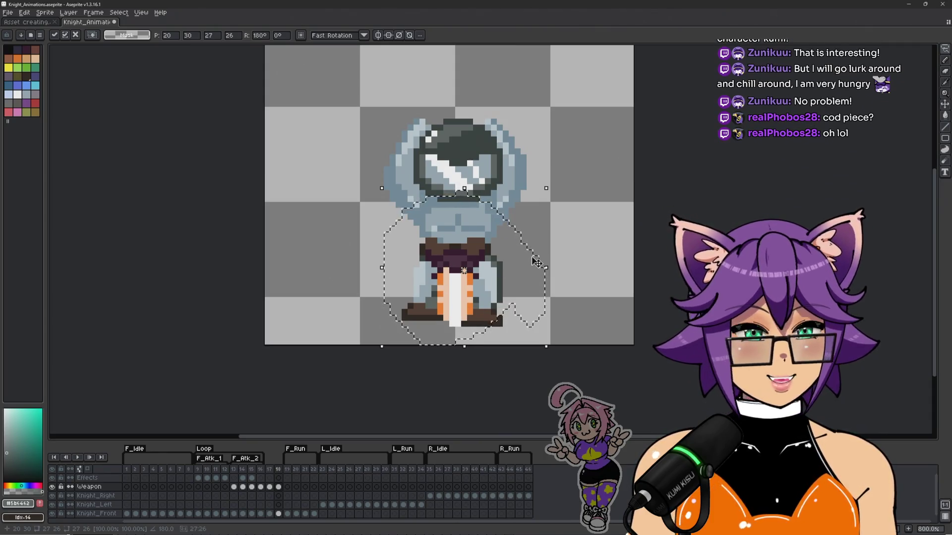
{"action": "mouse_move", "coordinate": [316, 183]}
{"action": "left_mouse_down"}
{"action": "mouse_move", "coordinate": [564, 196]}
{"action": "mouse_move", "coordinate": [556, 254]}
{"action": "left_mouse_up"}
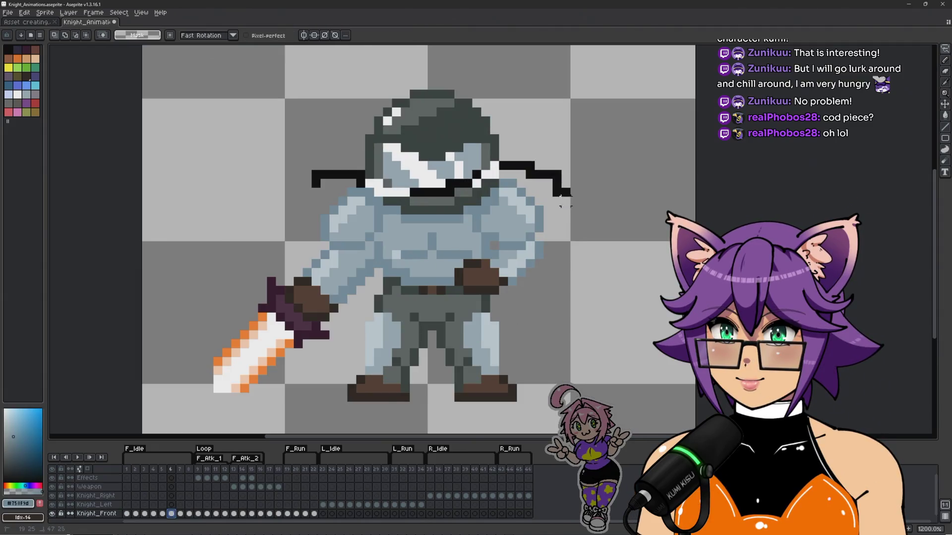
{"action": "left_click_drag", "start_coordinate": [351, 255], "coordinate": [286, 238]}
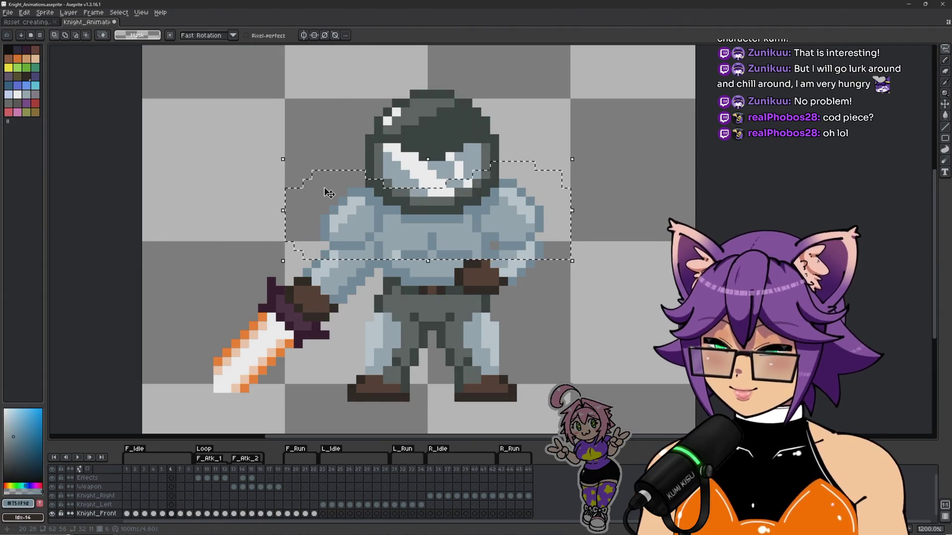
Step: On frame 18, lower the lassoed helmet and torso three pixels and commit the move
{"action": "left_click", "coordinate": [270, 514]}
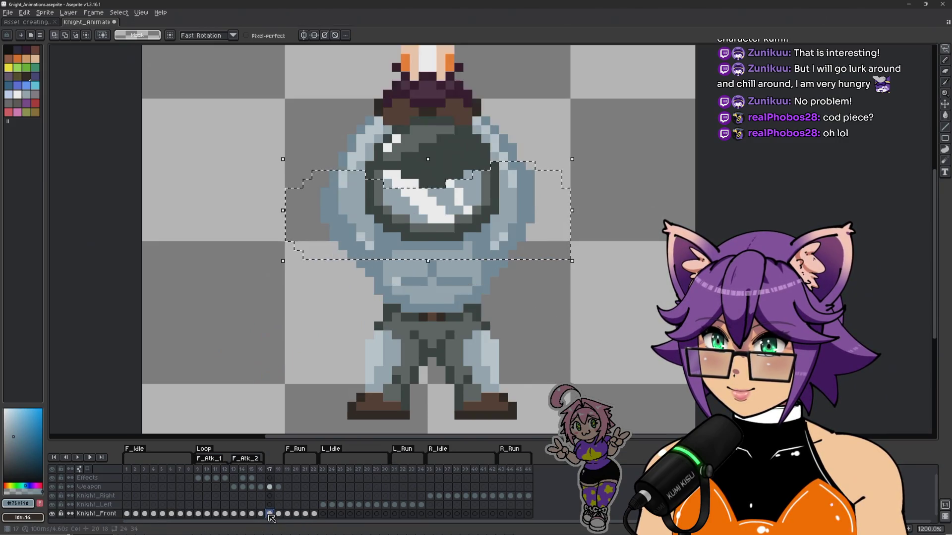
{"action": "left_click", "coordinate": [279, 514]}
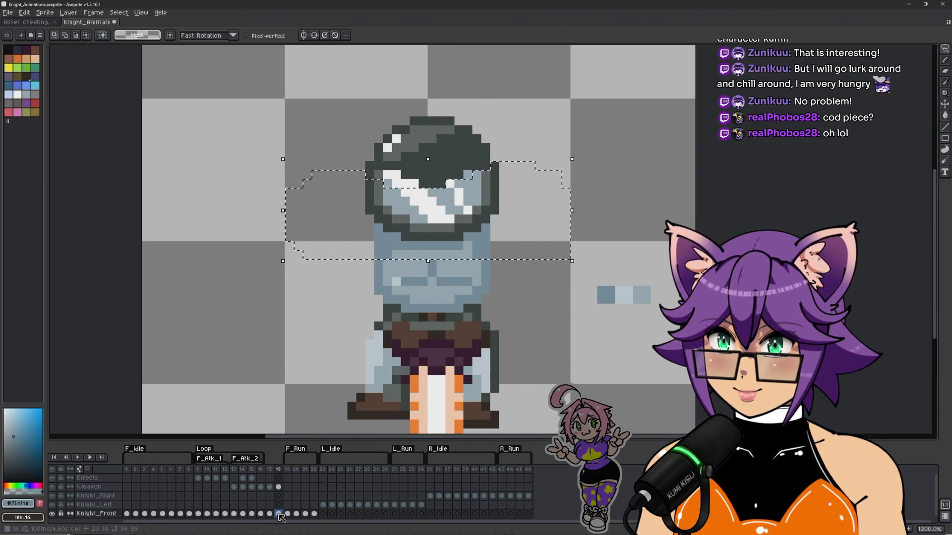
{"action": "left_click", "coordinate": [494, 281]}
{"action": "mouse_move", "coordinate": [531, 224]}
{"action": "left_mouse_down"}
{"action": "mouse_move", "coordinate": [533, 264]}
{"action": "mouse_move", "coordinate": [533, 254]}
{"action": "left_mouse_up"}
{"action": "key", "text": "ctrl+d"}
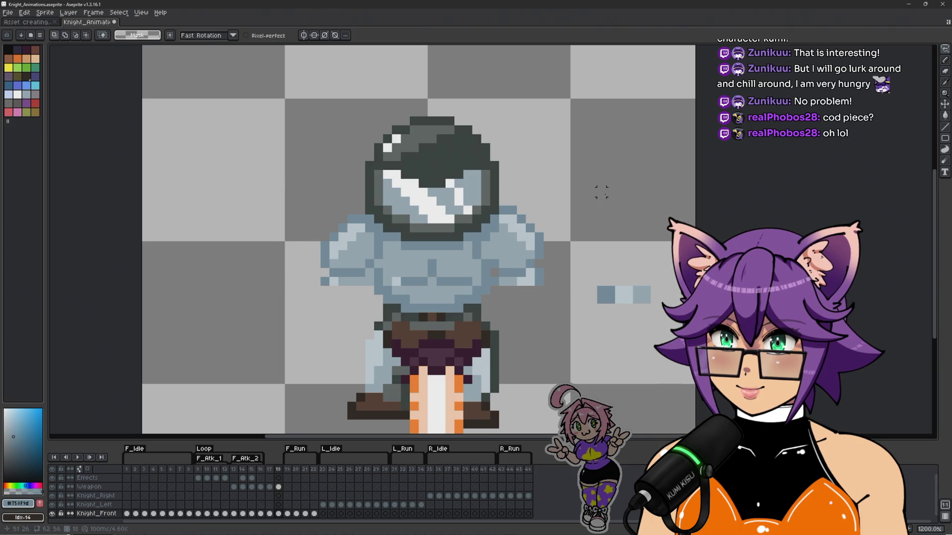
{"action": "key", "text": "Right"}
{"action": "key", "text": "Left"}
Step: Repaint the armour beside the arm with light and mid blue-grey, darkening its edge
{"action": "scroll", "coordinate": [528, 361], "scroll_direction": "down", "scroll_amount": 2}
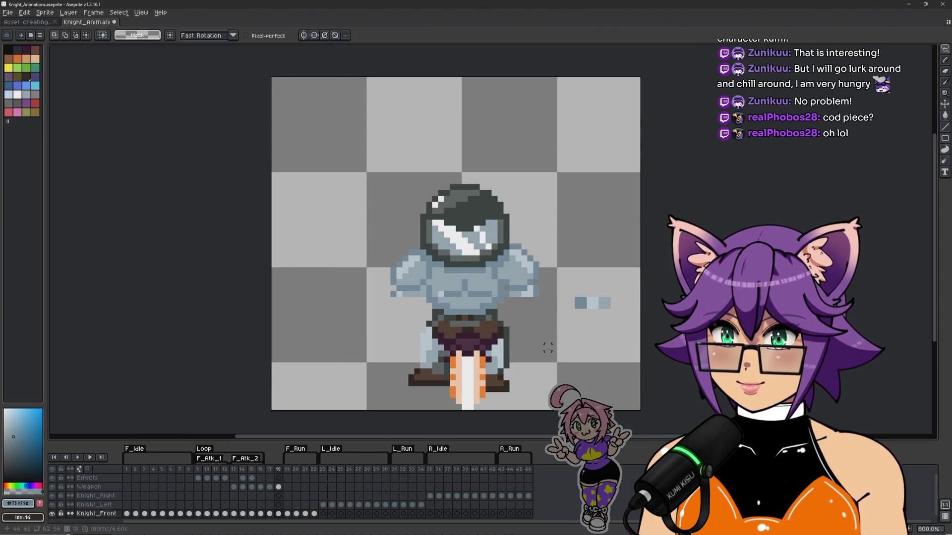
{"action": "scroll", "coordinate": [527, 362], "scroll_direction": "up", "scroll_amount": 2}
{"action": "scroll", "coordinate": [544, 256], "scroll_direction": "up", "scroll_amount": 2}
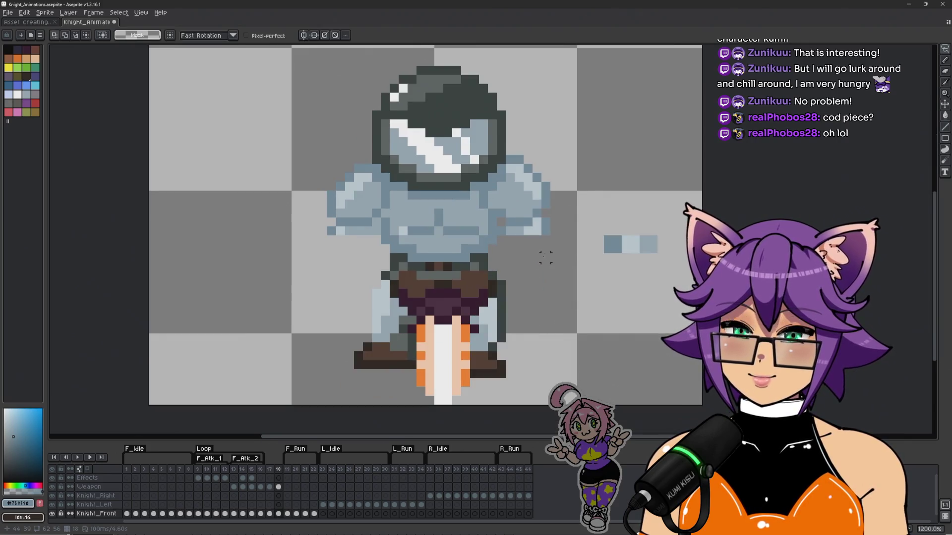
{"action": "key", "text": "alt"}
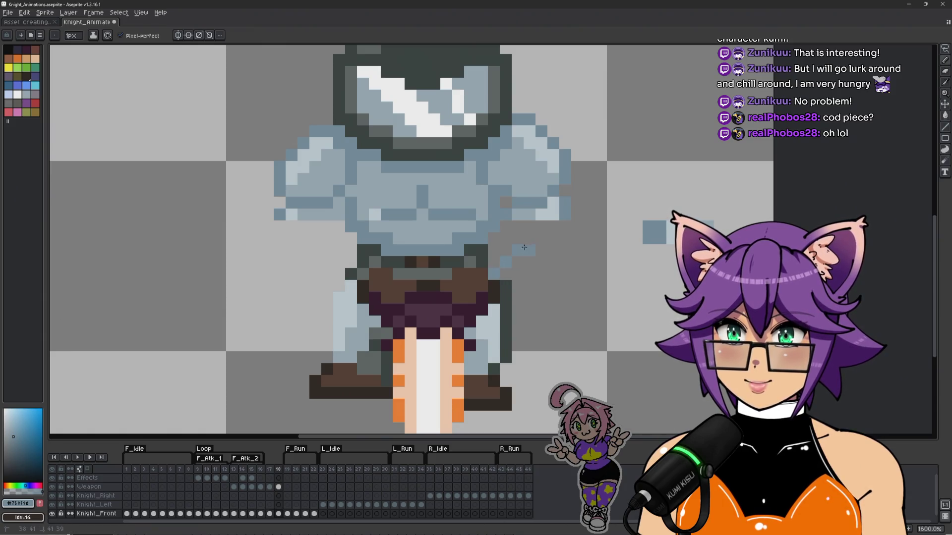
{"action": "key", "text": "ctrl+z"}
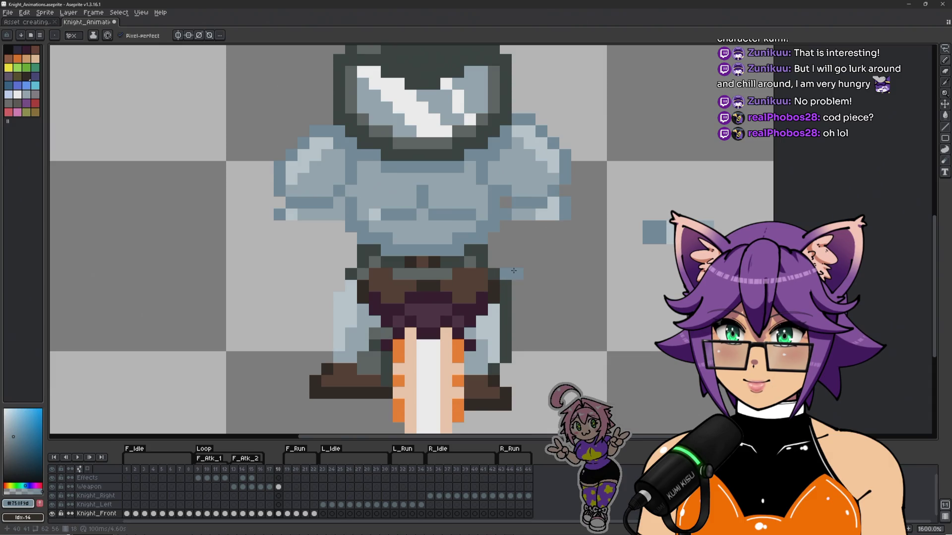
{"action": "left_click", "coordinate": [540, 224], "text": "alt"}
{"action": "left_click", "coordinate": [517, 262]}
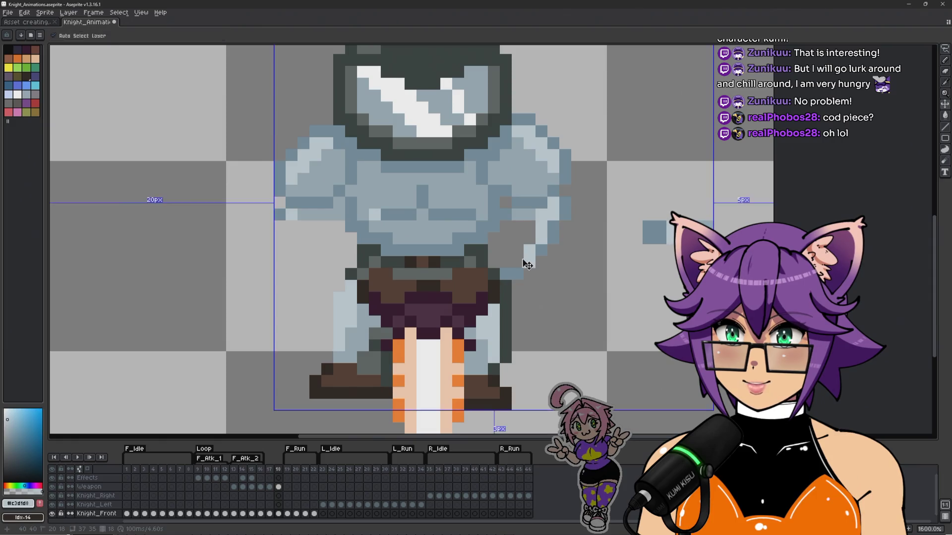
{"action": "left_click", "coordinate": [529, 217], "text": "alt"}
{"action": "mouse_move", "coordinate": [506, 223]}
{"action": "left_mouse_down"}
{"action": "mouse_move", "coordinate": [491, 276]}
{"action": "mouse_move", "coordinate": [516, 247]}
{"action": "mouse_move", "coordinate": [515, 228]}
{"action": "left_mouse_up"}
{"action": "left_click_drag", "start_coordinate": [486, 258], "coordinate": [475, 263]}
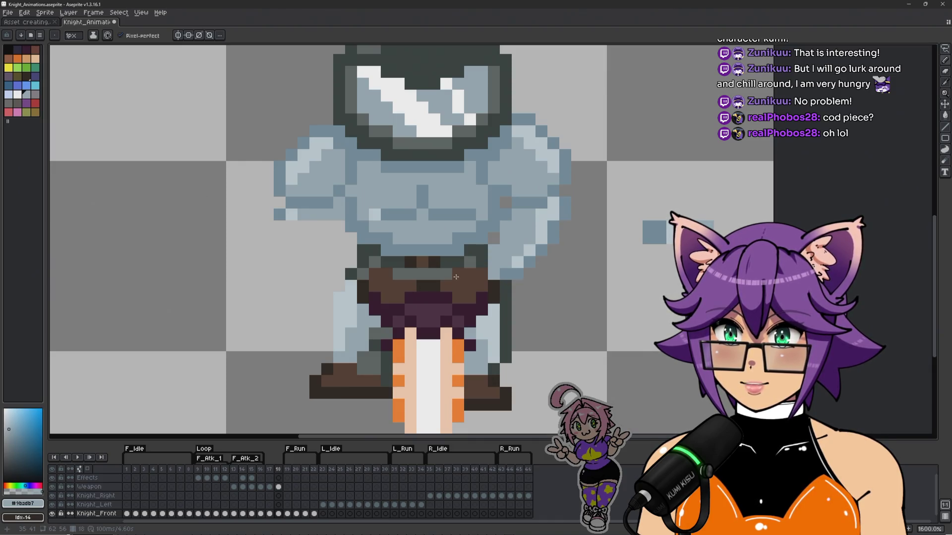
{"action": "left_click_drag", "start_coordinate": [475, 263], "coordinate": [494, 239]}
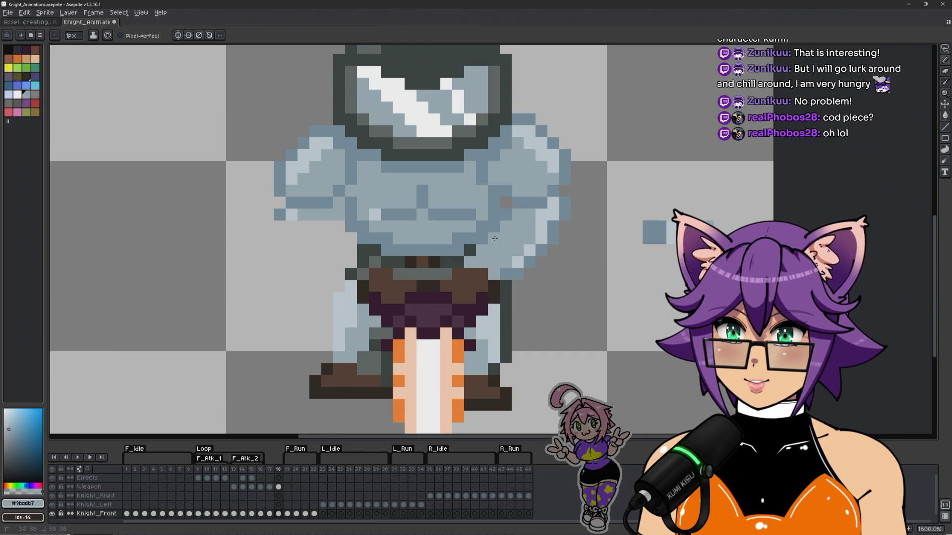
Step: Sample the darker armour blue-grey over the torso, then select the frame 18 Weapon layer
{"action": "left_click", "coordinate": [506, 212], "text": "alt"}
{"action": "scroll", "coordinate": [496, 233], "scroll_direction": "down", "scroll_amount": 3}
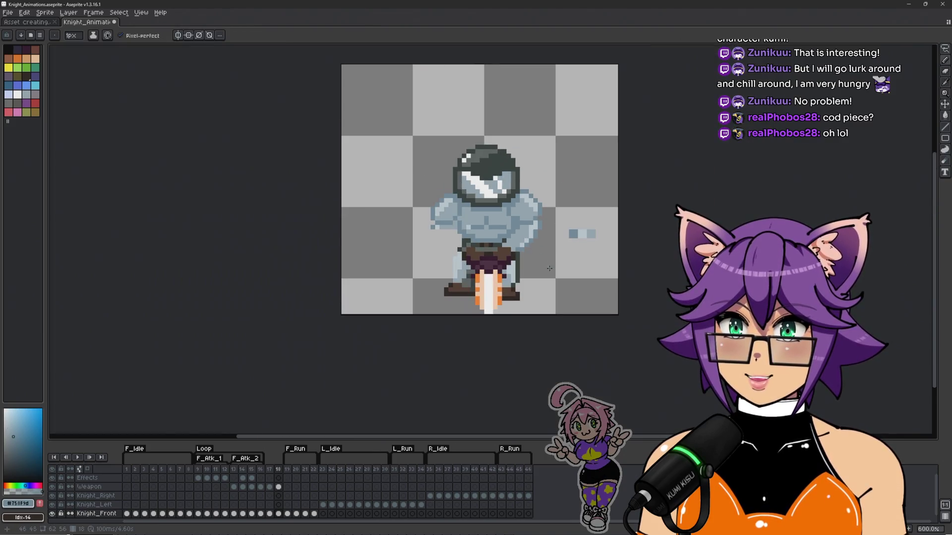
{"action": "left_click_drag", "start_coordinate": [488, 259], "coordinate": [476, 240]}
{"action": "scroll", "coordinate": [465, 228], "scroll_direction": "up", "scroll_amount": 2}
{"action": "scroll", "coordinate": [487, 217], "scroll_direction": "up", "scroll_amount": 1}
{"action": "scroll", "coordinate": [520, 231], "scroll_direction": "down", "scroll_amount": 1}
{"action": "scroll", "coordinate": [552, 244], "scroll_direction": "up", "scroll_amount": 1}
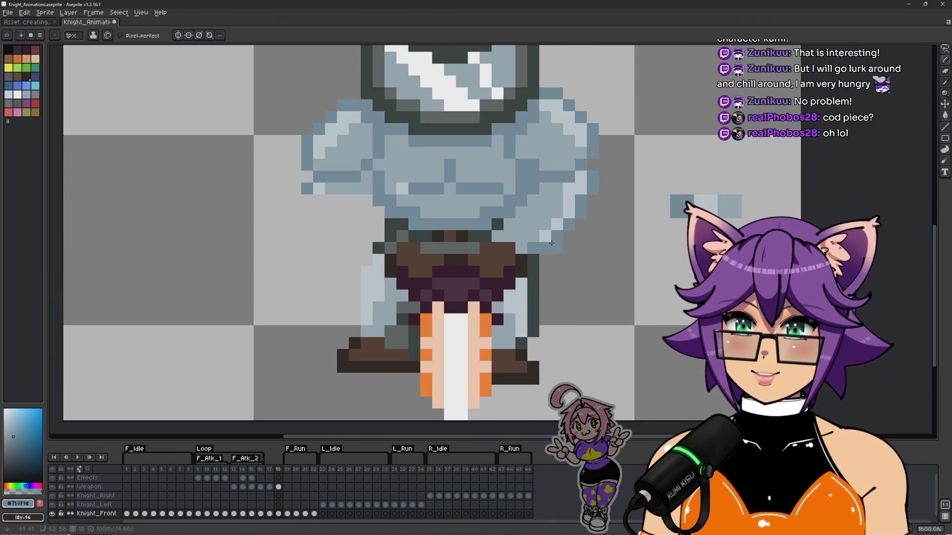
{"action": "scroll", "coordinate": [552, 244], "scroll_direction": "down", "scroll_amount": 1}
{"action": "scroll", "coordinate": [591, 276], "scroll_direction": "down", "scroll_amount": 1}
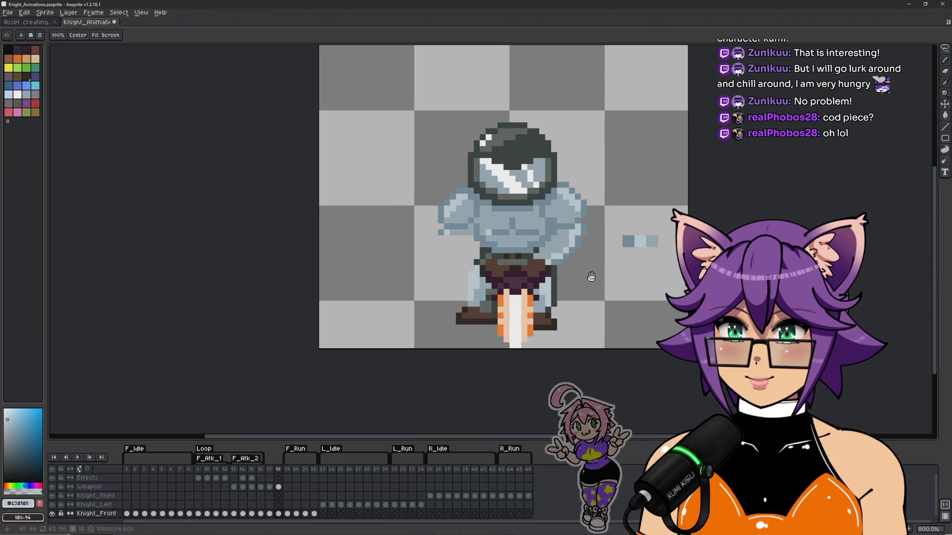
{"action": "left_click_drag", "start_coordinate": [591, 276], "coordinate": [566, 278]}
{"action": "scroll", "coordinate": [547, 274], "scroll_direction": "up", "scroll_amount": 1}
{"action": "scroll", "coordinate": [583, 292], "scroll_direction": "down", "scroll_amount": 1}
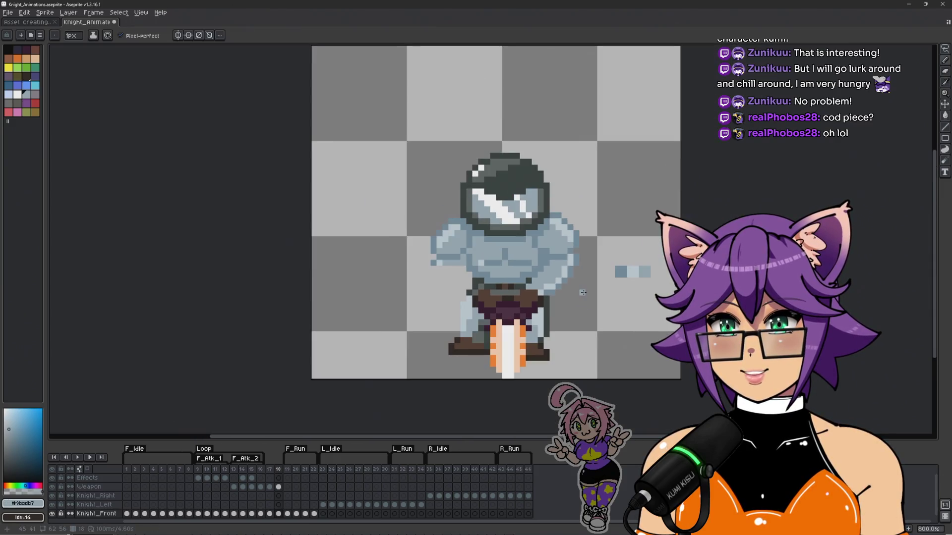
{"action": "scroll", "coordinate": [583, 293], "scroll_direction": "up", "scroll_amount": 1}
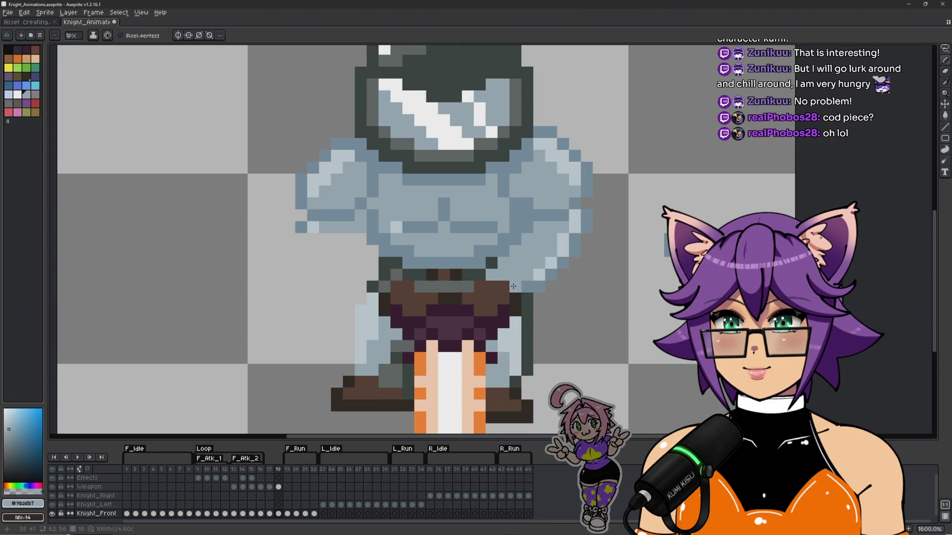
{"action": "scroll", "coordinate": [602, 322], "scroll_direction": "down", "scroll_amount": 1}
{"action": "scroll", "coordinate": [565, 323], "scroll_direction": "up", "scroll_amount": 1}
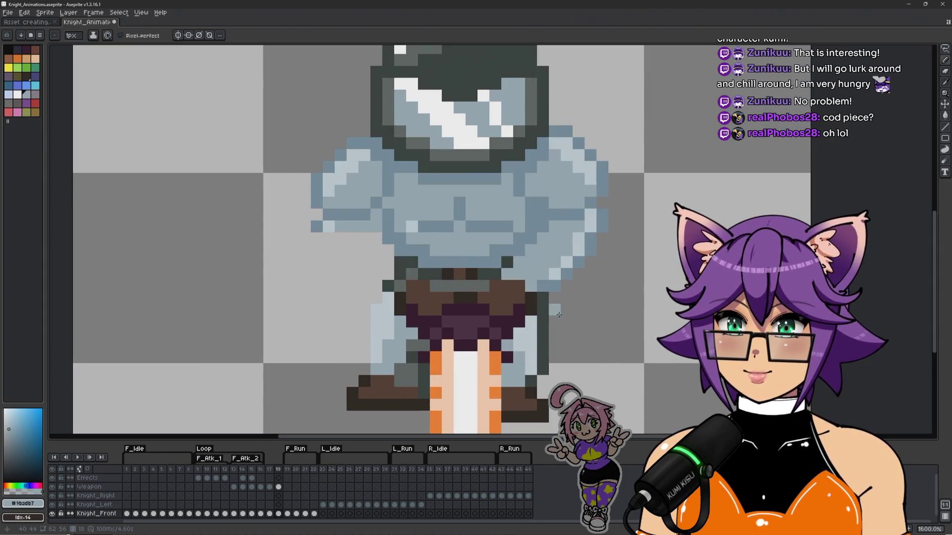
{"action": "left_click_drag", "start_coordinate": [555, 320], "coordinate": [553, 222]}
{"action": "left_click", "coordinate": [544, 234], "text": "alt"}
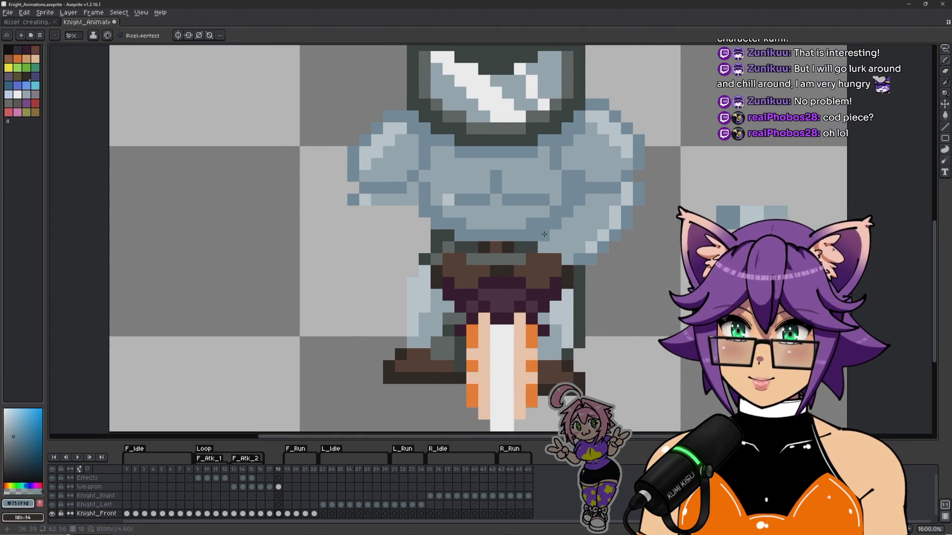
{"action": "scroll", "coordinate": [542, 315], "scroll_direction": "down", "scroll_amount": 1}
{"action": "scroll", "coordinate": [542, 314], "scroll_direction": "up", "scroll_amount": 1}
{"action": "left_click", "coordinate": [279, 488]}
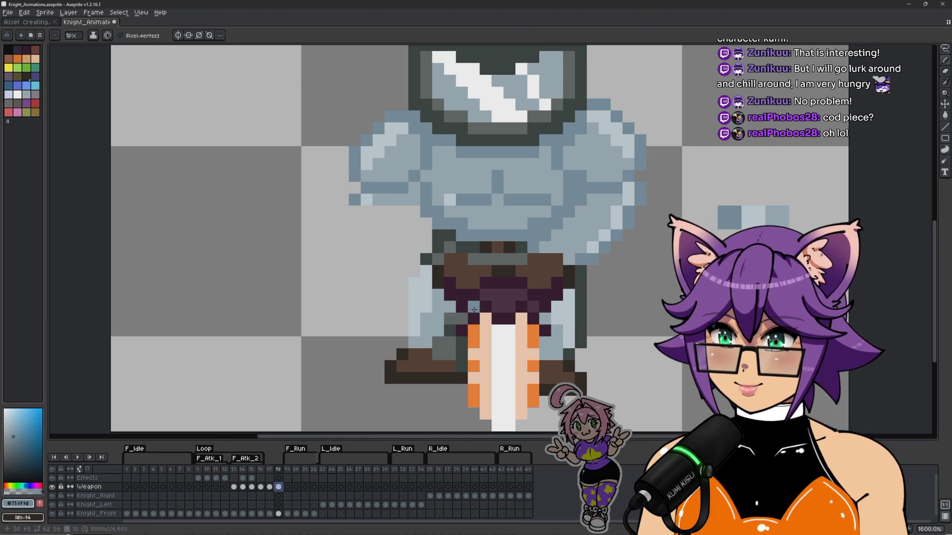
Step: Undo the stray belt pixels and repaint several belt pixels in dark brown
{"action": "scroll", "coordinate": [525, 244], "scroll_direction": "up", "scroll_amount": 1}
{"action": "key", "text": "ctrl+z"}
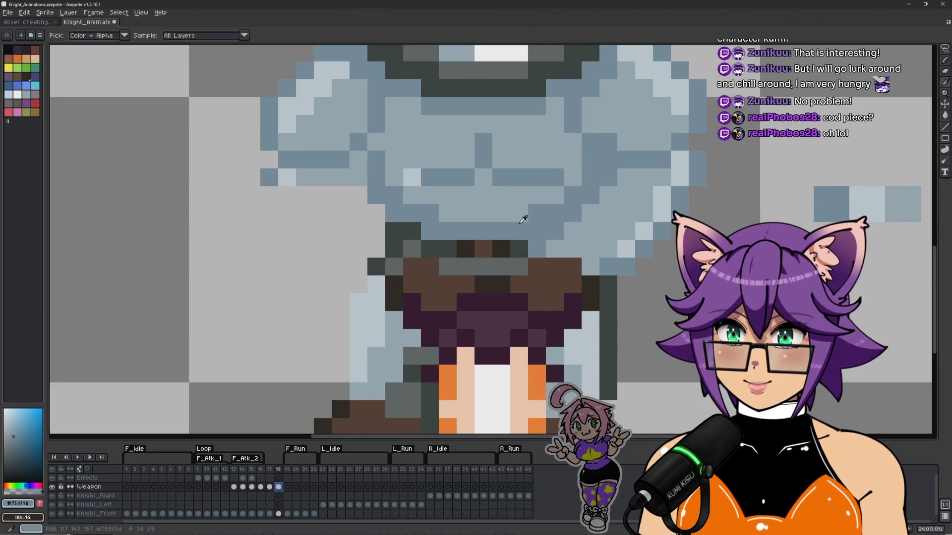
{"action": "left_click", "coordinate": [501, 278], "text": "alt"}
{"action": "left_click", "coordinate": [501, 266]}
{"action": "left_click", "coordinate": [519, 248]}
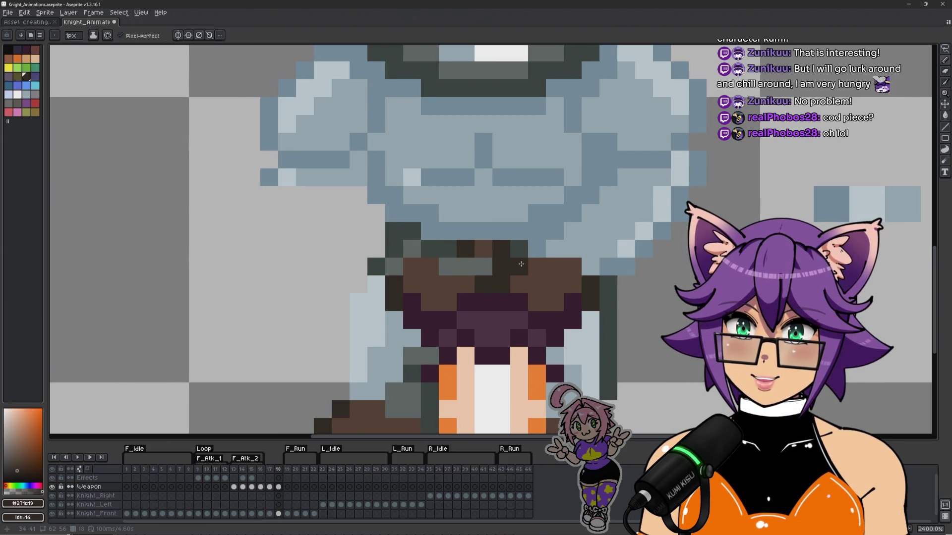
{"action": "left_click", "coordinate": [535, 267], "text": "alt"}
{"action": "scroll", "coordinate": [550, 289], "scroll_direction": "down", "scroll_amount": 2}
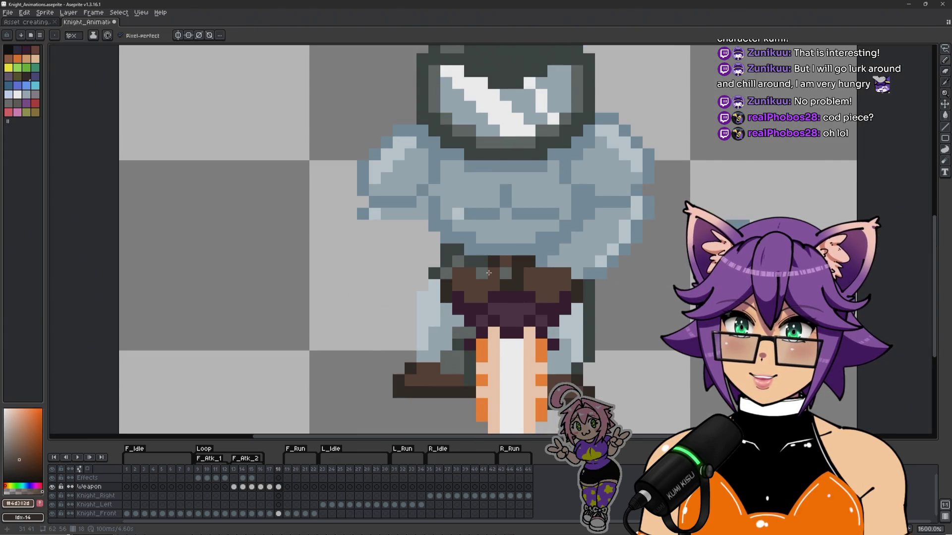
{"action": "left_click", "coordinate": [517, 274], "text": "alt"}
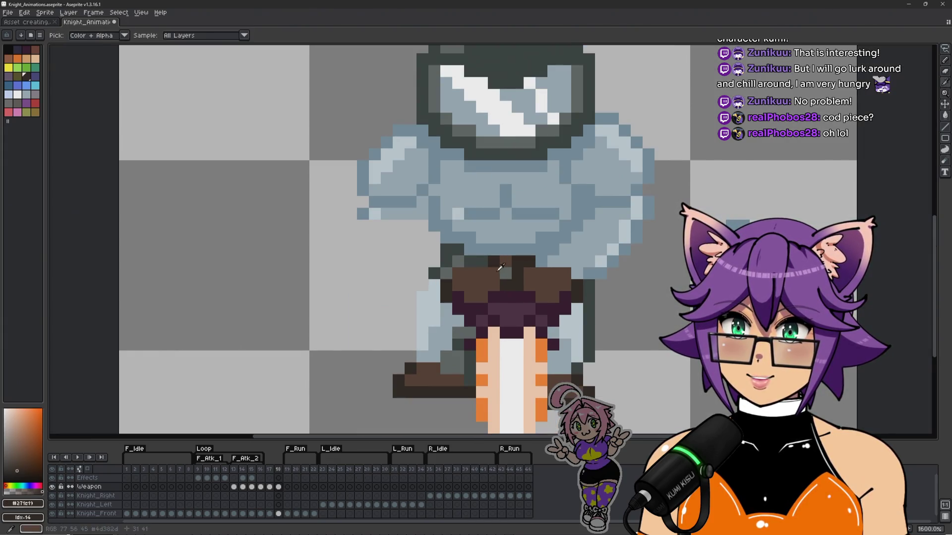
{"action": "left_click", "coordinate": [506, 273]}
{"action": "left_click", "coordinate": [506, 262]}
Step: Sample the lighter and darker belt browns from the canvas
{"action": "scroll", "coordinate": [529, 332], "scroll_direction": "down", "scroll_amount": 4}
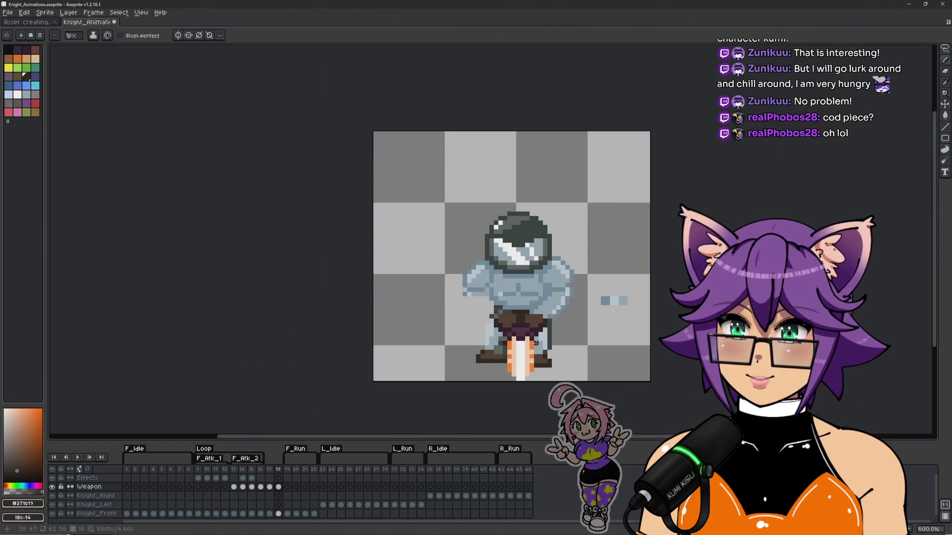
{"action": "scroll", "coordinate": [548, 342], "scroll_direction": "up", "scroll_amount": 4}
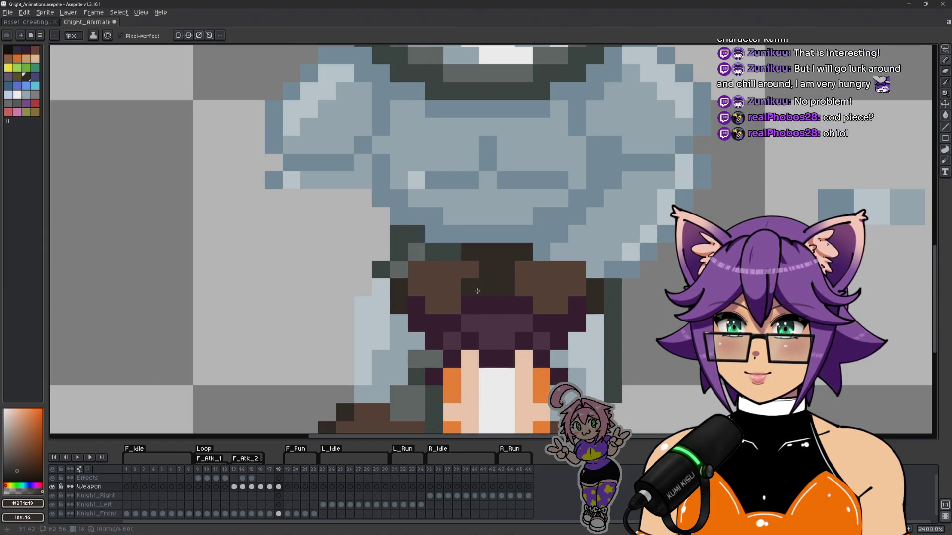
{"action": "scroll", "coordinate": [487, 301], "scroll_direction": "up", "scroll_amount": 2}
{"action": "left_click", "coordinate": [488, 267], "text": "alt"}
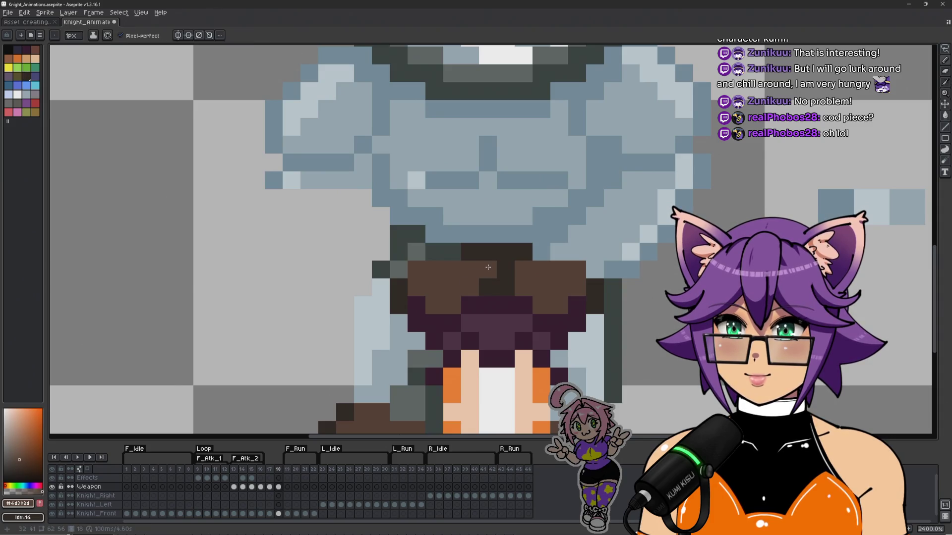
{"action": "scroll", "coordinate": [506, 269], "scroll_direction": "down", "scroll_amount": 6}
{"action": "scroll", "coordinate": [570, 282], "scroll_direction": "up", "scroll_amount": 4}
{"action": "scroll", "coordinate": [565, 282], "scroll_direction": "down", "scroll_amount": 4}
{"action": "scroll", "coordinate": [575, 285], "scroll_direction": "up", "scroll_amount": 4}
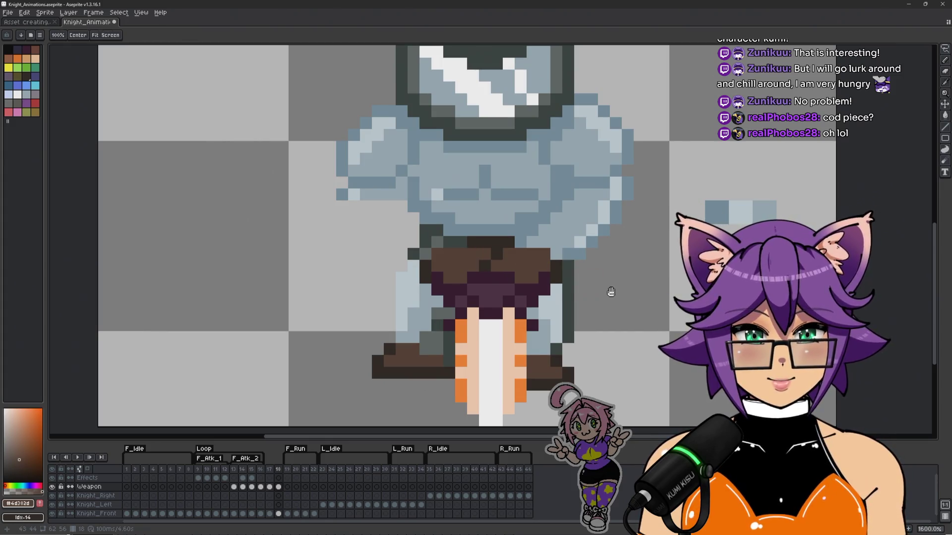
{"action": "scroll", "coordinate": [570, 285], "scroll_direction": "up", "scroll_amount": 2}
{"action": "left_click", "coordinate": [451, 249], "text": "alt"}
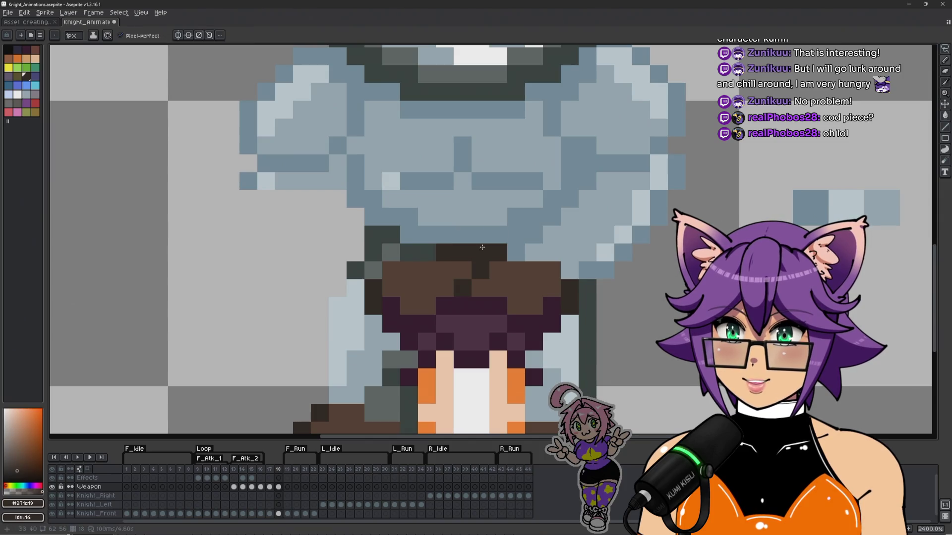
Step: Eyedrop the light and darker armour blues, then undo the last pencil stroke
{"action": "key", "text": "alt"}
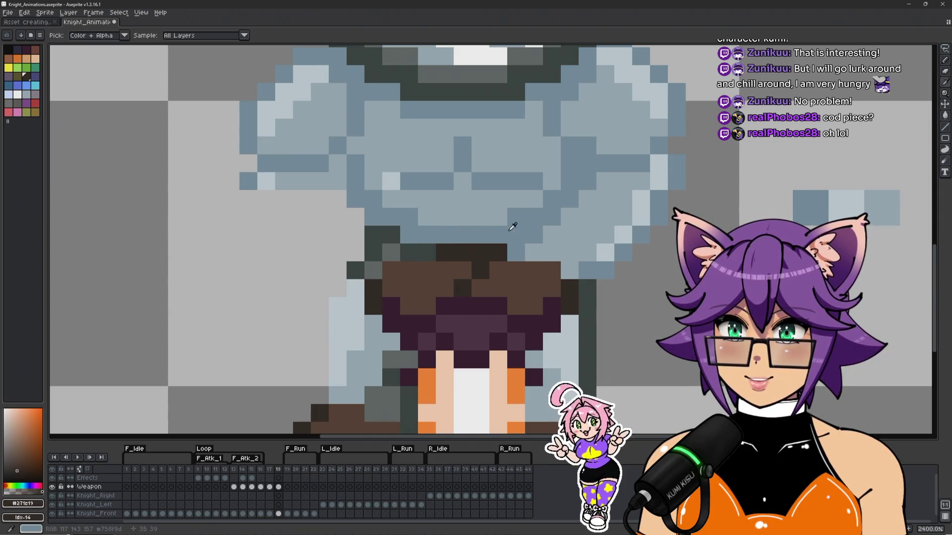
{"action": "left_click", "coordinate": [566, 242], "text": "alt"}
{"action": "key", "text": "space"}
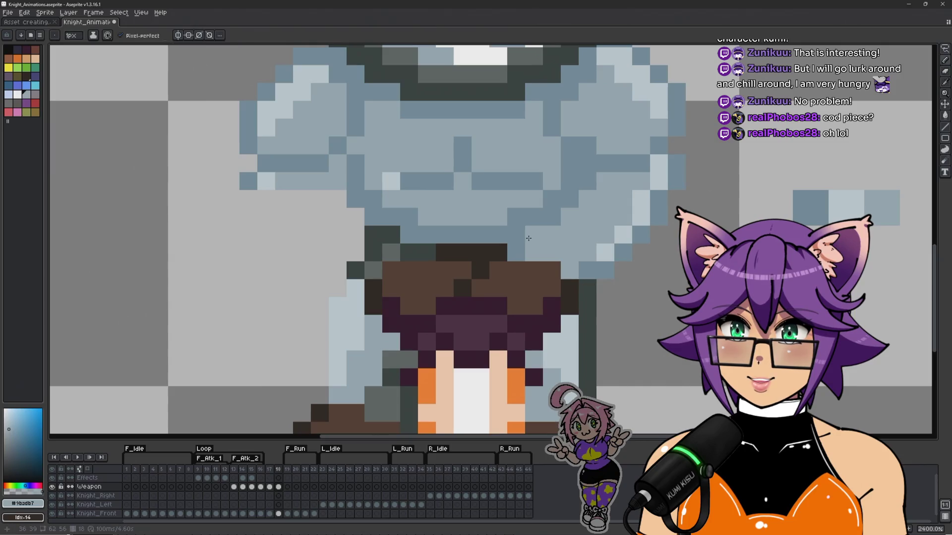
{"action": "scroll", "coordinate": [593, 248], "scroll_direction": "down", "scroll_amount": 3}
{"action": "scroll", "coordinate": [575, 233], "scroll_direction": "up", "scroll_amount": 2}
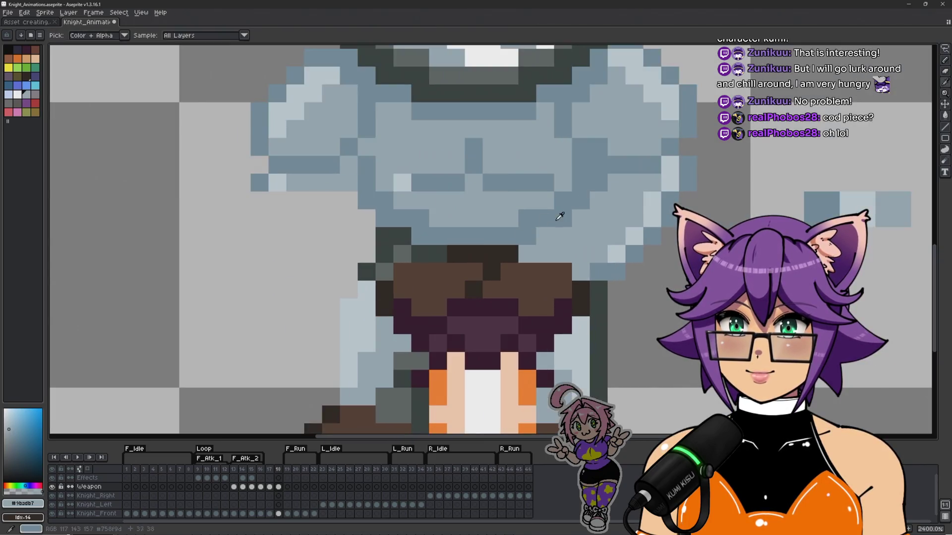
{"action": "left_click", "coordinate": [570, 229], "text": "alt"}
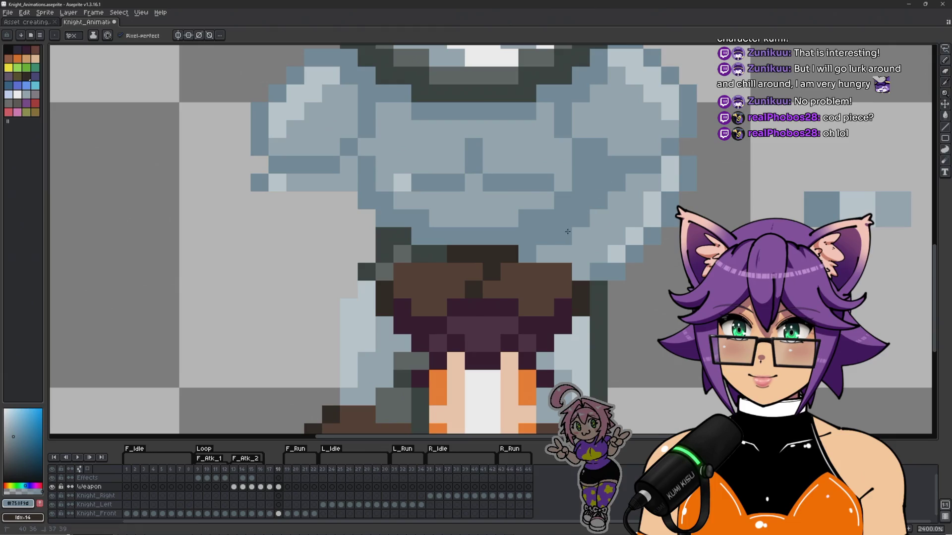
{"action": "scroll", "coordinate": [619, 241], "scroll_direction": "down", "scroll_amount": 3}
{"action": "scroll", "coordinate": [610, 238], "scroll_direction": "up", "scroll_amount": 1}
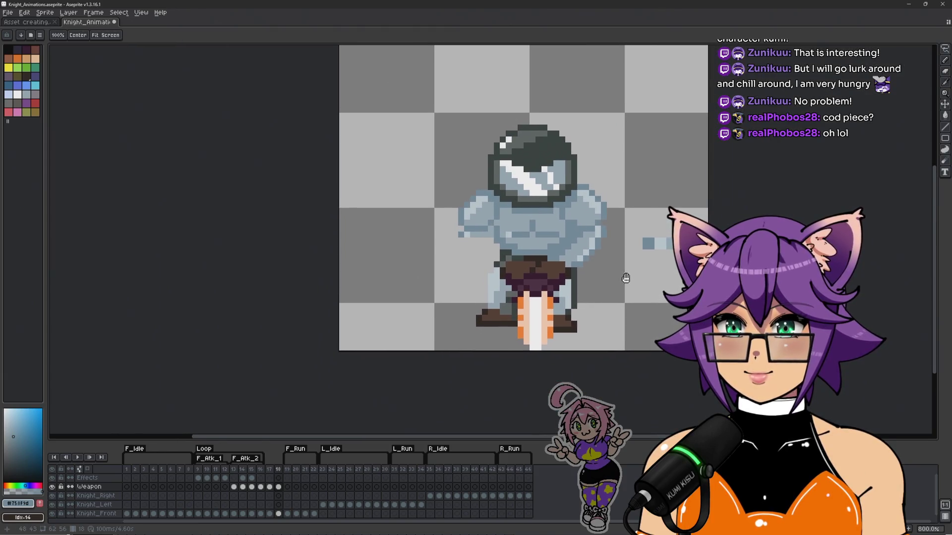
{"action": "scroll", "coordinate": [598, 242], "scroll_direction": "down", "scroll_amount": 1}
{"action": "scroll", "coordinate": [594, 242], "scroll_direction": "up", "scroll_amount": 2}
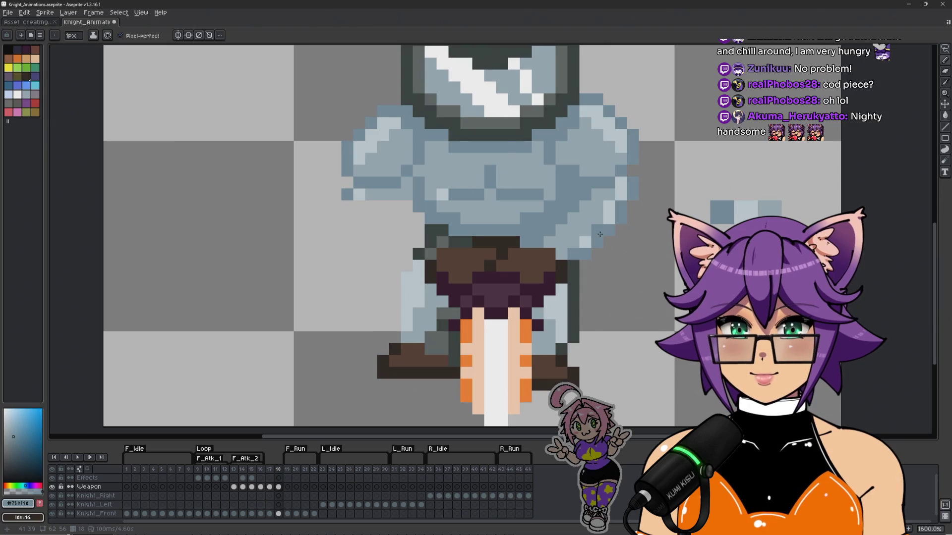
{"action": "key", "text": "ctrl+z"}
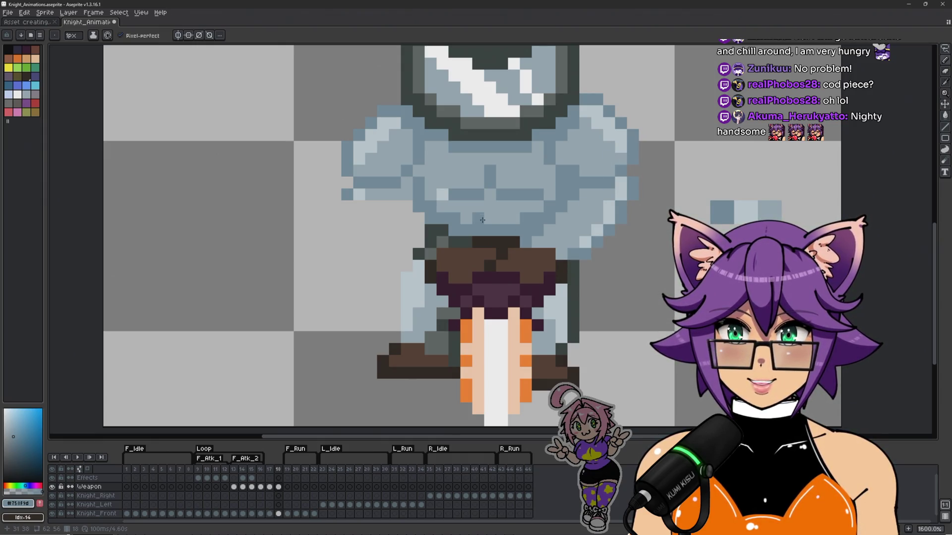
Step: Lay #758f9d pixels stepping down the knight's left shoulder, undoing and redrawing the arm row
{"action": "mouse_move", "coordinate": [340, 249]}
{"action": "left_mouse_down"}
{"action": "mouse_move", "coordinate": [296, 258]}
{"action": "mouse_move", "coordinate": [340, 223]}
{"action": "mouse_move", "coordinate": [324, 258]}
{"action": "left_mouse_up"}
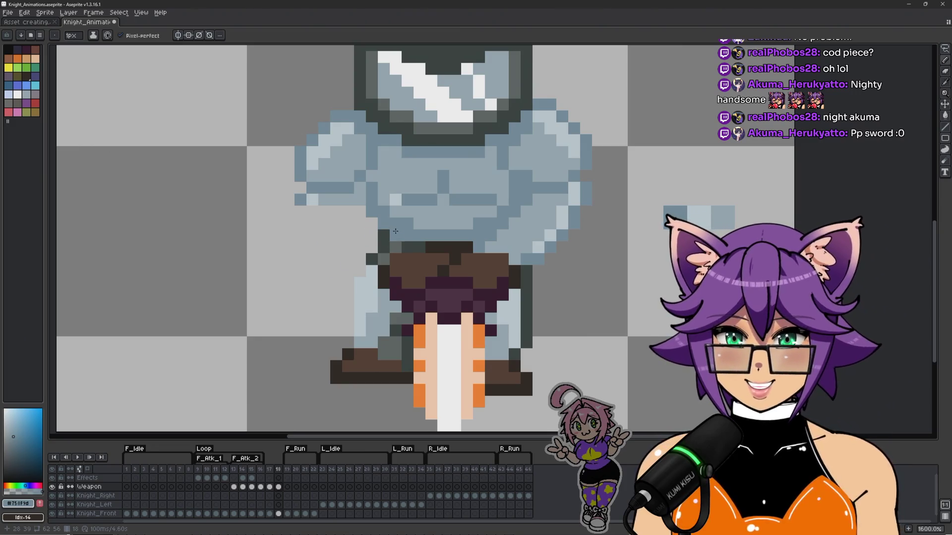
{"action": "left_click", "coordinate": [298, 213]}
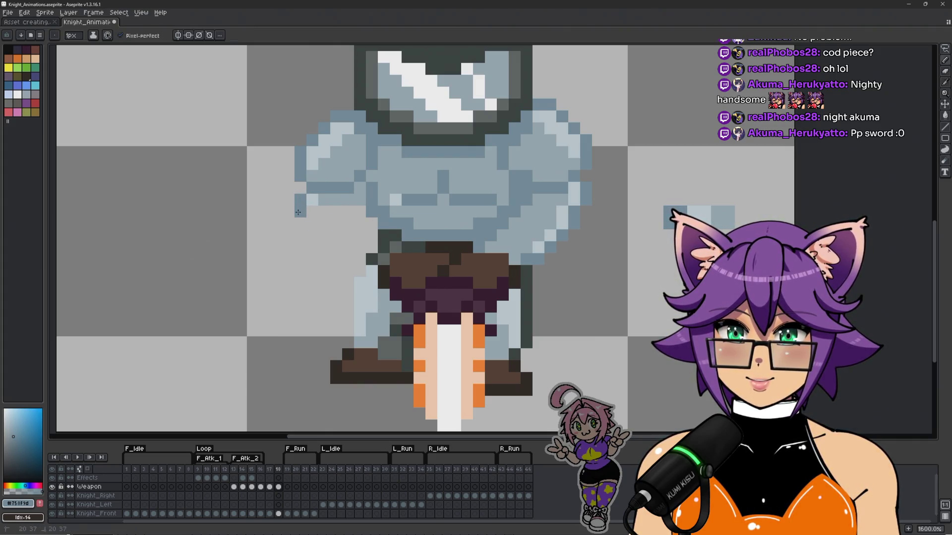
{"action": "left_click", "coordinate": [309, 219]}
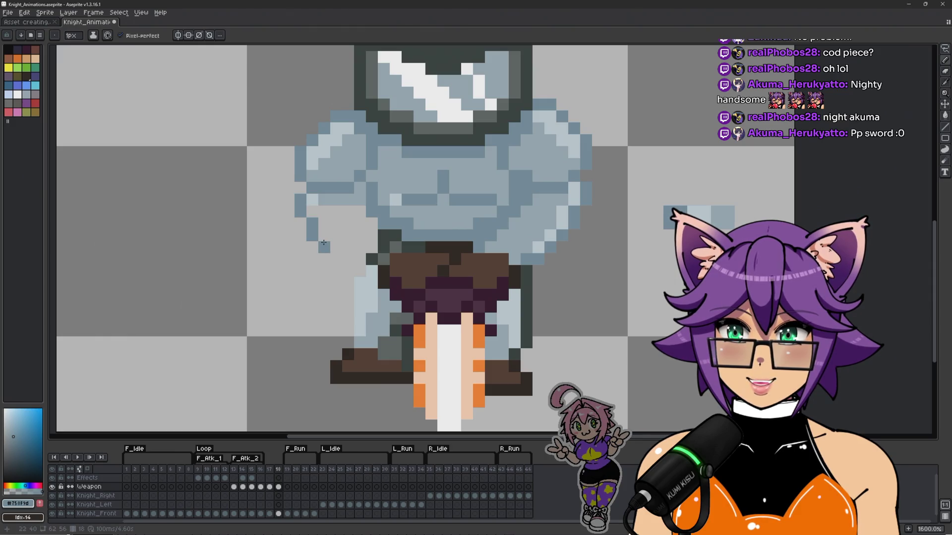
{"action": "left_click", "coordinate": [337, 259]}
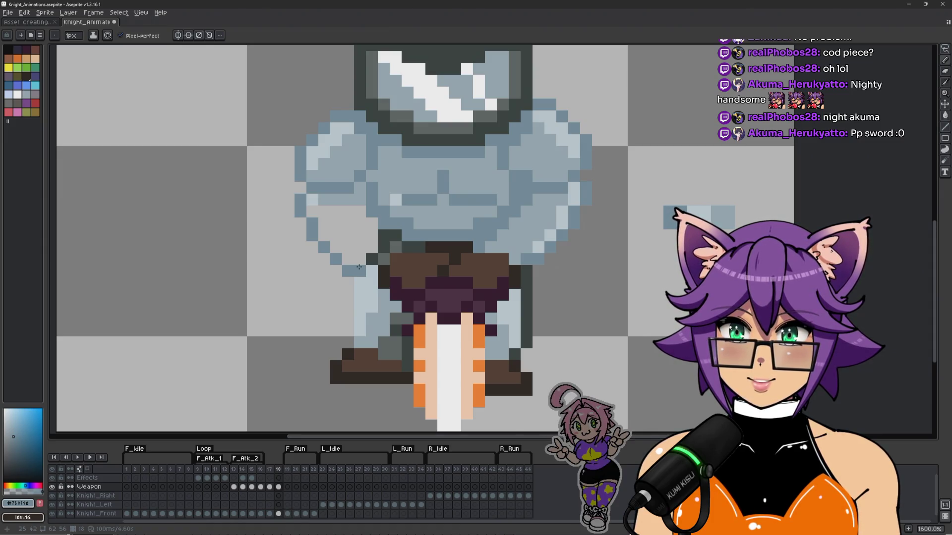
{"action": "key", "text": "ctrl+z"}
{"action": "key", "text": "ctrl+z"}
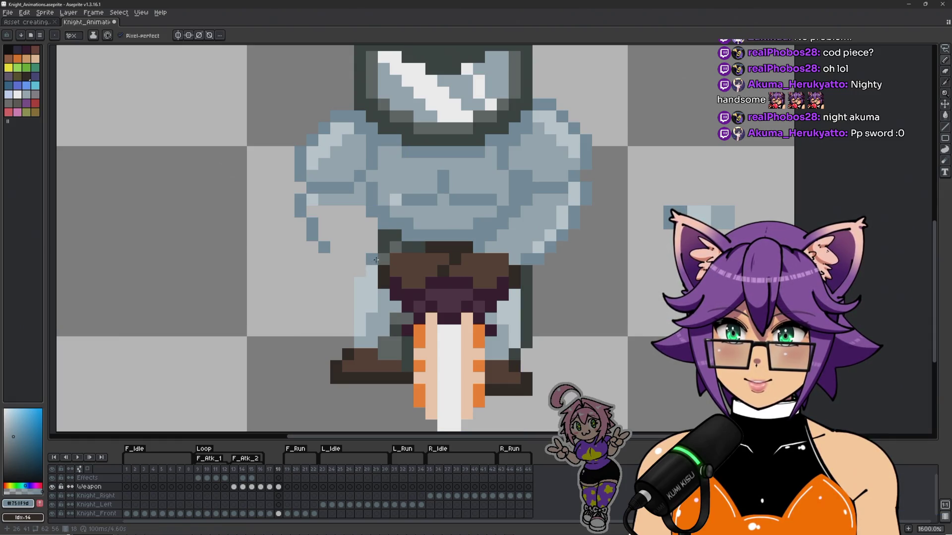
{"action": "mouse_move", "coordinate": [339, 253]}
{"action": "left_mouse_down"}
{"action": "mouse_move", "coordinate": [349, 247]}
{"action": "mouse_move", "coordinate": [370, 268]}
{"action": "left_mouse_up"}
Step: Erase stray blue pixels and tidy the stepped diagonal along the left arm edge
{"action": "right_click", "coordinate": [345, 258]}
{"action": "left_click", "coordinate": [336, 237]}
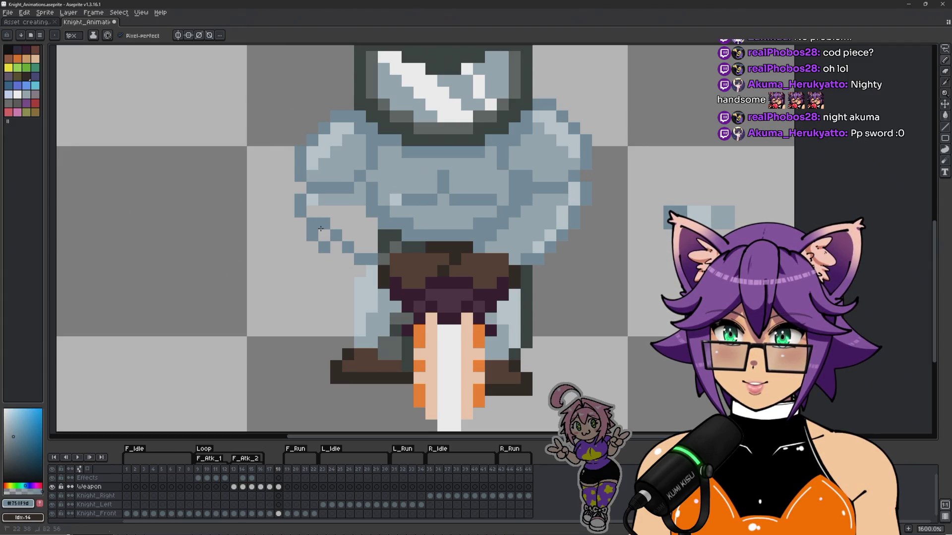
{"action": "left_click", "coordinate": [299, 248], "text": "alt"}
{"action": "left_click", "coordinate": [313, 235]}
{"action": "left_click", "coordinate": [301, 211]}
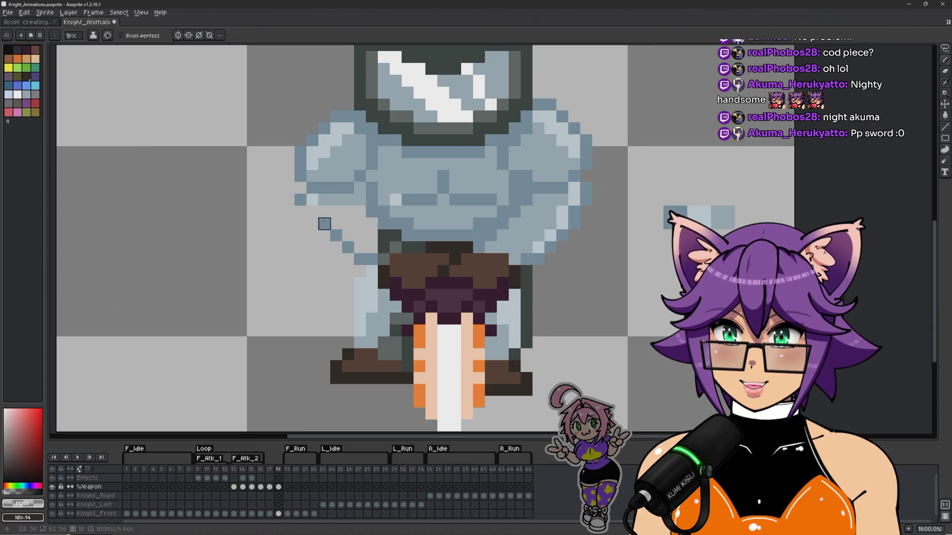
{"action": "left_click", "coordinate": [313, 200], "text": "alt"}
{"action": "left_click", "coordinate": [312, 212]}
{"action": "left_click", "coordinate": [312, 212], "text": "alt"}
{"action": "left_click", "coordinate": [300, 212]}
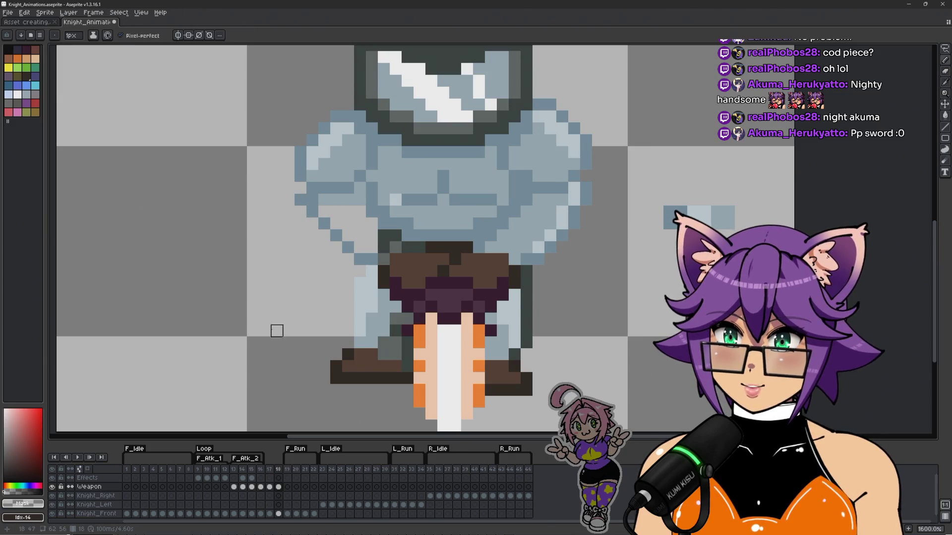
Step: On frame 18, repaint the knight's arm edge and dark lower-arm pixels in sampled light armor blue
{"action": "key", "text": "e"}
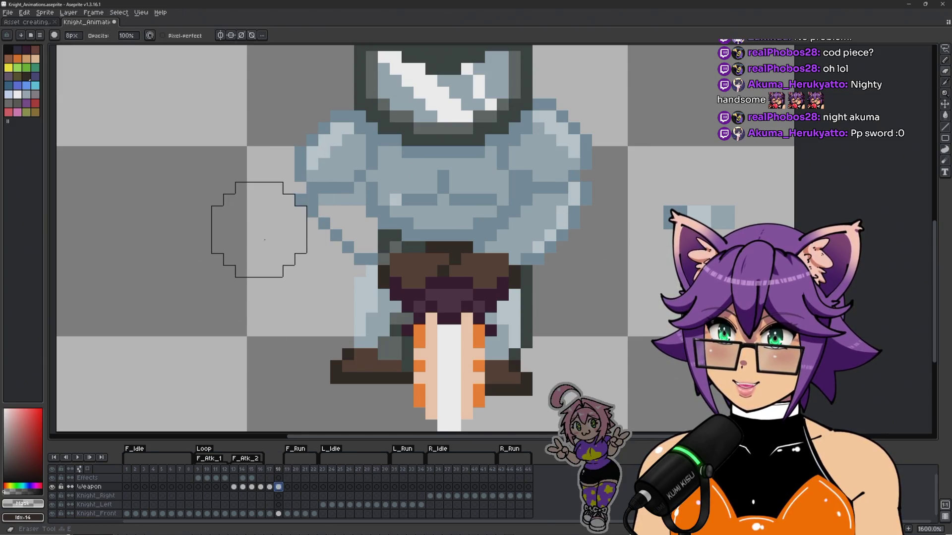
{"action": "left_click", "coordinate": [279, 514]}
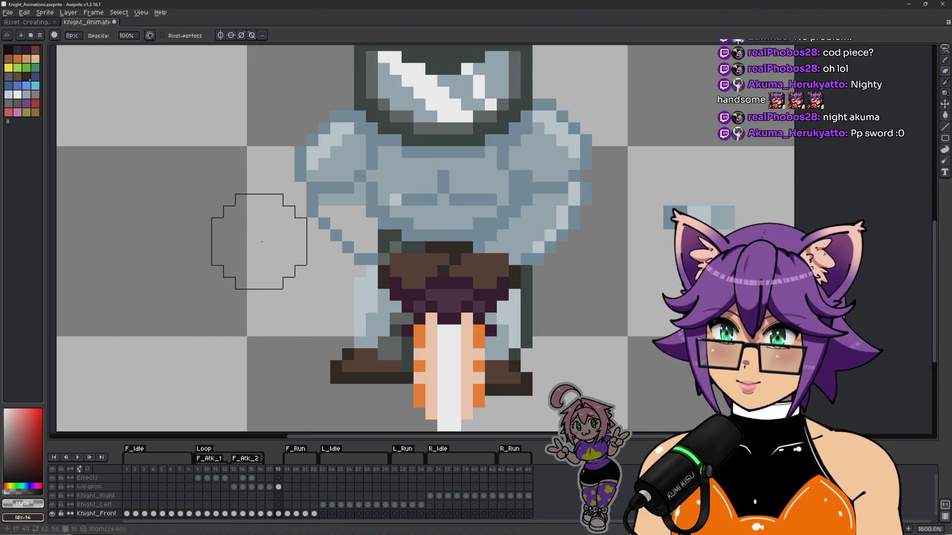
{"action": "key", "text": "i"}
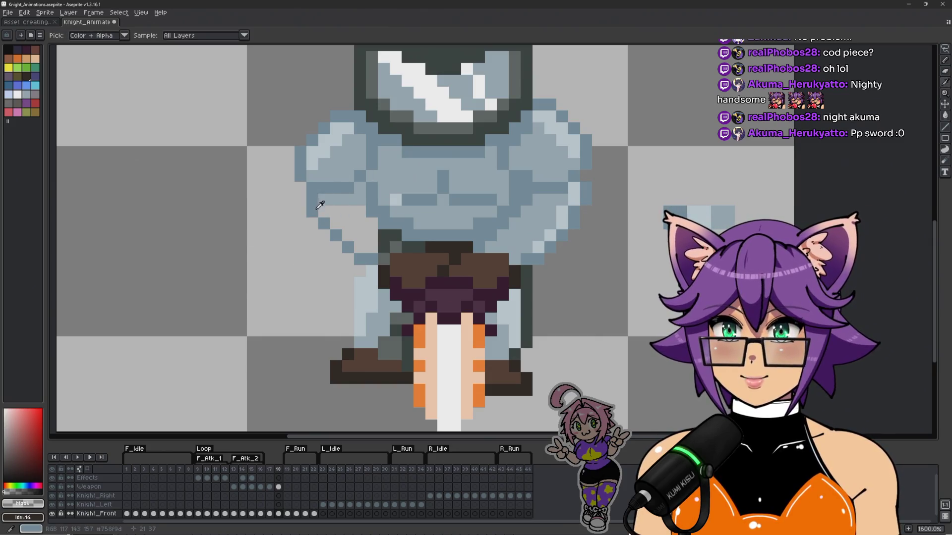
{"action": "left_click", "coordinate": [321, 203]}
{"action": "key", "text": "b"}
{"action": "mouse_move", "coordinate": [330, 210]}
{"action": "left_mouse_down"}
{"action": "mouse_move", "coordinate": [363, 246]}
{"action": "mouse_move", "coordinate": [373, 245]}
{"action": "left_mouse_up"}
{"action": "left_click", "coordinate": [390, 243]}
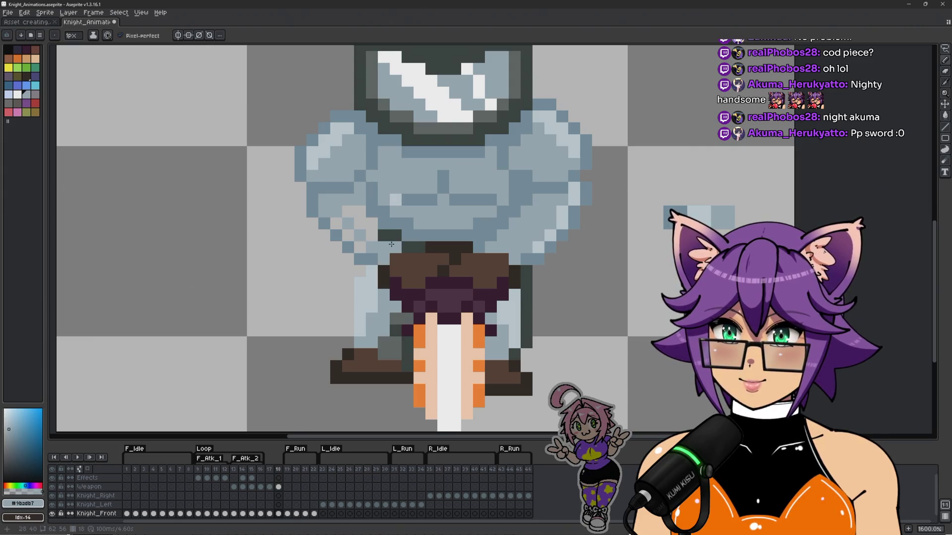
{"action": "mouse_move", "coordinate": [395, 235]}
{"action": "left_mouse_down"}
{"action": "mouse_move", "coordinate": [348, 235]}
{"action": "mouse_move", "coordinate": [360, 247]}
{"action": "left_mouse_up"}
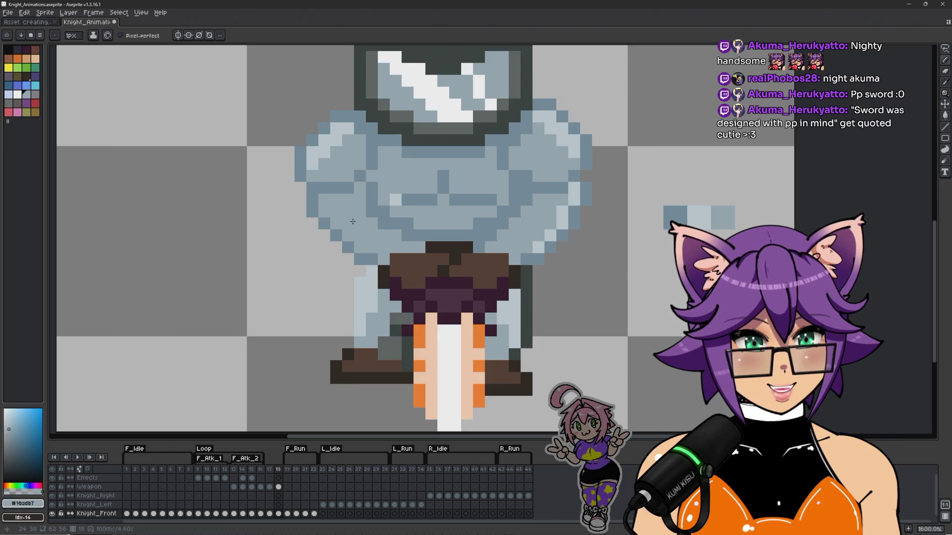
Step: Try a darker armor blue pixel on the arm, then undo the stroke
{"action": "scroll", "coordinate": [352, 222], "scroll_direction": "down", "scroll_amount": 2}
{"action": "scroll", "coordinate": [405, 256], "scroll_direction": "up", "scroll_amount": 2}
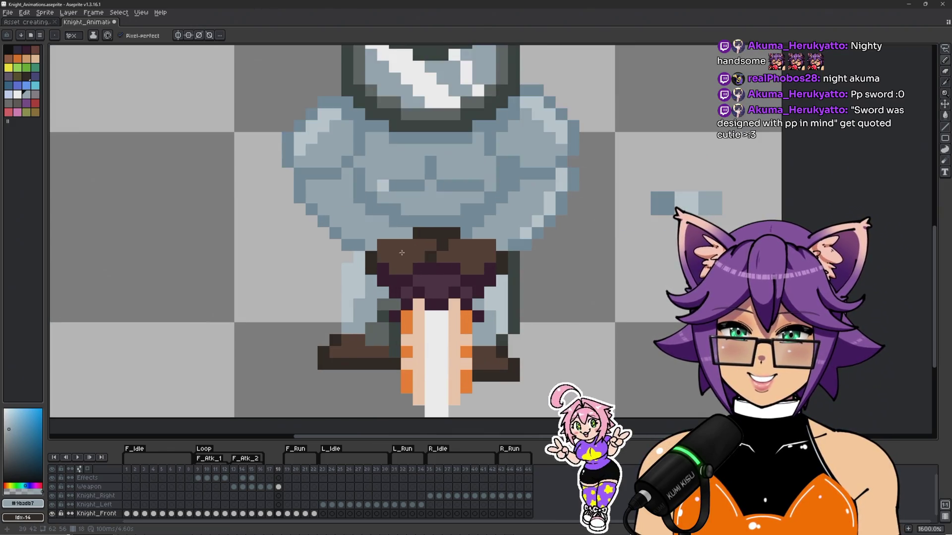
{"action": "left_click", "coordinate": [406, 234], "text": "alt"}
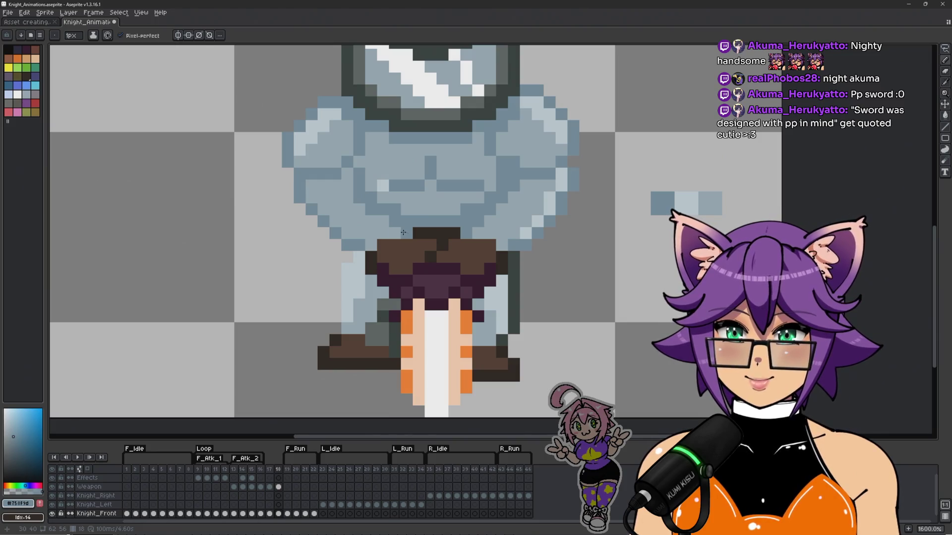
{"action": "left_click", "coordinate": [383, 221]}
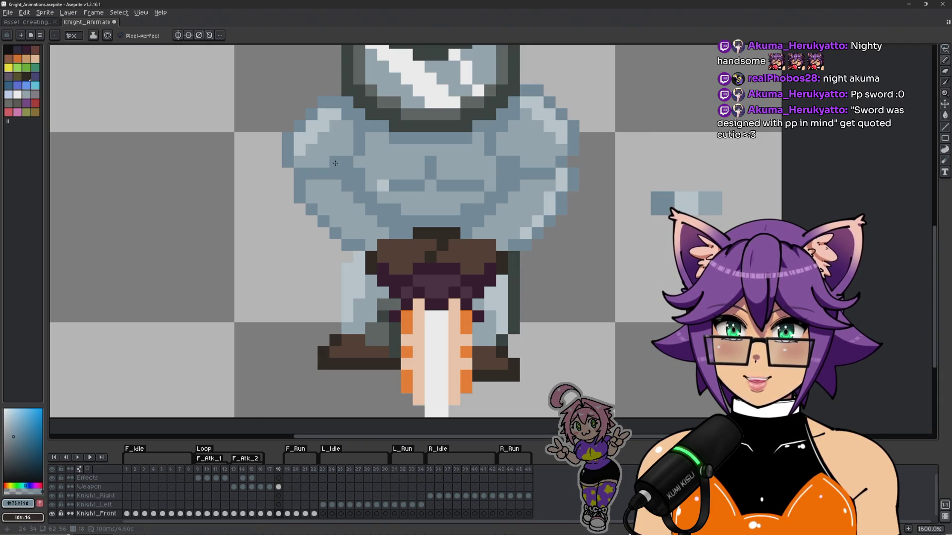
{"action": "scroll", "coordinate": [335, 164], "scroll_direction": "down", "scroll_amount": 3}
{"action": "key", "text": "ctrl"}
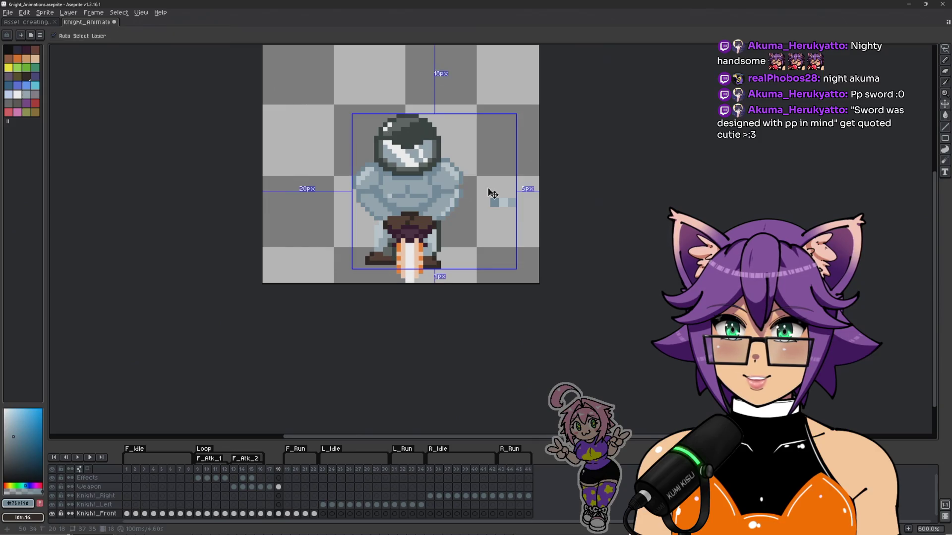
{"action": "key", "text": "ctrl+z"}
{"action": "scroll", "coordinate": [536, 219], "scroll_direction": "up", "scroll_amount": 1}
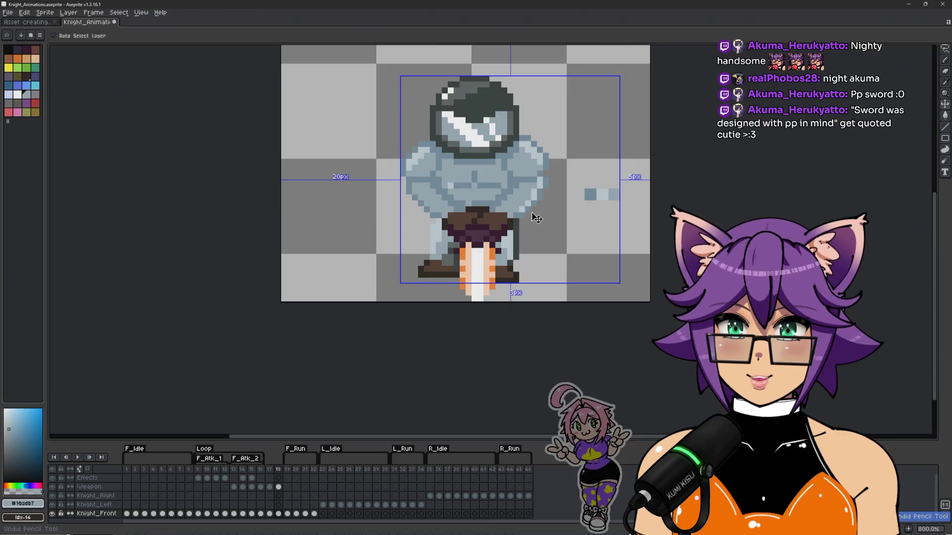
{"action": "scroll", "coordinate": [537, 220], "scroll_direction": "up", "scroll_amount": 3}
Step: Add pale highlight pixels and darker outline pixels along the knight's left armor edge
{"action": "key", "text": "alt"}
{"action": "left_click", "coordinate": [574, 223], "text": "alt"}
{"action": "left_click_drag", "start_coordinate": [355, 182], "coordinate": [378, 214]}
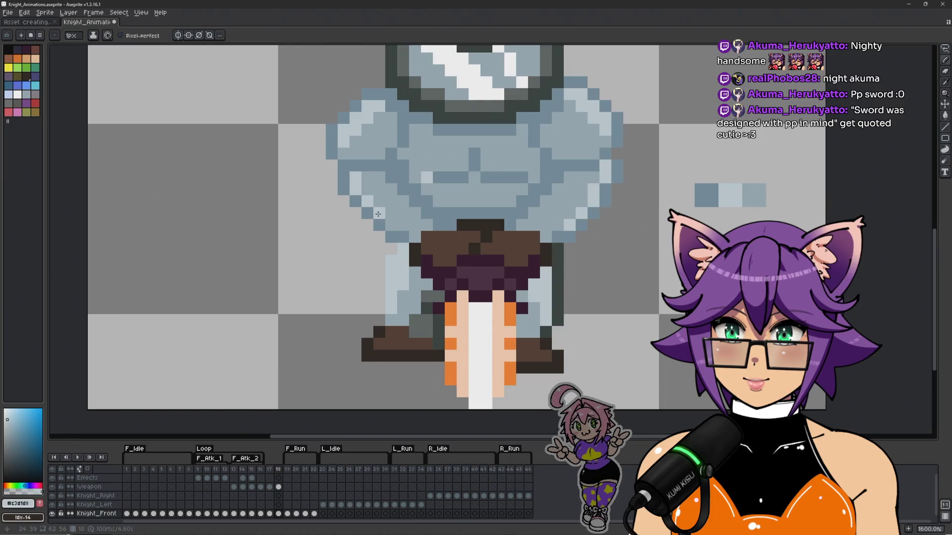
{"action": "scroll", "coordinate": [469, 233], "scroll_direction": "down", "scroll_amount": 3}
{"action": "left_click_drag", "start_coordinate": [581, 236], "coordinate": [539, 246]}
{"action": "scroll", "coordinate": [398, 250], "scroll_direction": "up", "scroll_amount": 4}
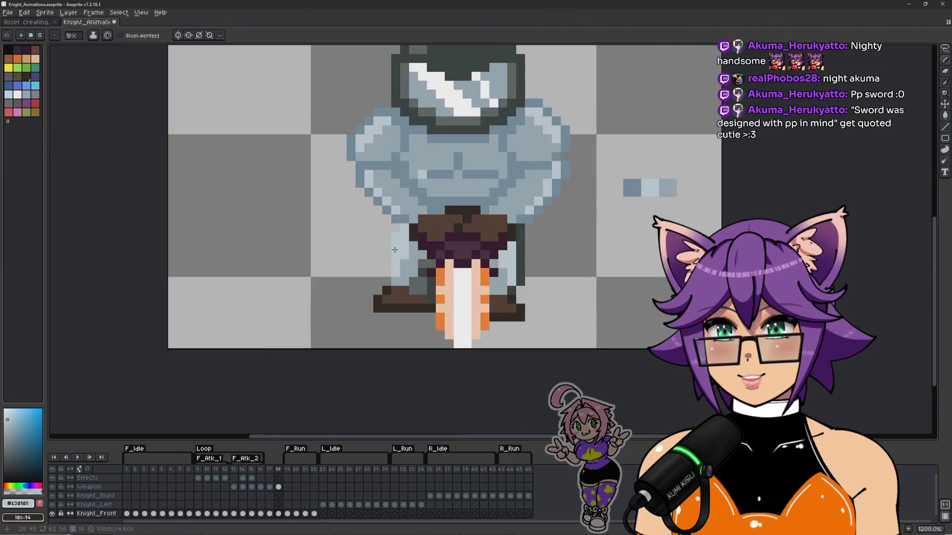
{"action": "left_click", "coordinate": [385, 209], "text": "alt"}
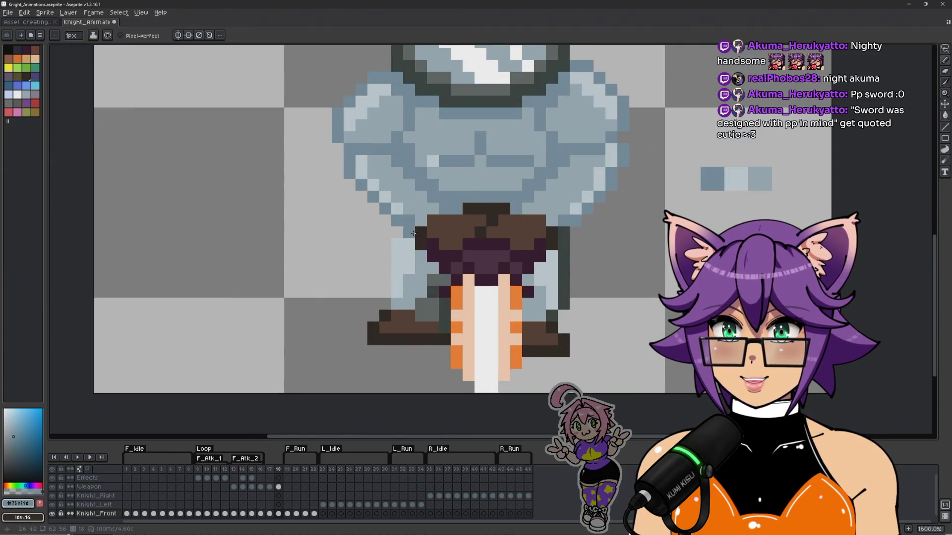
{"action": "mouse_move", "coordinate": [362, 200]}
{"action": "left_mouse_down"}
{"action": "mouse_move", "coordinate": [338, 162]}
{"action": "mouse_move", "coordinate": [339, 174]}
{"action": "left_mouse_up"}
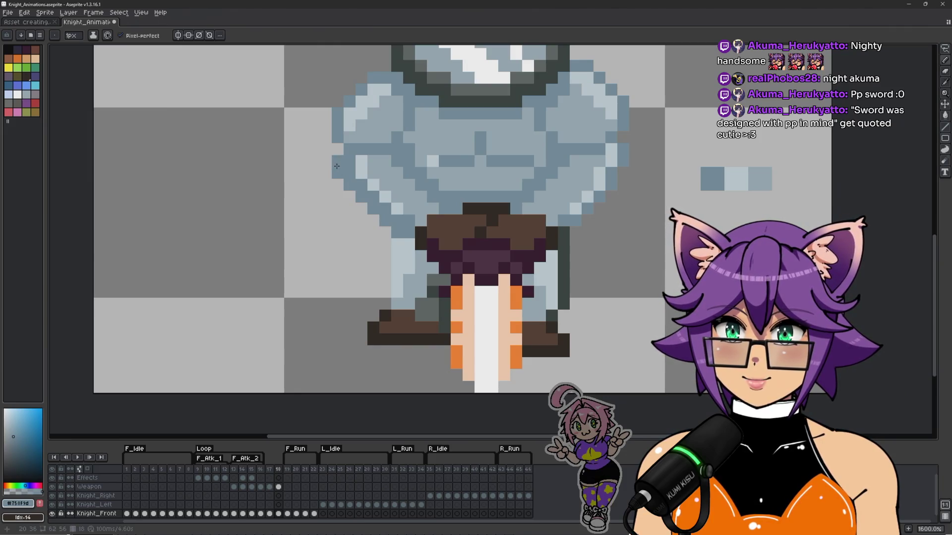
{"action": "left_click", "coordinate": [357, 164], "text": "alt"}
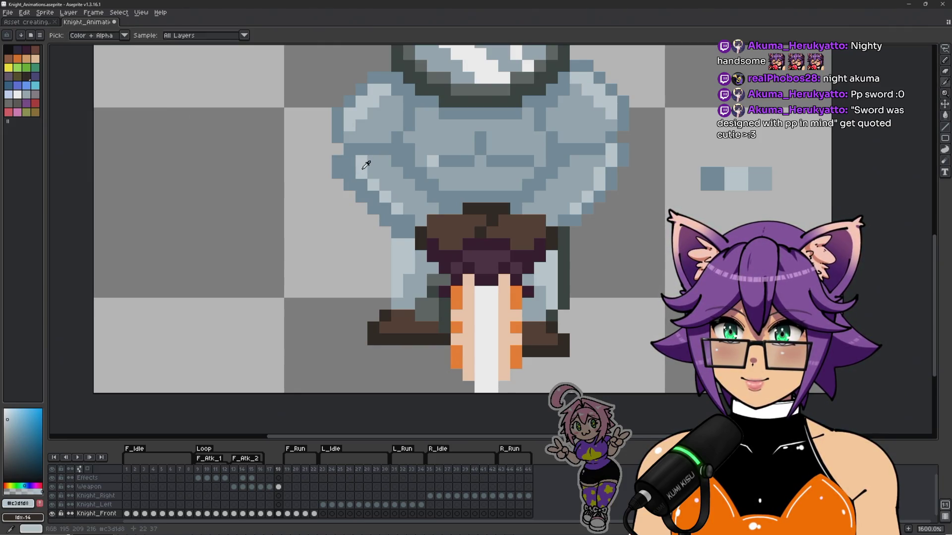
Step: Go to the Weapon layer's frame 18 cel and switch to freehand selection
{"action": "left_click", "coordinate": [280, 488]}
{"action": "left_click", "coordinate": [278, 513]}
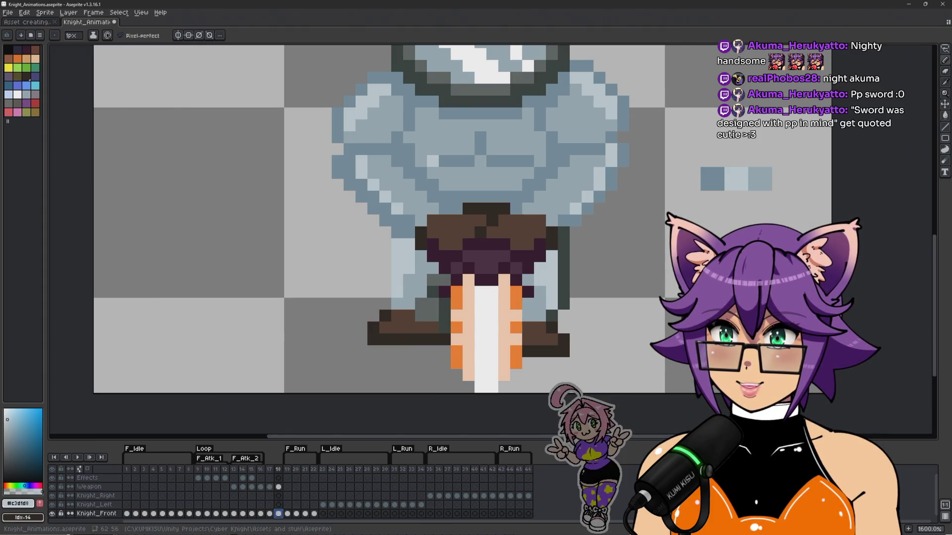
{"action": "key", "text": "alt+Up"}
{"action": "key", "text": "alt+Up"}
{"action": "key", "text": "alt+Up"}
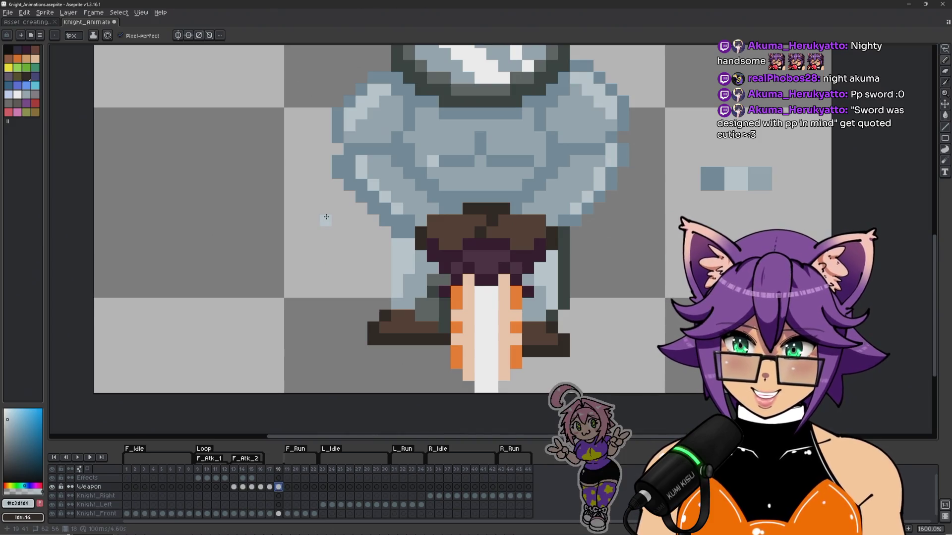
{"action": "key", "text": "m"}
{"action": "mouse_move", "coordinate": [333, 161]}
{"action": "left_mouse_down"}
{"action": "mouse_move", "coordinate": [379, 161]}
{"action": "mouse_move", "coordinate": [404, 192]}
{"action": "left_mouse_up"}
{"action": "mouse_move", "coordinate": [418, 246]}
{"action": "left_mouse_down"}
{"action": "mouse_move", "coordinate": [320, 203]}
{"action": "mouse_move", "coordinate": [308, 163]}
{"action": "left_mouse_up"}
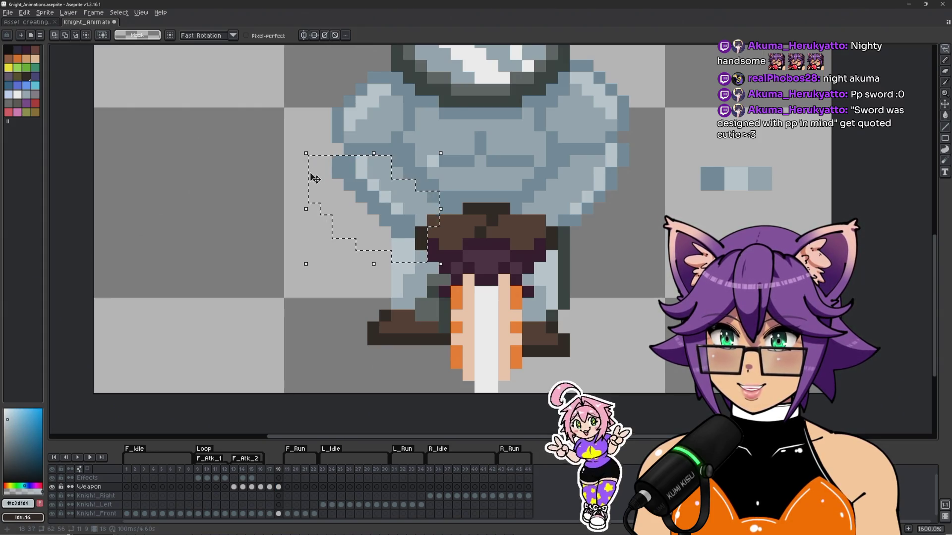
{"action": "mouse_move", "coordinate": [346, 256]}
{"action": "left_mouse_down"}
{"action": "mouse_move", "coordinate": [415, 240]}
{"action": "mouse_move", "coordinate": [427, 205]}
{"action": "mouse_move", "coordinate": [461, 205]}
{"action": "mouse_move", "coordinate": [373, 113]}
{"action": "mouse_move", "coordinate": [336, 250]}
{"action": "left_mouse_up"}
{"action": "left_click", "coordinate": [276, 516]}
{"action": "key", "text": "ctrl+t"}
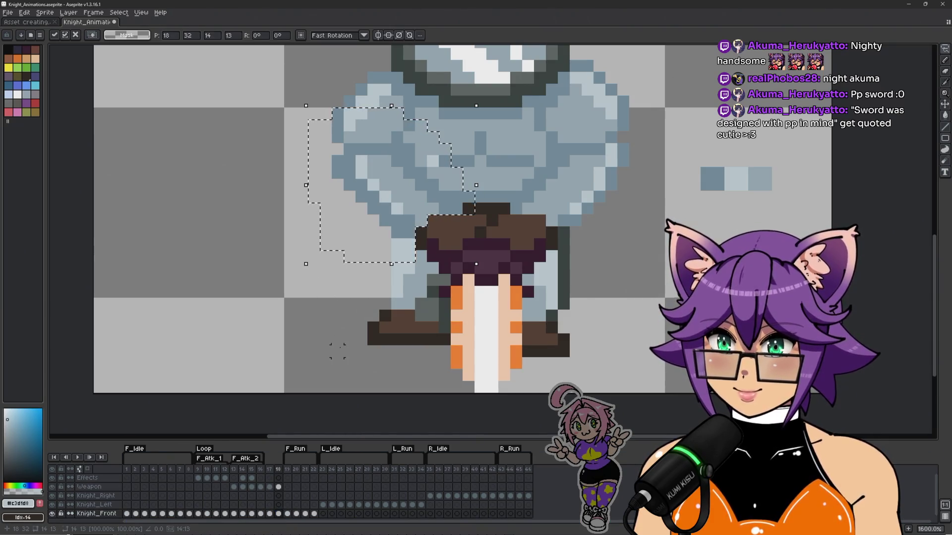
{"action": "left_click", "coordinate": [278, 487]}
{"action": "key", "text": "ctrl+d"}
{"action": "left_click", "coordinate": [279, 514]}
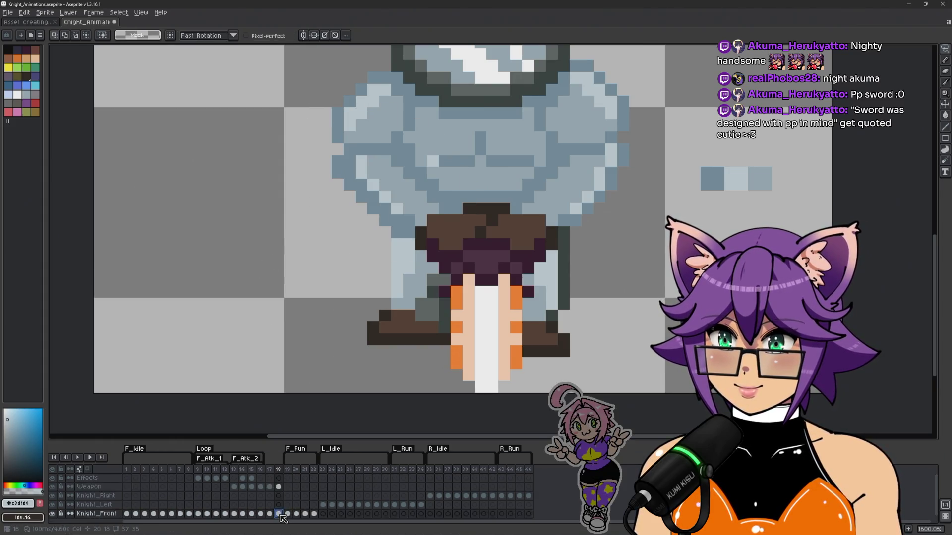
Step: Pencil light-blue pixels along the knight's left arm edge and darken one with mid blue
{"action": "key", "text": "b"}
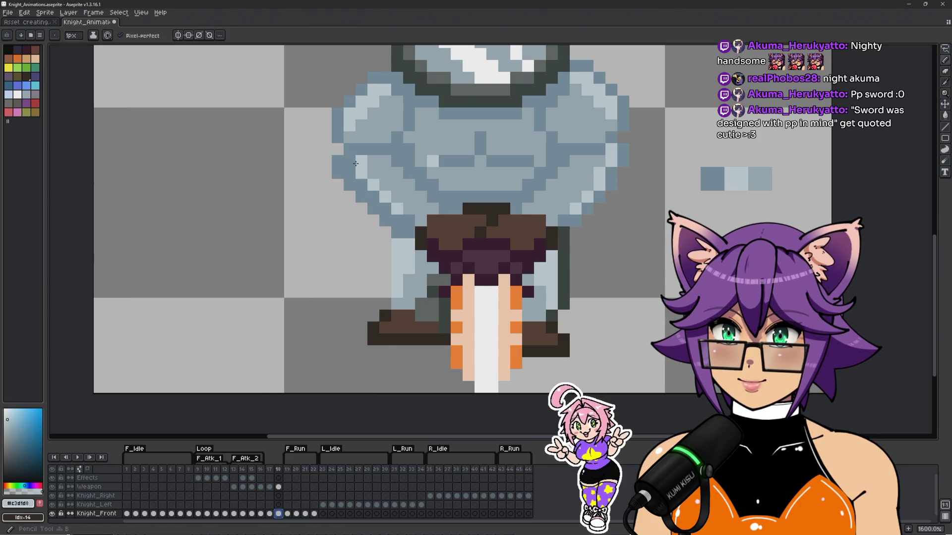
{"action": "left_click_drag", "start_coordinate": [348, 173], "coordinate": [373, 198]}
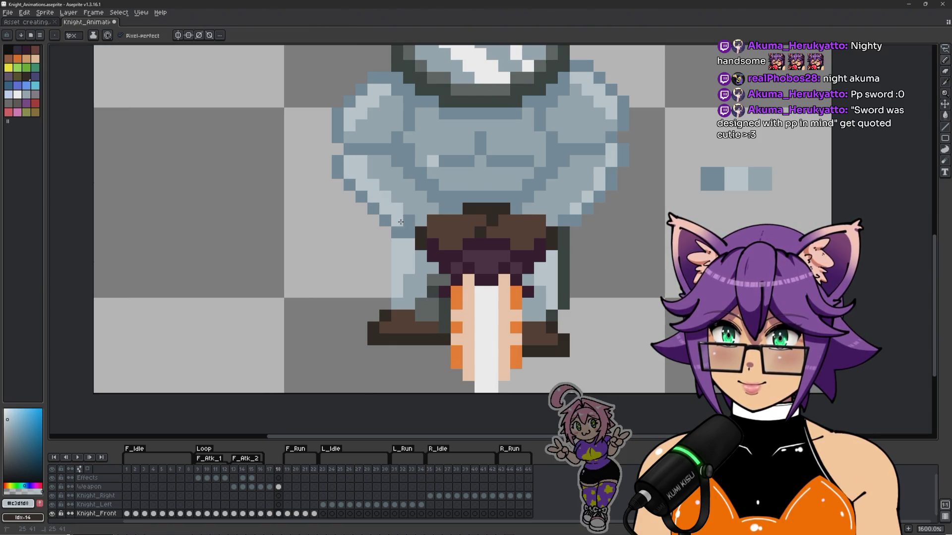
{"action": "left_click", "coordinate": [400, 221], "text": "alt"}
{"action": "left_click", "coordinate": [396, 201]}
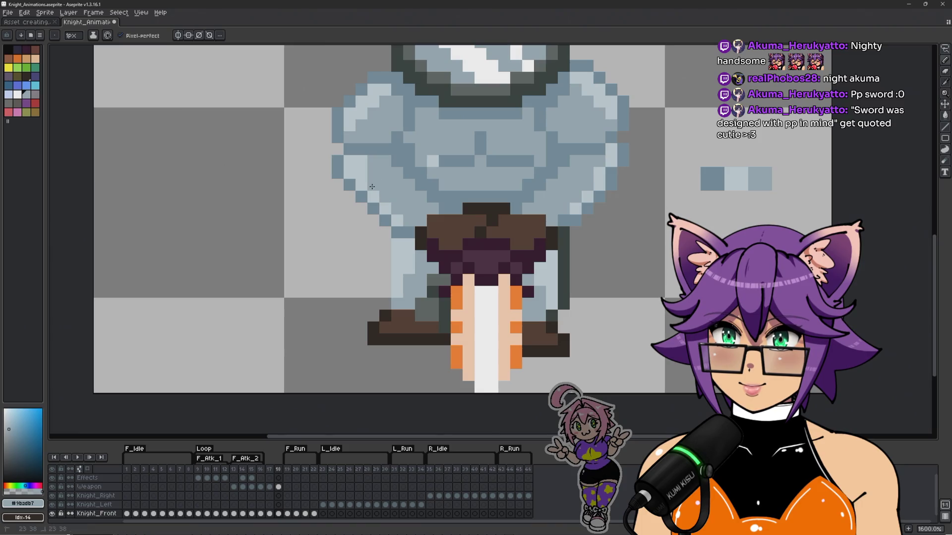
{"action": "scroll", "coordinate": [356, 161], "scroll_direction": "down", "scroll_amount": 4}
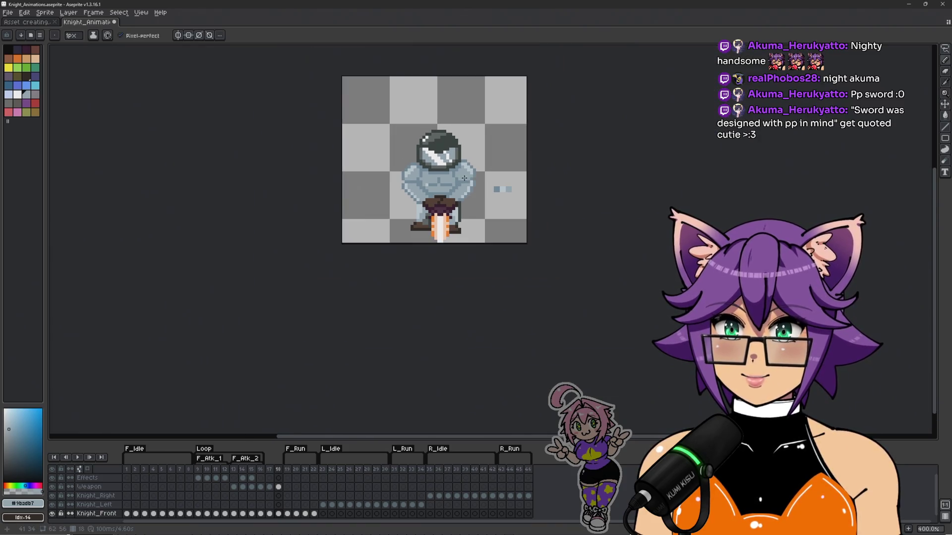
{"action": "scroll", "coordinate": [426, 196], "scroll_direction": "up", "scroll_amount": 4}
Step: Sample the dark, mid and lighter armour shades around the arm edge, recentring on the torso
{"action": "left_click", "coordinate": [343, 186], "text": "alt"}
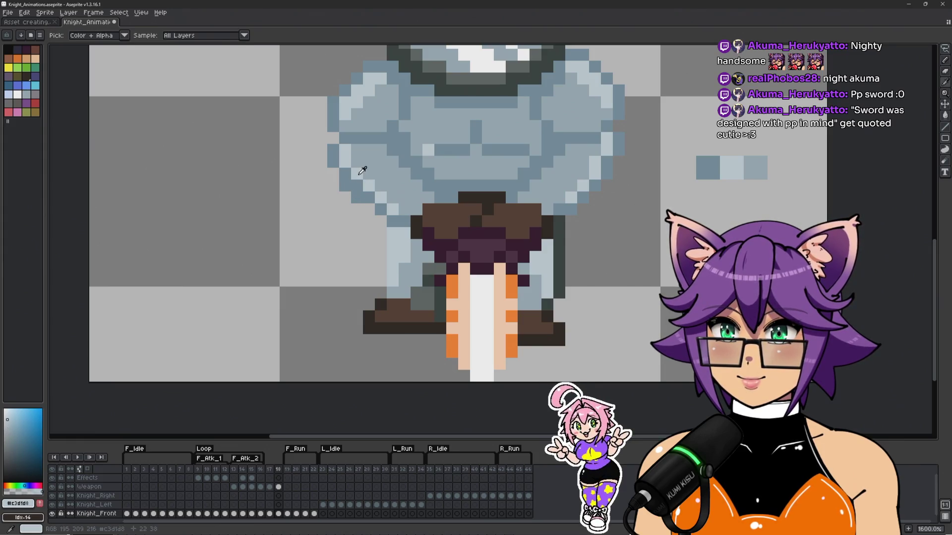
{"action": "left_click", "coordinate": [382, 165], "text": "alt"}
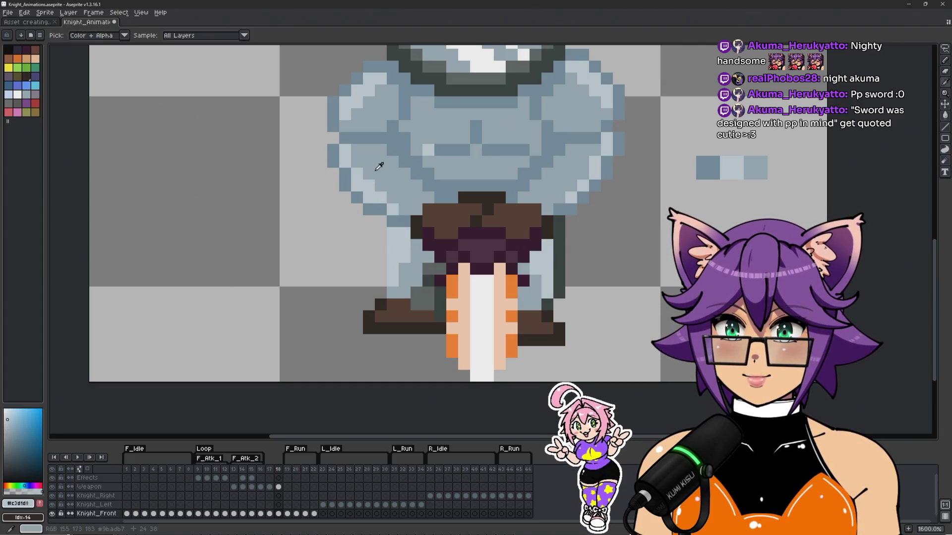
{"action": "scroll", "coordinate": [388, 178], "scroll_direction": "down", "scroll_amount": 3}
{"action": "scroll", "coordinate": [383, 162], "scroll_direction": "up", "scroll_amount": 3}
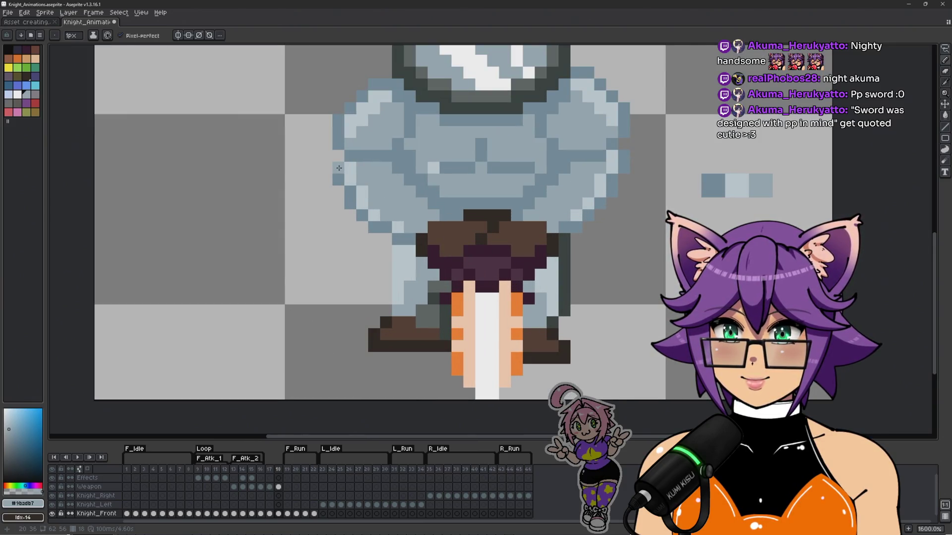
{"action": "left_click", "coordinate": [342, 172], "text": "alt"}
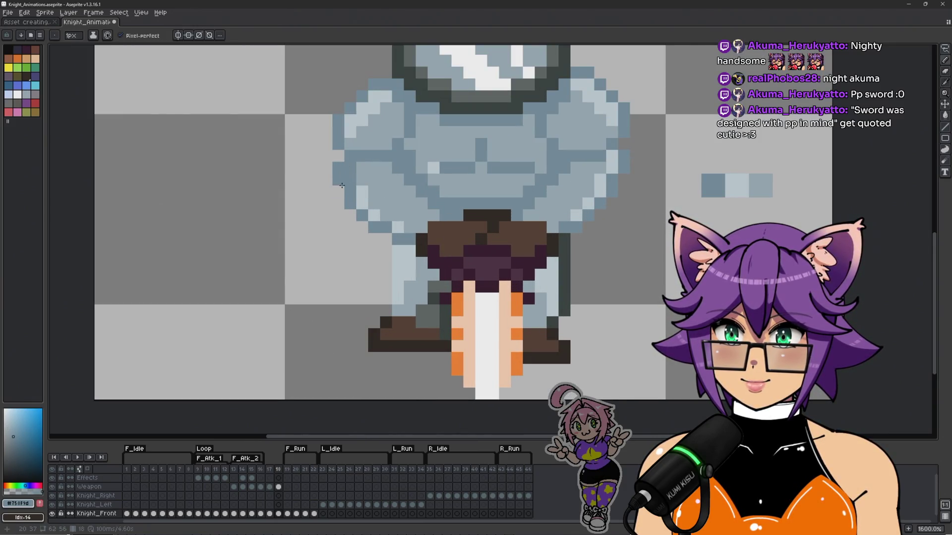
{"action": "left_click", "coordinate": [347, 175], "text": "alt"}
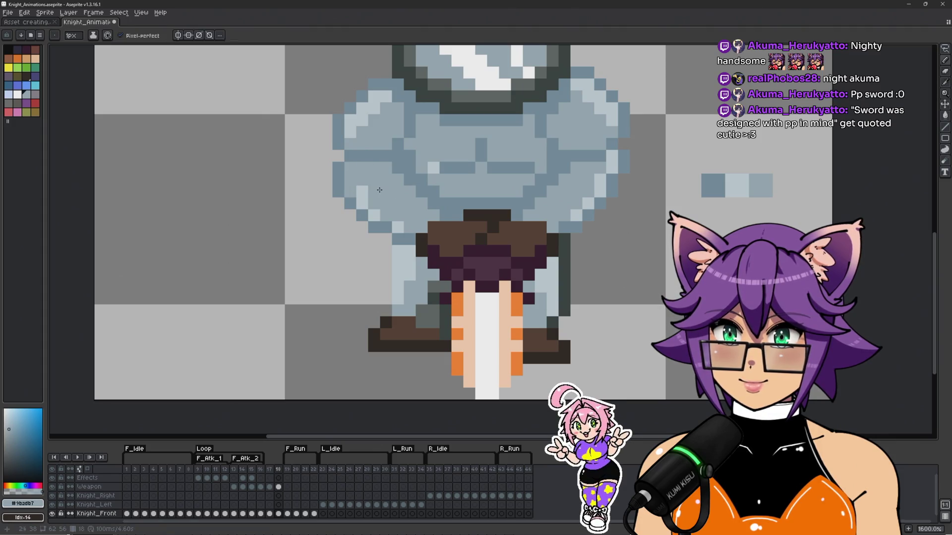
{"action": "scroll", "coordinate": [381, 190], "scroll_direction": "down", "scroll_amount": 4}
{"action": "mouse_move", "coordinate": [362, 164]}
{"action": "left_mouse_down"}
{"action": "mouse_move", "coordinate": [336, 158]}
{"action": "mouse_move", "coordinate": [453, 211]}
{"action": "left_mouse_up"}
{"action": "scroll", "coordinate": [336, 157], "scroll_direction": "up", "scroll_amount": 4}
{"action": "left_click", "coordinate": [407, 121], "text": "alt"}
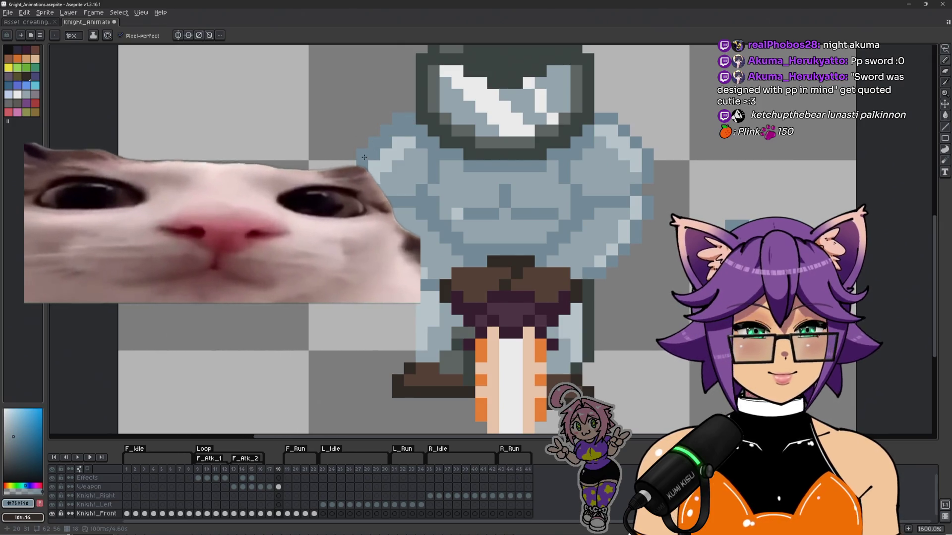
Step: Lighten a left-shoulder pixel, then alternate dark and light armour shades along the torso edge
{"action": "left_click", "coordinate": [402, 131], "text": "alt"}
{"action": "left_click", "coordinate": [398, 131]}
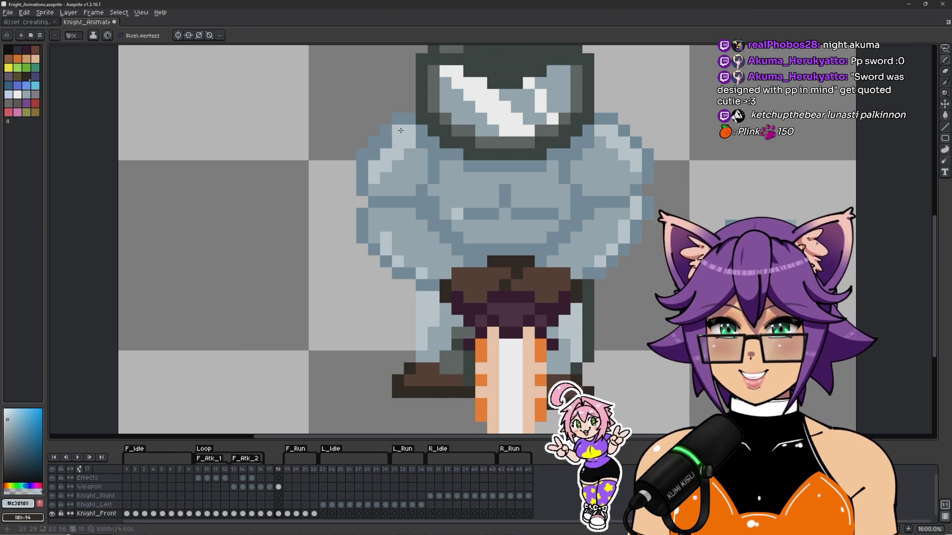
{"action": "left_click", "coordinate": [403, 153], "text": "alt"}
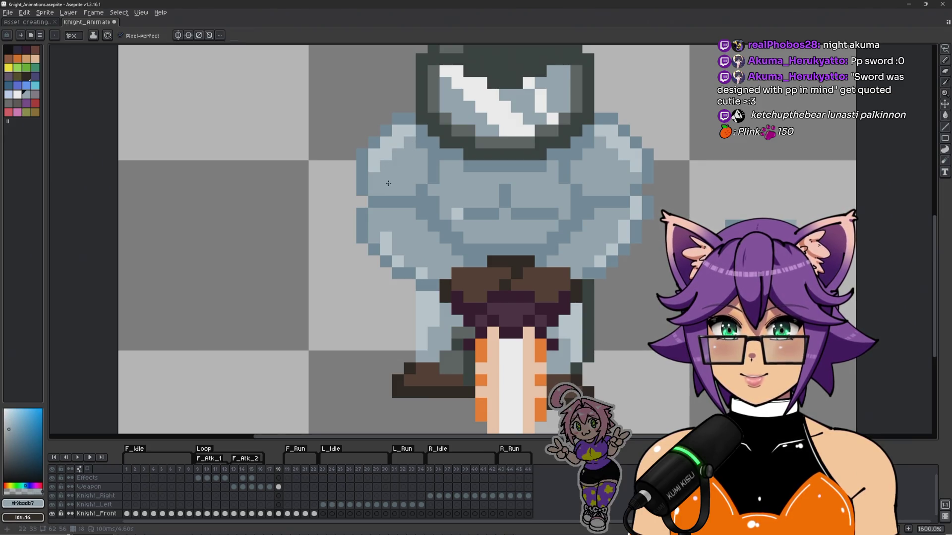
{"action": "left_click", "coordinate": [362, 192], "text": "alt"}
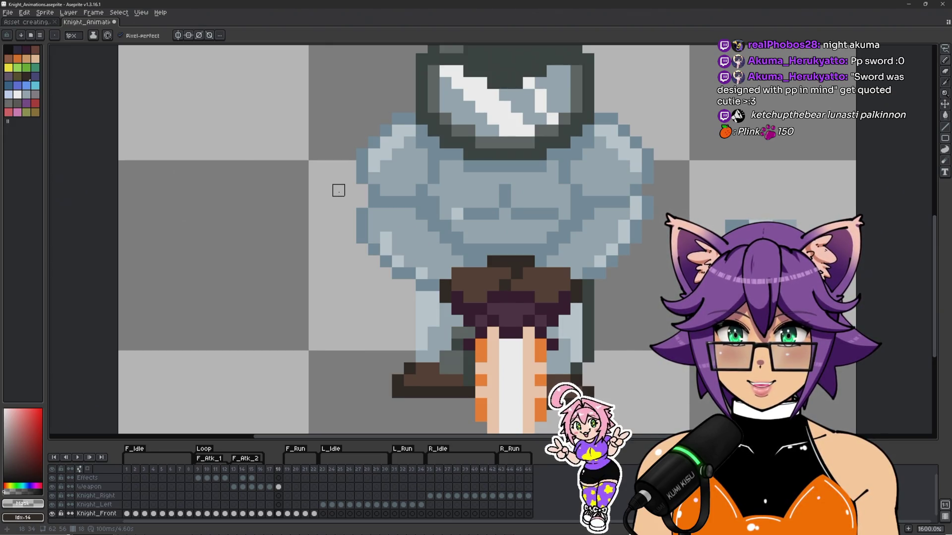
{"action": "left_click", "coordinate": [441, 152], "text": "alt"}
{"action": "left_click", "coordinate": [459, 168], "text": "alt"}
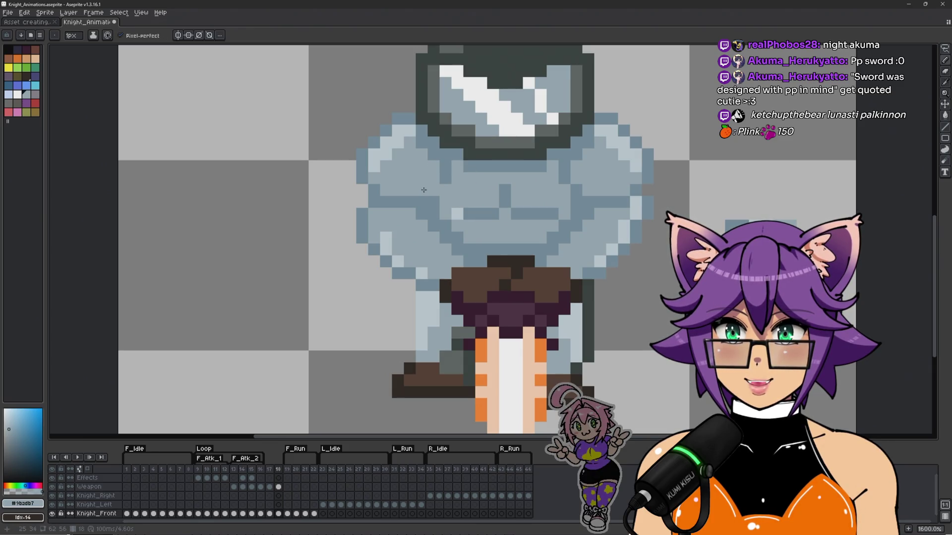
{"action": "left_click", "coordinate": [436, 180], "text": "alt"}
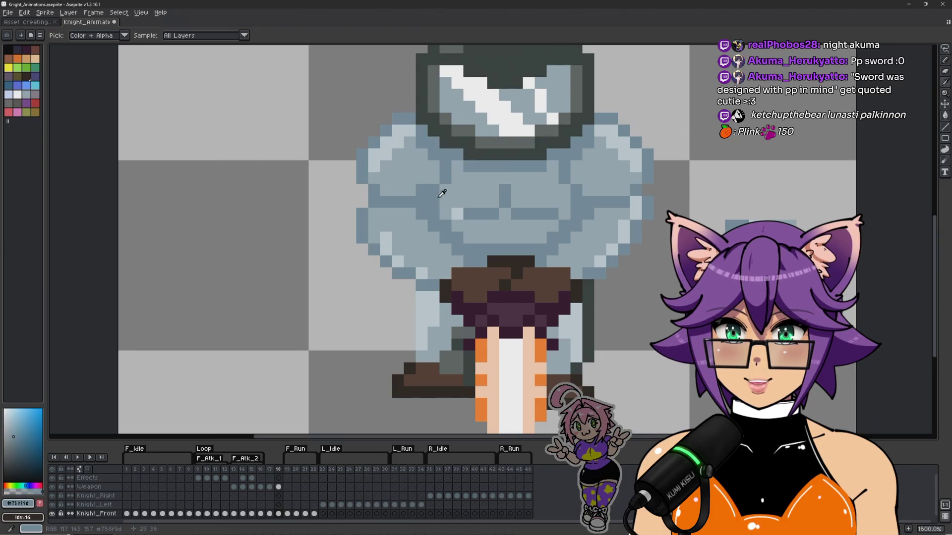
{"action": "left_click", "coordinate": [421, 167], "text": "alt"}
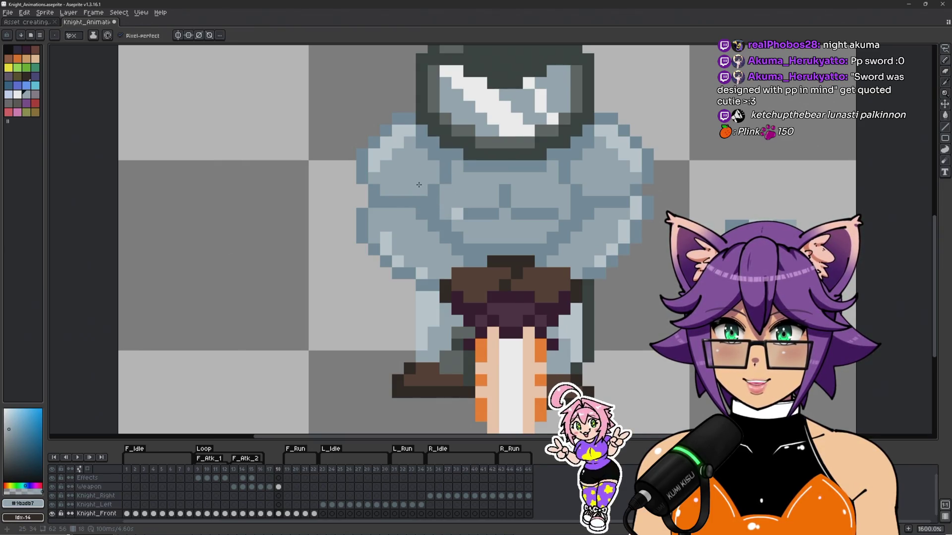
{"action": "scroll", "coordinate": [399, 223], "scroll_direction": "down", "scroll_amount": 2}
Step: Repaint the armour's left edge pixels with the darker armour shade
{"action": "scroll", "coordinate": [347, 213], "scroll_direction": "up", "scroll_amount": 2}
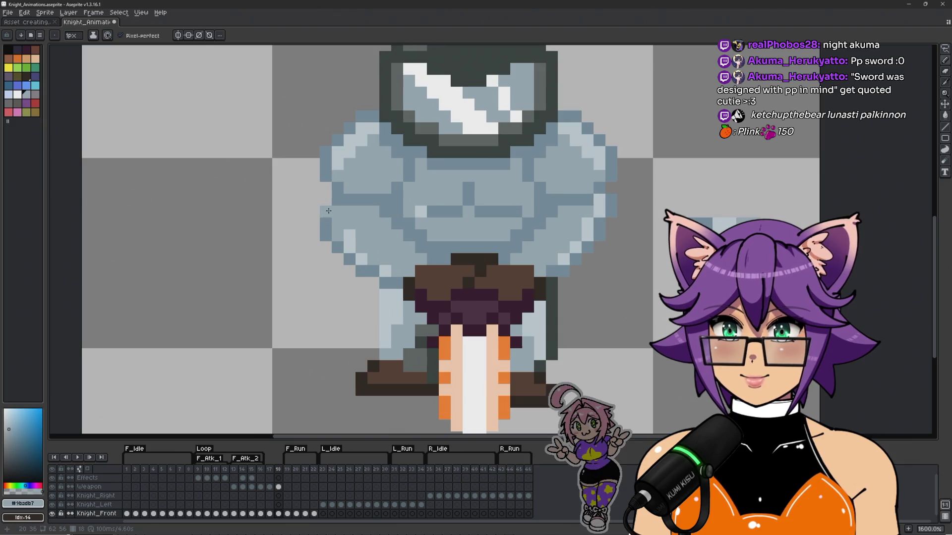
{"action": "left_click", "coordinate": [325, 209], "text": "alt"}
{"action": "mouse_move", "coordinate": [325, 209]}
{"action": "left_mouse_down"}
{"action": "mouse_move", "coordinate": [325, 248]}
{"action": "mouse_move", "coordinate": [340, 214]}
{"action": "left_mouse_up"}
{"action": "left_click", "coordinate": [345, 238]}
{"action": "left_click", "coordinate": [338, 229]}
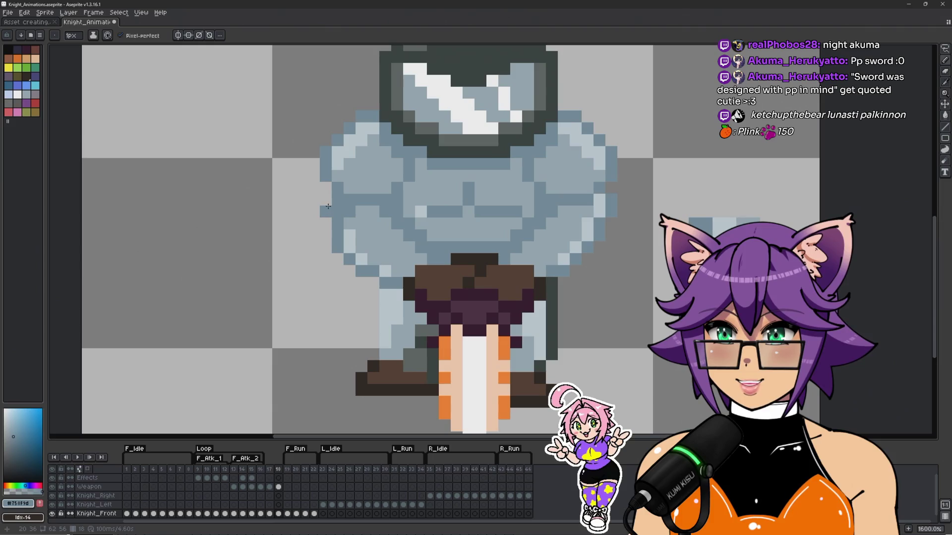
{"action": "left_click", "coordinate": [350, 211], "text": "alt"}
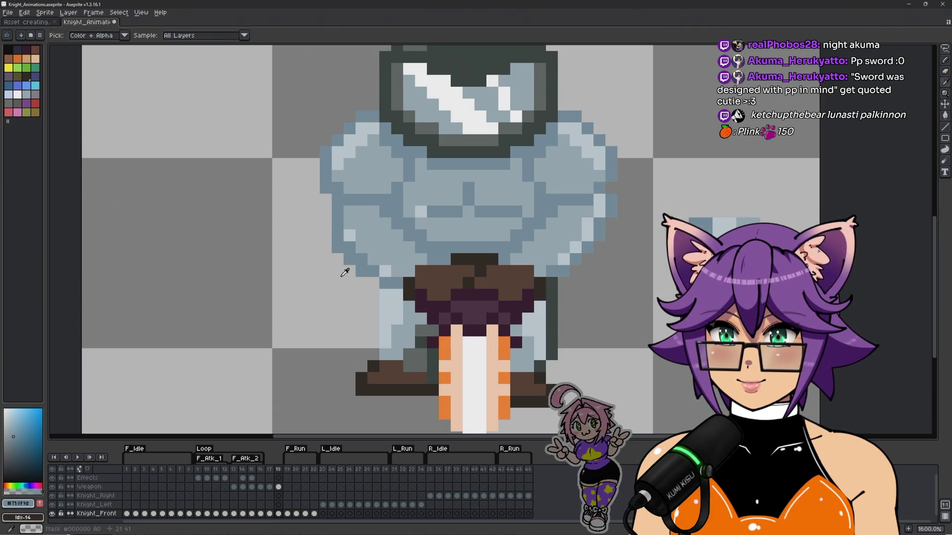
{"action": "left_click", "coordinate": [338, 260], "text": "alt"}
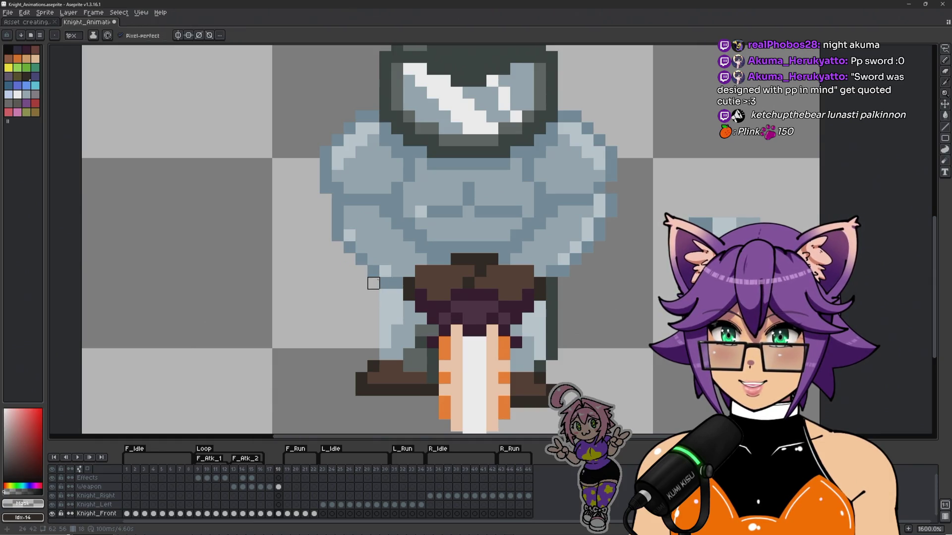
Step: Remove the stray light pixel beside the knight's arm
{"action": "scroll", "coordinate": [373, 283], "scroll_direction": "down", "scroll_amount": 2}
{"action": "scroll", "coordinate": [377, 279], "scroll_direction": "up", "scroll_amount": 2}
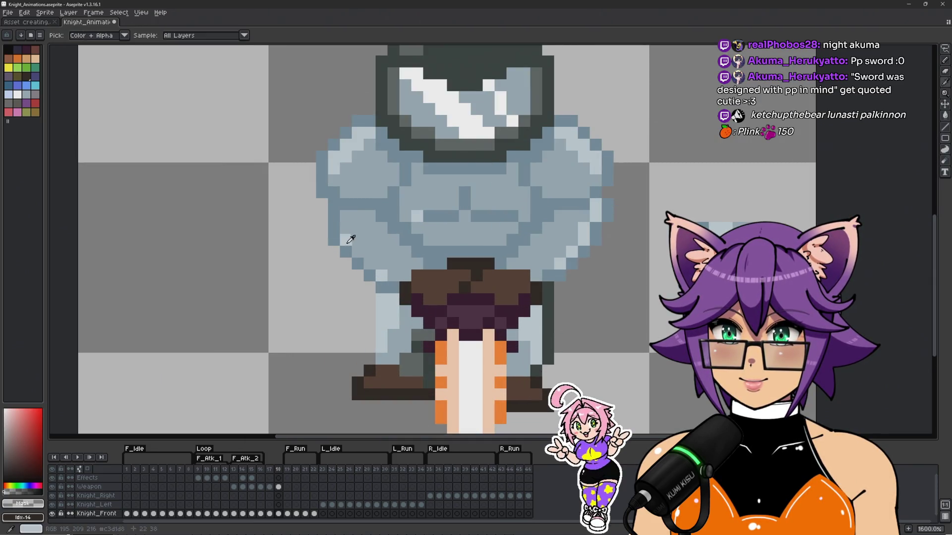
{"action": "scroll", "coordinate": [360, 282], "scroll_direction": "down", "scroll_amount": 2}
{"action": "scroll", "coordinate": [382, 298], "scroll_direction": "up", "scroll_amount": 1}
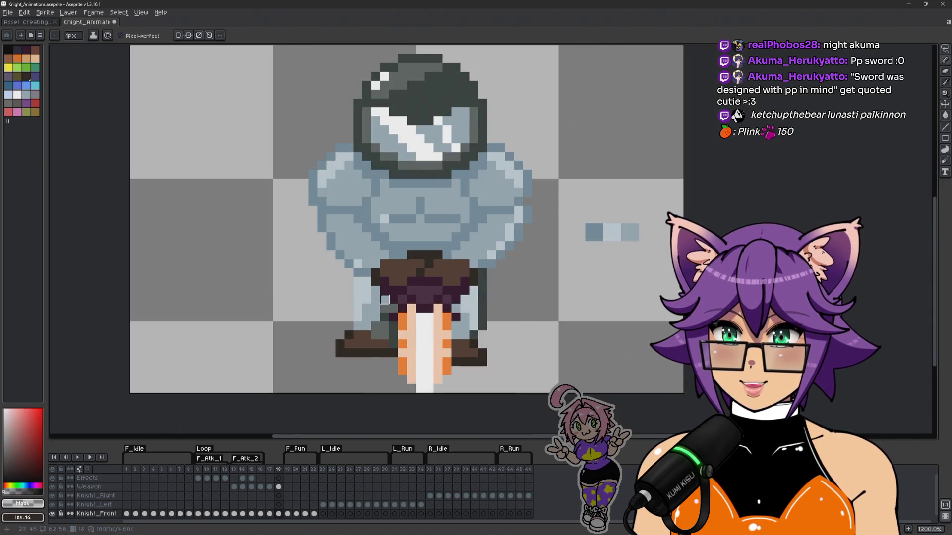
{"action": "scroll", "coordinate": [381, 296], "scroll_direction": "up", "scroll_amount": 1}
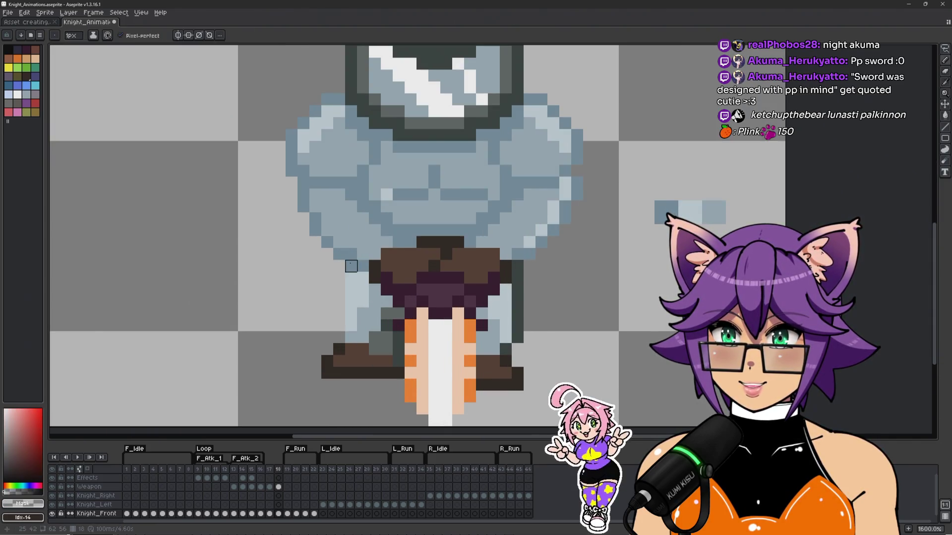
{"action": "scroll", "coordinate": [339, 290], "scroll_direction": "down", "scroll_amount": 3}
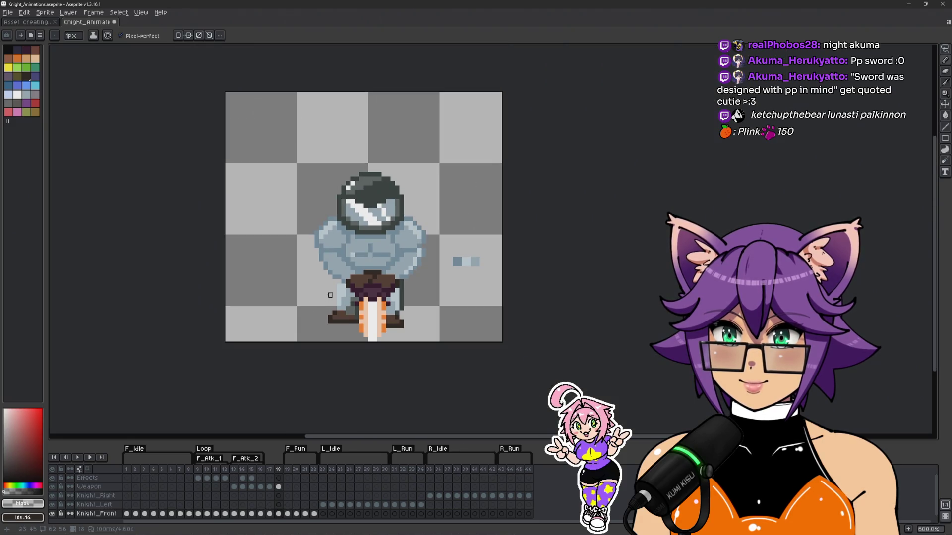
{"action": "scroll", "coordinate": [330, 295], "scroll_direction": "up", "scroll_amount": 3}
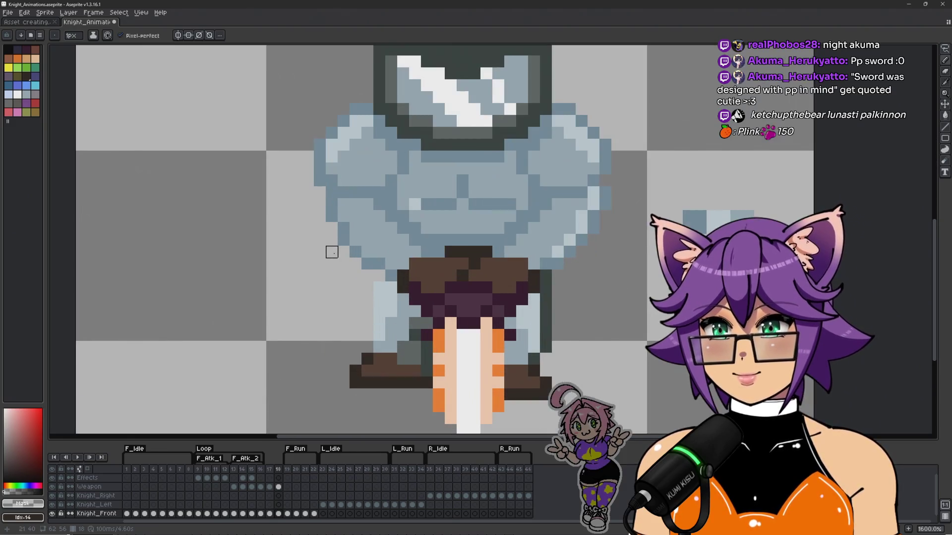
{"action": "left_click", "coordinate": [330, 224], "text": "alt"}
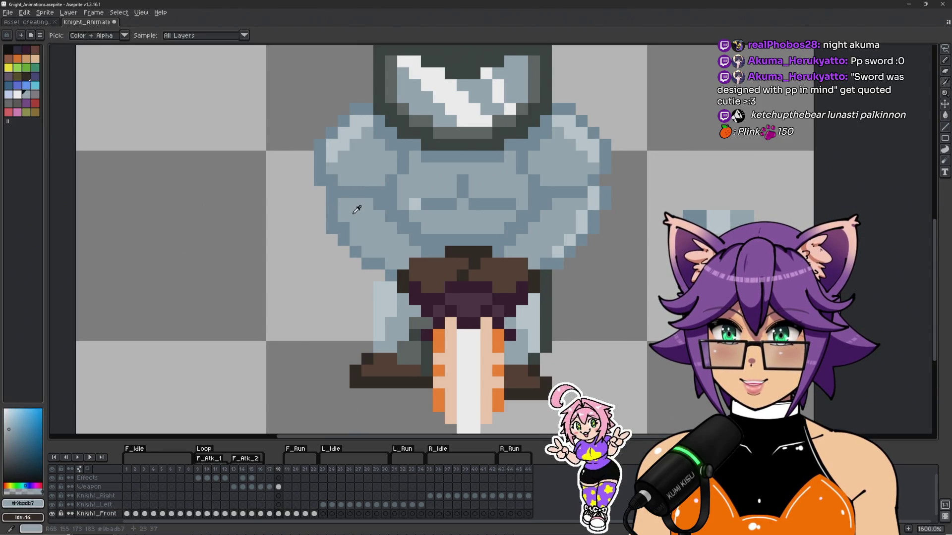
{"action": "scroll", "coordinate": [367, 286], "scroll_direction": "down", "scroll_amount": 2}
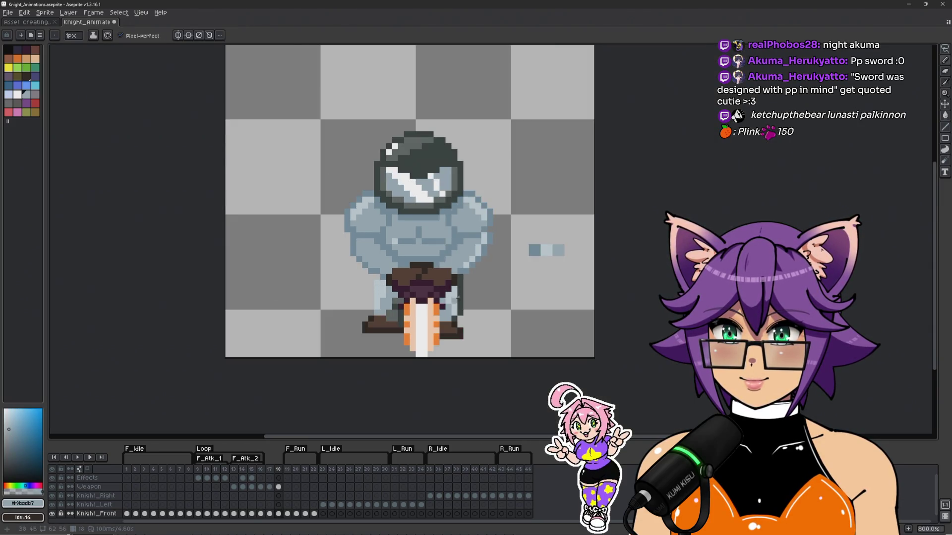
{"action": "scroll", "coordinate": [451, 297], "scroll_direction": "up", "scroll_amount": 2}
{"action": "key", "text": "ctrl+z"}
Step: Sample the highlight and base blue-grey shades on the right arm, undoing a misplaced light pixel
{"action": "left_click", "coordinate": [553, 214], "text": "alt"}
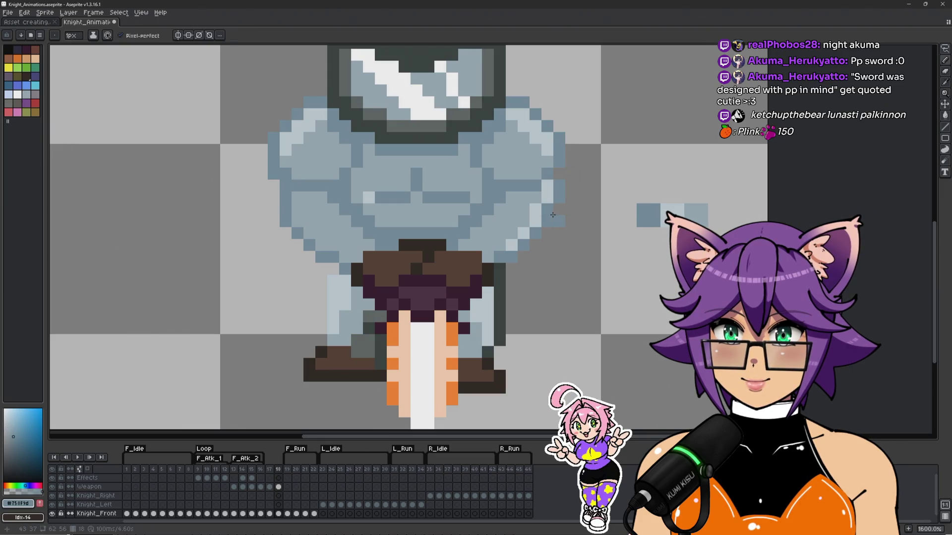
{"action": "left_click", "coordinate": [546, 198], "text": "alt"}
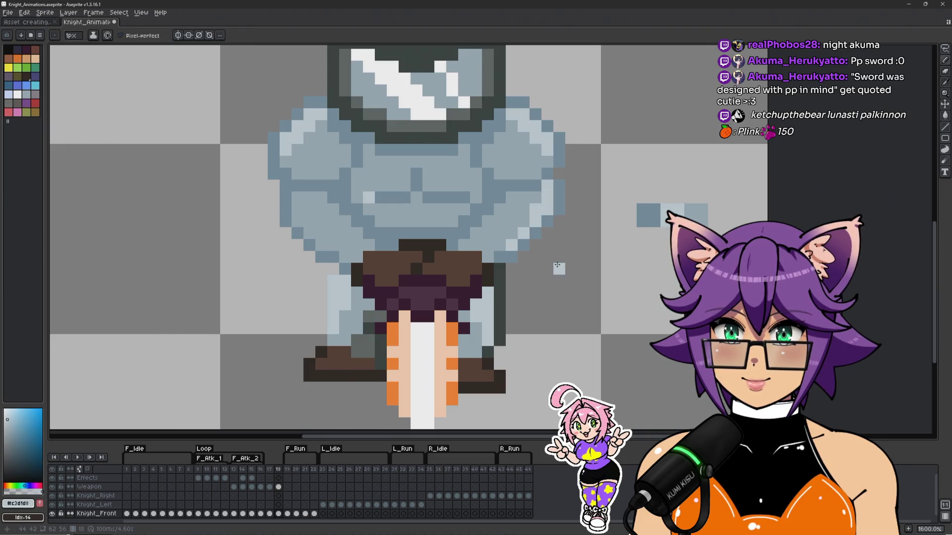
{"action": "left_click", "coordinate": [533, 209], "text": "alt"}
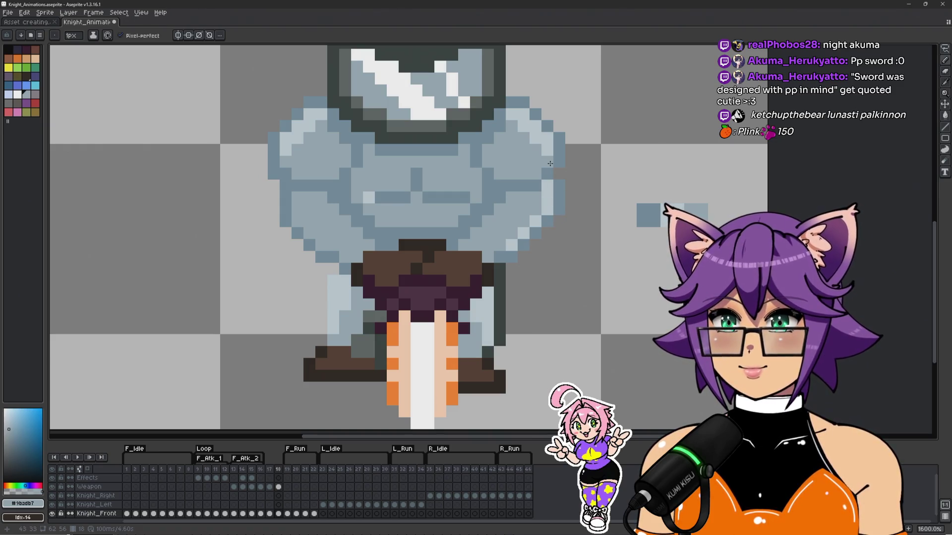
{"action": "scroll", "coordinate": [578, 170], "scroll_direction": "down", "scroll_amount": 3}
{"action": "scroll", "coordinate": [578, 170], "scroll_direction": "up", "scroll_amount": 3}
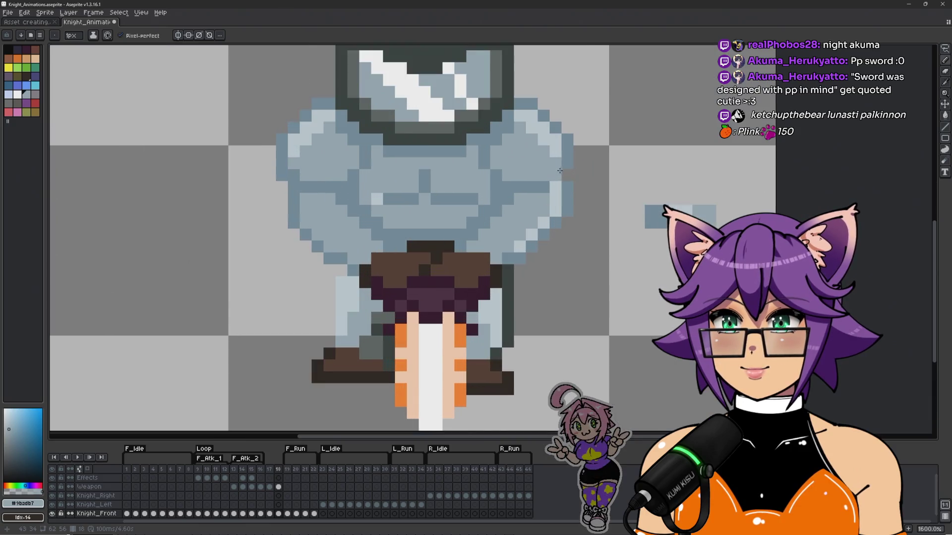
{"action": "left_click", "coordinate": [547, 151], "text": "alt"}
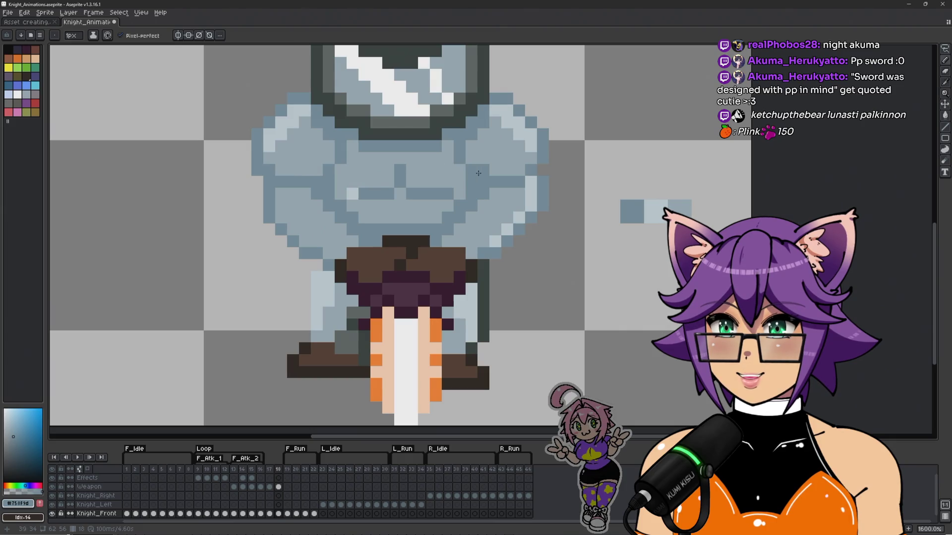
{"action": "left_click", "coordinate": [548, 177], "text": "alt"}
{"action": "left_click", "coordinate": [518, 195], "text": "alt"}
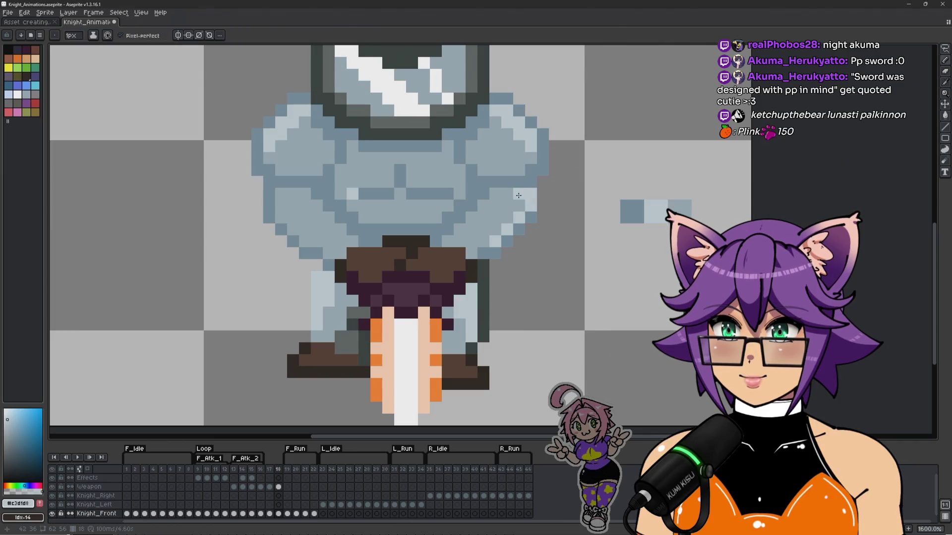
{"action": "left_click", "coordinate": [530, 197], "text": "alt"}
{"action": "key", "text": "ctrl+z"}
{"action": "left_click", "coordinate": [517, 215], "text": "alt"}
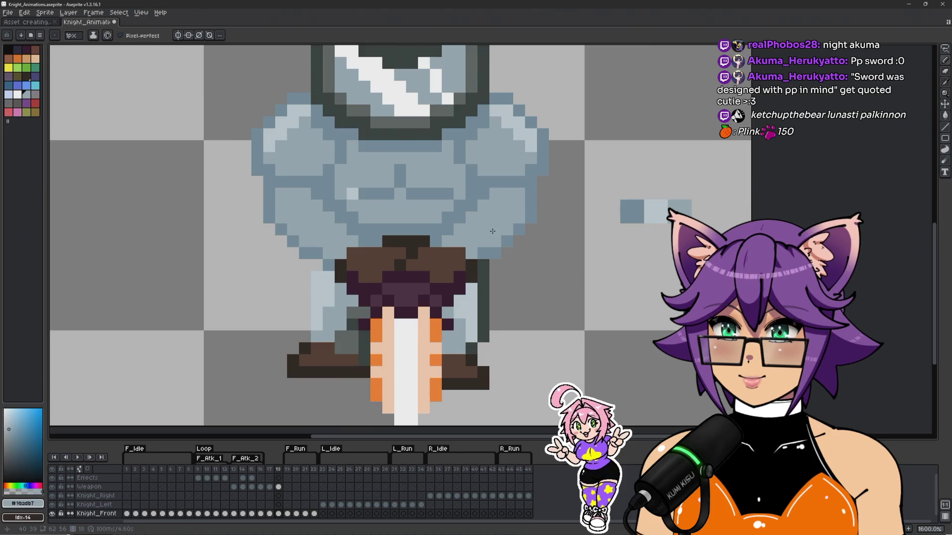
Step: Pencil #c3d1d8 highlight strips down the knight's right and left arms
{"action": "scroll", "coordinate": [494, 235], "scroll_direction": "down", "scroll_amount": 3}
{"action": "scroll", "coordinate": [466, 253], "scroll_direction": "up", "scroll_amount": 4}
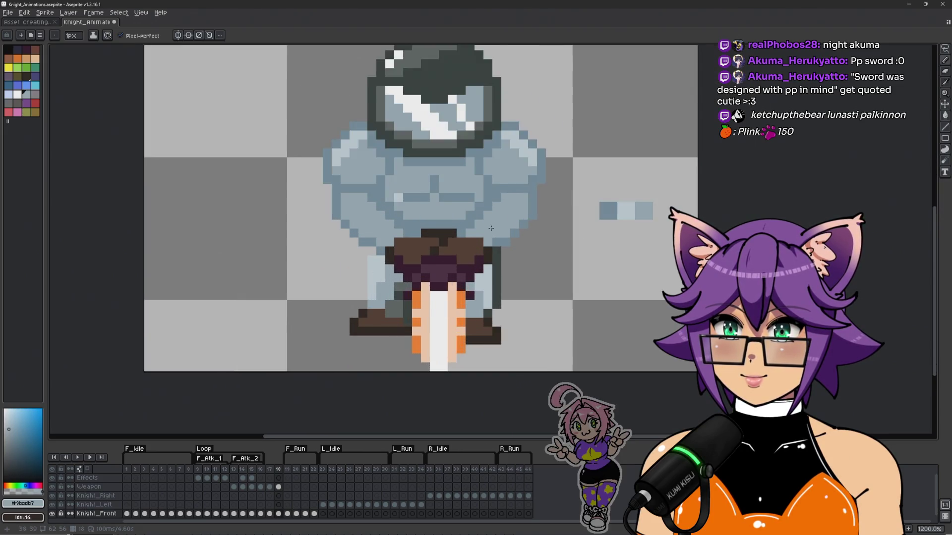
{"action": "left_click", "coordinate": [486, 243], "text": "alt"}
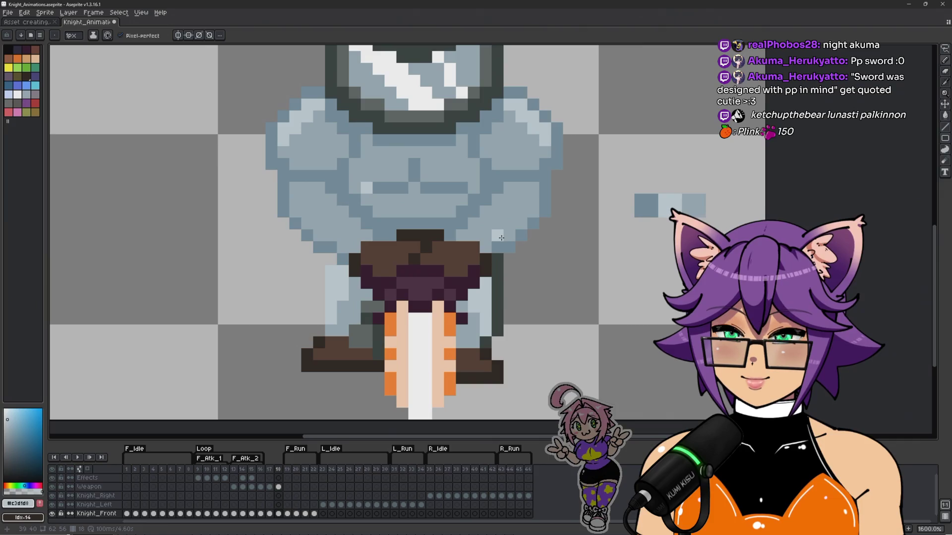
{"action": "left_click_drag", "start_coordinate": [530, 213], "coordinate": [531, 195]}
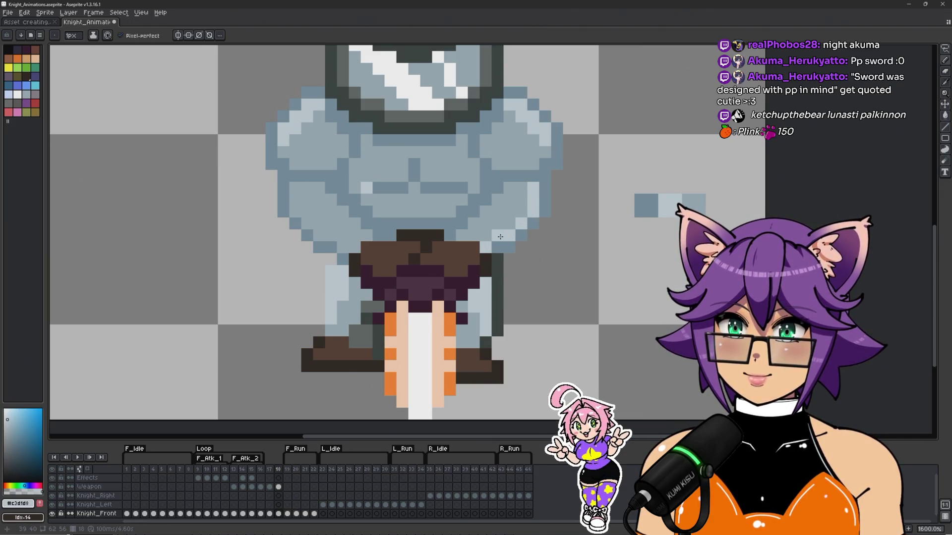
{"action": "mouse_move", "coordinate": [308, 199]}
{"action": "left_mouse_down"}
{"action": "mouse_move", "coordinate": [295, 190]}
{"action": "mouse_move", "coordinate": [297, 210]}
{"action": "left_mouse_up"}
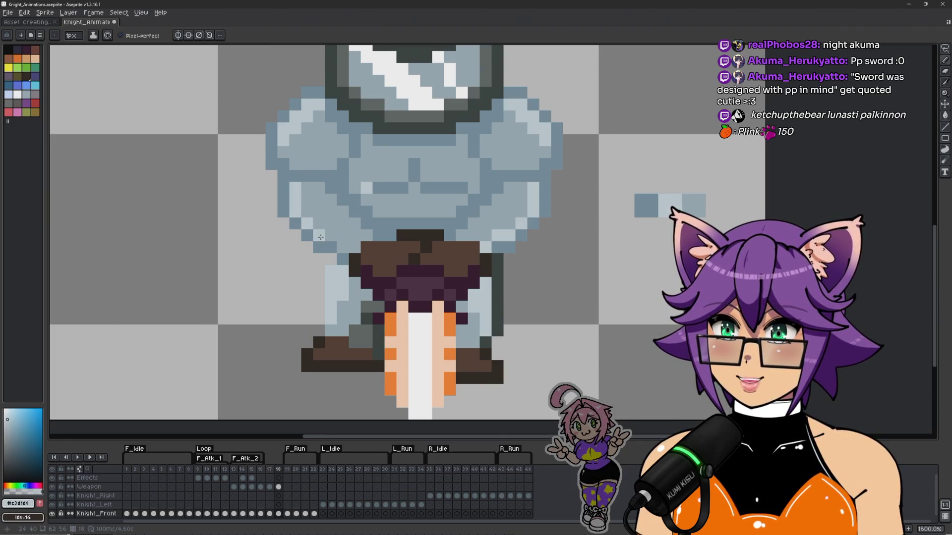
{"action": "scroll", "coordinate": [345, 244], "scroll_direction": "down", "scroll_amount": 5}
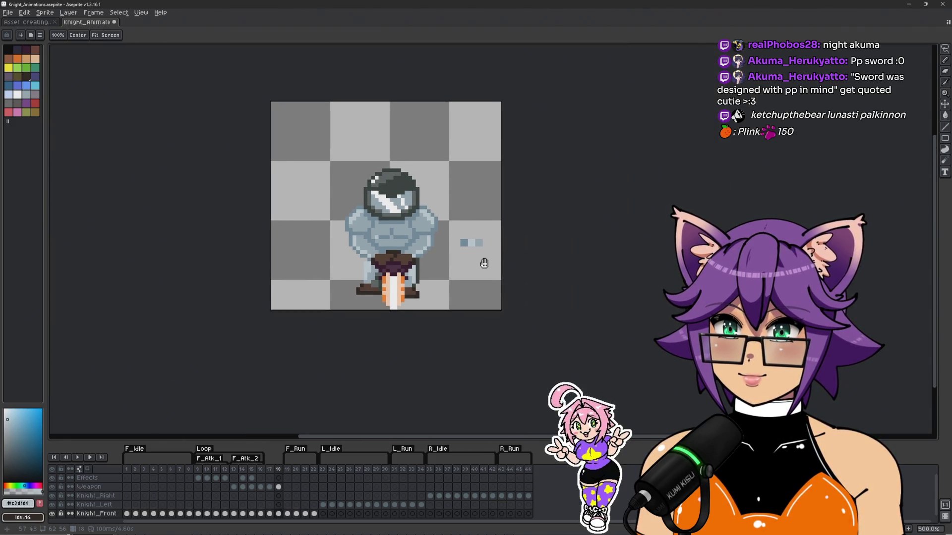
{"action": "scroll", "coordinate": [435, 247], "scroll_direction": "up", "scroll_amount": 2}
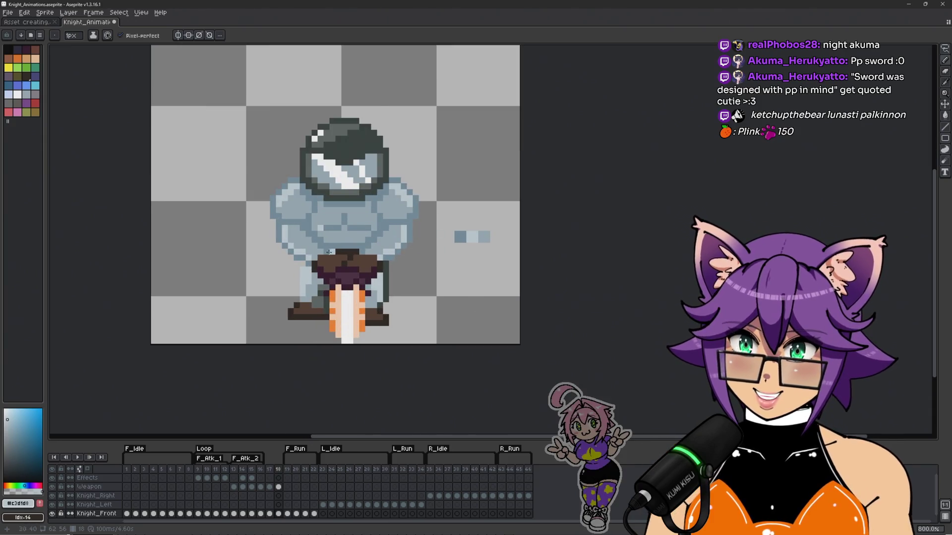
{"action": "scroll", "coordinate": [270, 257], "scroll_direction": "up", "scroll_amount": 3}
{"action": "left_click", "coordinate": [279, 487]}
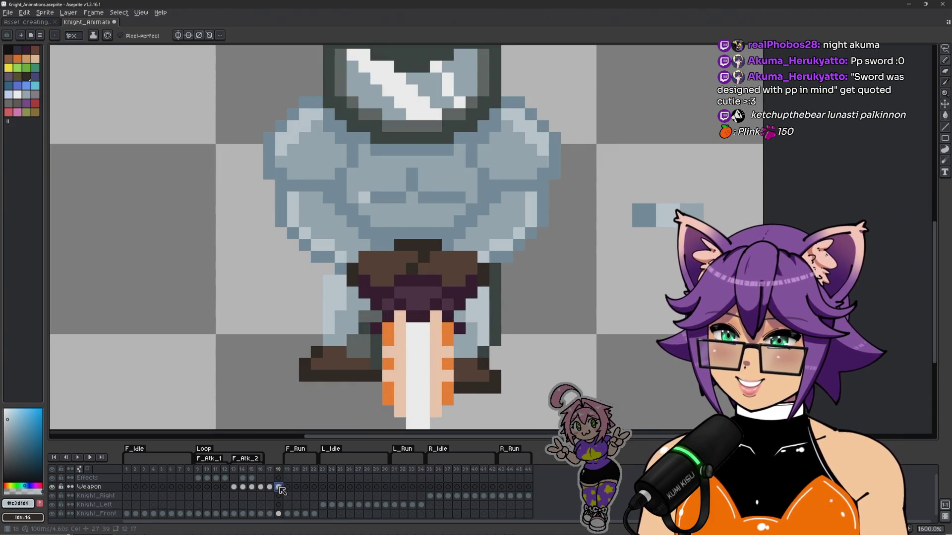
Step: Recolour the dark waist pixel above the brown belt to armour blue-grey on the Knight_Front layer
{"action": "scroll", "coordinate": [367, 277], "scroll_direction": "up", "scroll_amount": 2}
{"action": "left_click", "coordinate": [421, 231], "text": "alt"}
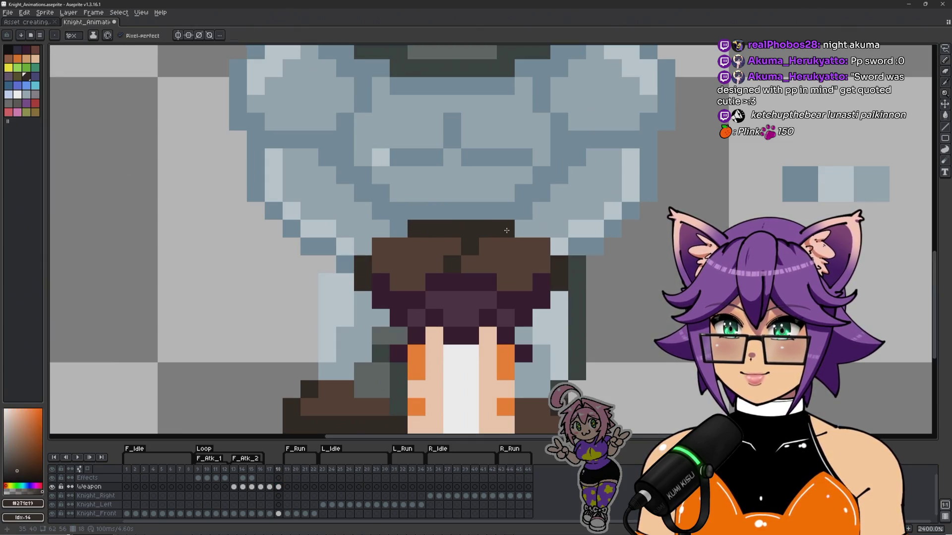
{"action": "left_click", "coordinate": [470, 210], "text": "alt"}
{"action": "left_click", "coordinate": [465, 227]}
{"action": "key", "text": "ctrl+z"}
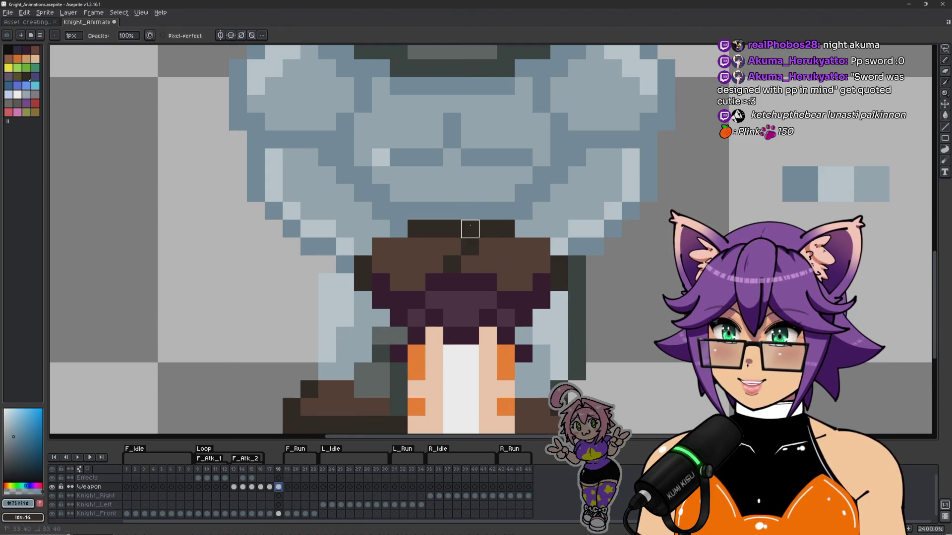
{"action": "key", "text": "Down"}
{"action": "key", "text": "Down"}
{"action": "key", "text": "Down"}
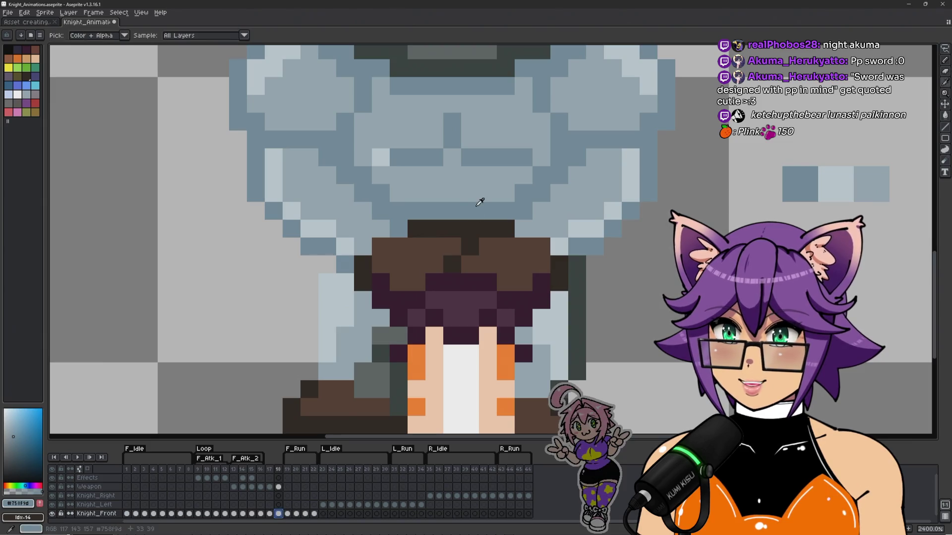
{"action": "left_click", "coordinate": [469, 229]}
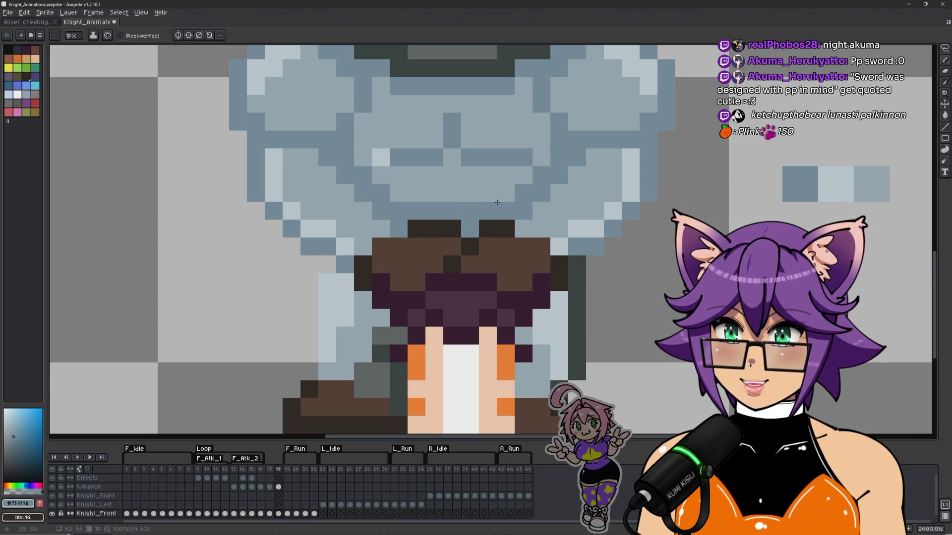
{"action": "scroll", "coordinate": [497, 203], "scroll_direction": "down", "scroll_amount": 5}
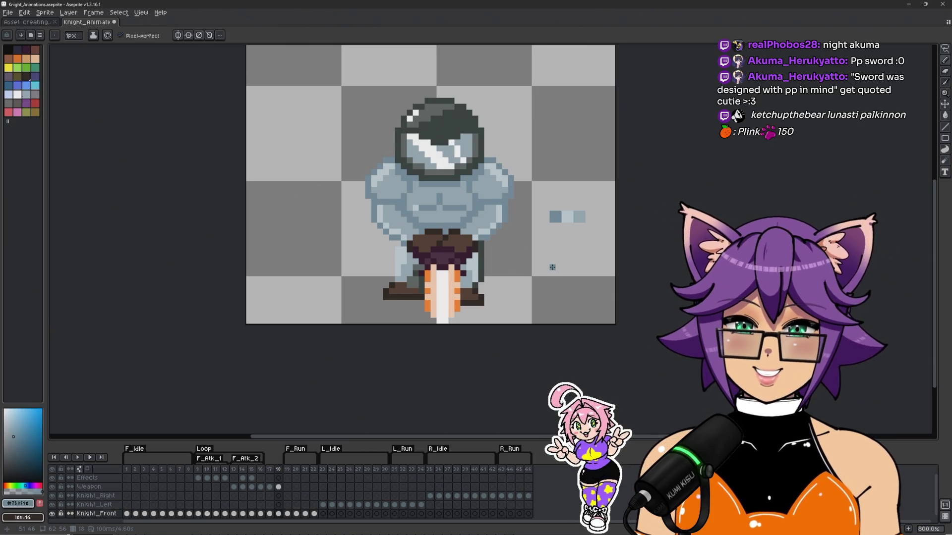
Step: Recentre the knight and select frame 17 on the Weapon layer, flipping once to frame 18
{"action": "scroll", "coordinate": [559, 233], "scroll_direction": "up", "scroll_amount": 1}
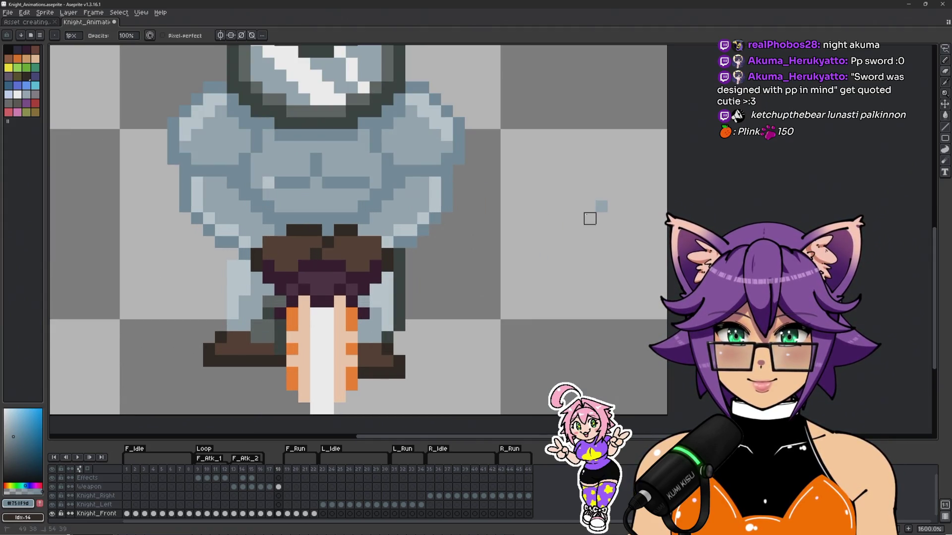
{"action": "scroll", "coordinate": [591, 216], "scroll_direction": "down", "scroll_amount": 1}
{"action": "key", "text": "space"}
{"action": "mouse_move", "coordinate": [584, 218]}
{"action": "left_mouse_down"}
{"action": "mouse_move", "coordinate": [584, 295]}
{"action": "mouse_move", "coordinate": [592, 250]}
{"action": "mouse_move", "coordinate": [588, 259]}
{"action": "left_mouse_up"}
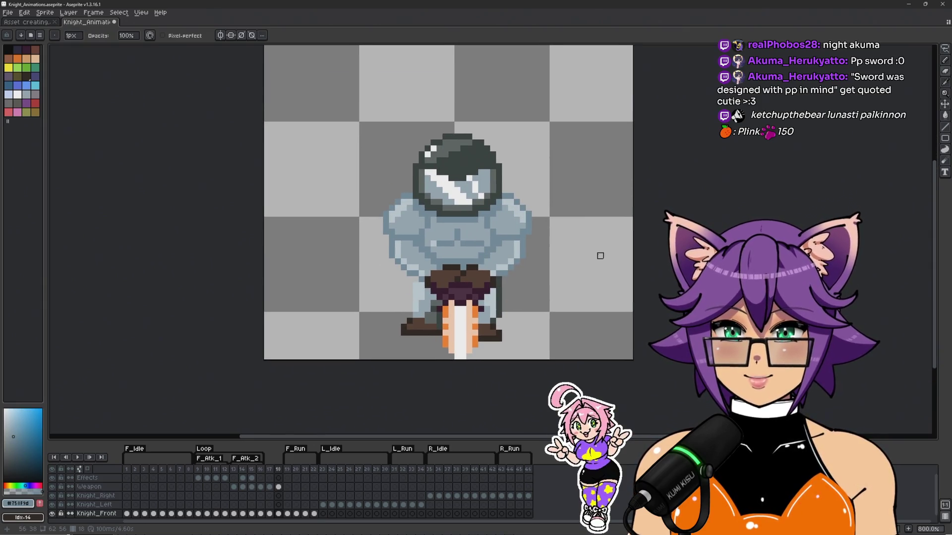
{"action": "left_click", "coordinate": [273, 489]}
{"action": "key", "text": "Right"}
{"action": "key", "text": "Left"}
{"action": "key", "text": "Right"}
{"action": "key", "text": "Left"}
Step: Flip repeatedly between frames 17 and 18, ending on frame 17's sword-up pose
{"action": "left_click_drag", "start_coordinate": [446, 199], "coordinate": [432, 196]}
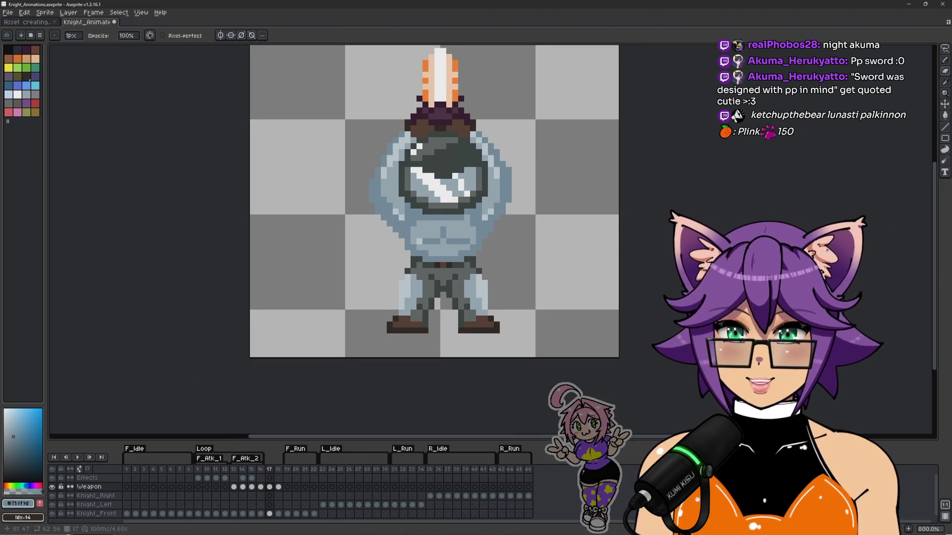
{"action": "key", "text": "Right"}
{"action": "left_click_drag", "start_coordinate": [431, 360], "coordinate": [421, 374]}
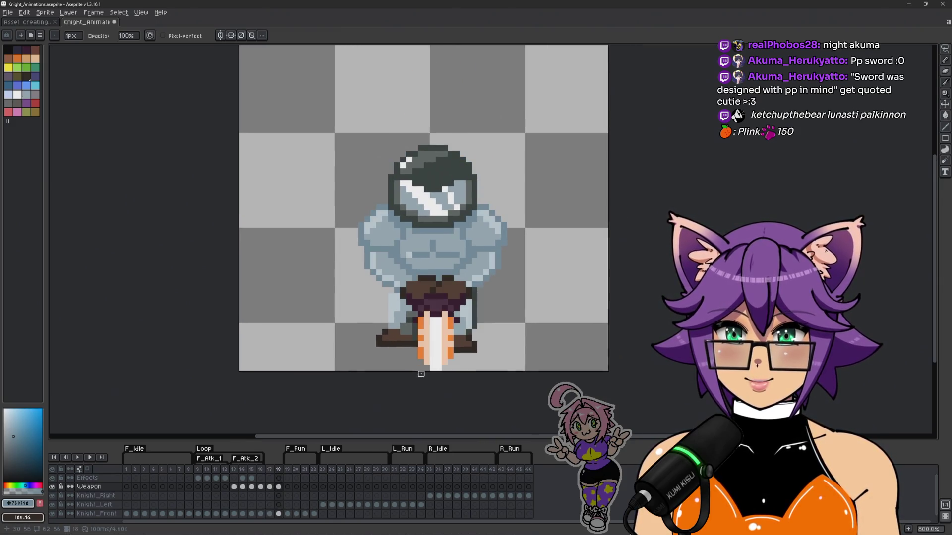
{"action": "key", "text": "Left"}
{"action": "key", "text": "Right"}
{"action": "key", "text": "Left"}
{"action": "key", "text": "Right"}
{"action": "key", "text": "Left"}
{"action": "key", "text": "Right"}
{"action": "key", "text": "Left"}
{"action": "key", "text": "Right"}
{"action": "key", "text": "Left"}
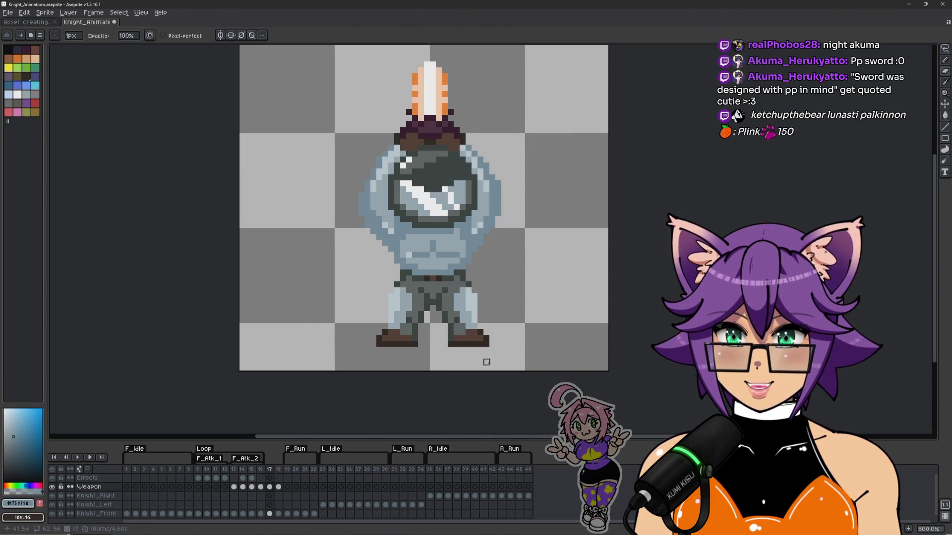
{"action": "key", "text": "Right"}
{"action": "key", "text": "Left"}
{"action": "key", "text": "Right"}
{"action": "key", "text": "Left"}
{"action": "key", "text": "Right"}
{"action": "key", "text": "Left"}
{"action": "key", "text": "Right"}
{"action": "key", "text": "Left"}
{"action": "key", "text": "Right"}
{"action": "key", "text": "Left"}
{"action": "key", "text": "Left"}
{"action": "key", "text": "Right"}
{"action": "key", "text": "Right"}
{"action": "key", "text": "Left"}
{"action": "key", "text": "Right"}
{"action": "key", "text": "Left"}
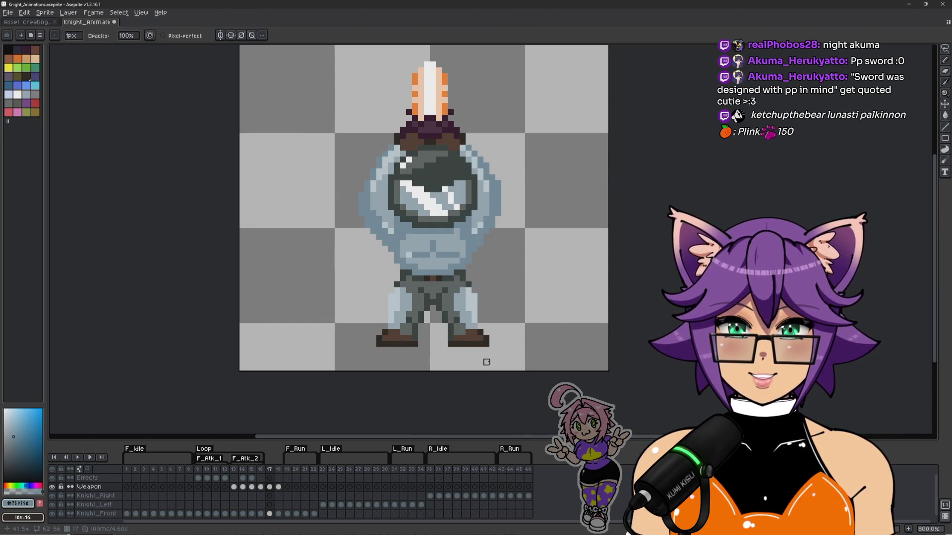
Step: Flip between frames 17 and 18 several times to compare sword-up and sword-down poses
{"action": "key", "text": "Left"}
{"action": "key", "text": "Right"}
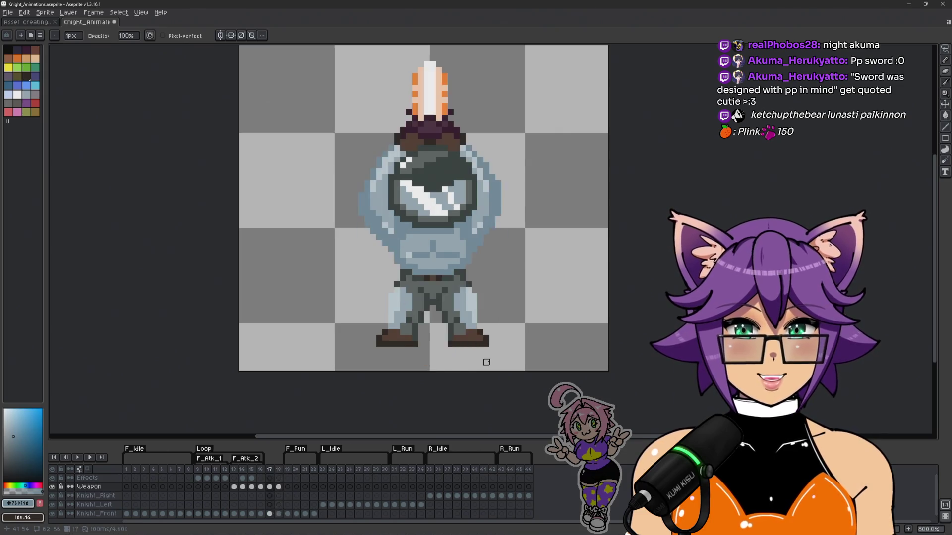
{"action": "key", "text": "Right"}
{"action": "key", "text": "Left"}
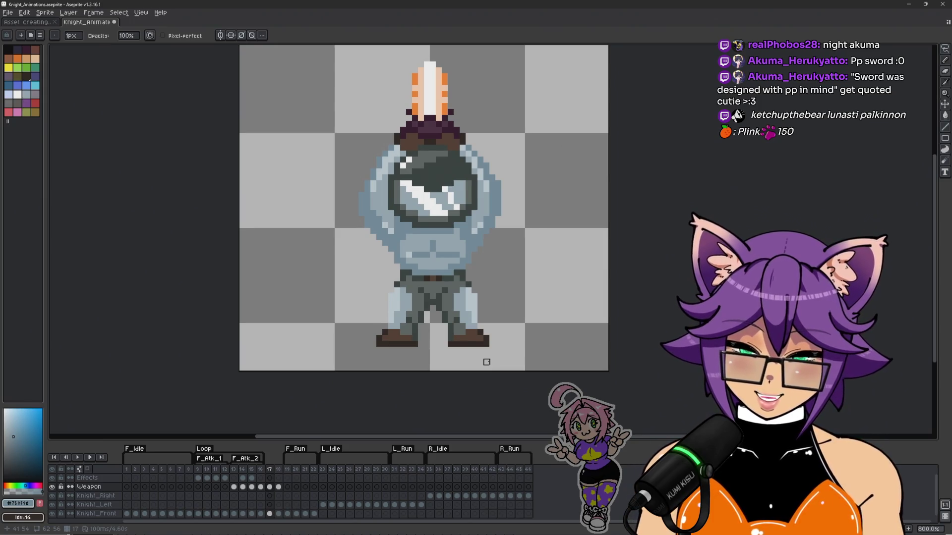
{"action": "key", "text": "Right"}
{"action": "key", "text": "Left"}
{"action": "key", "text": "Right"}
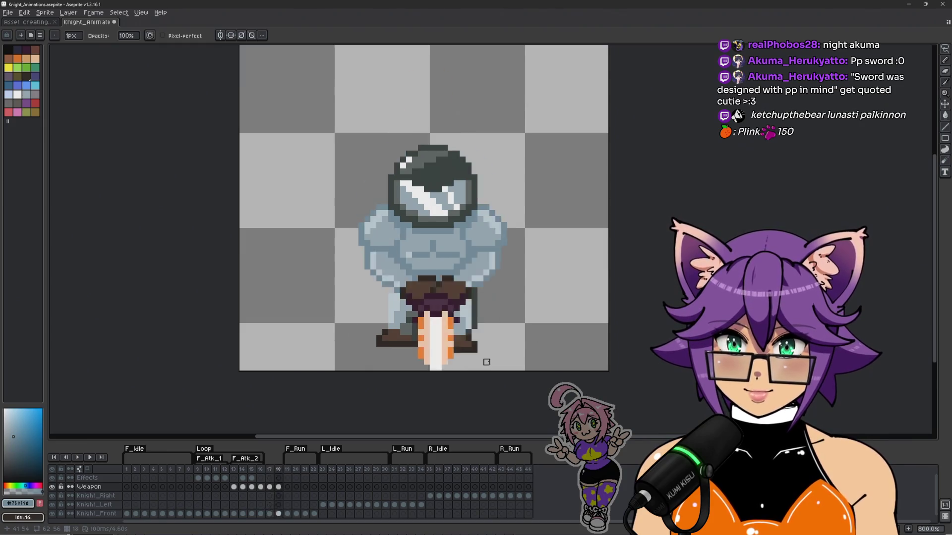
{"action": "key", "text": "Left"}
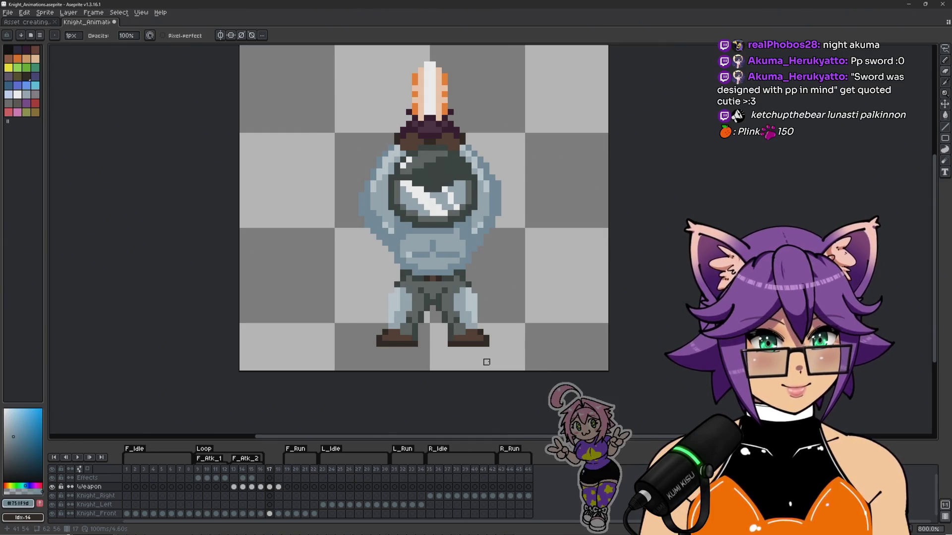
Step: Preview the animation loop, then settle on frame 18 with the sword lowered
{"action": "scroll", "coordinate": [451, 321], "scroll_direction": "down", "scroll_amount": 1}
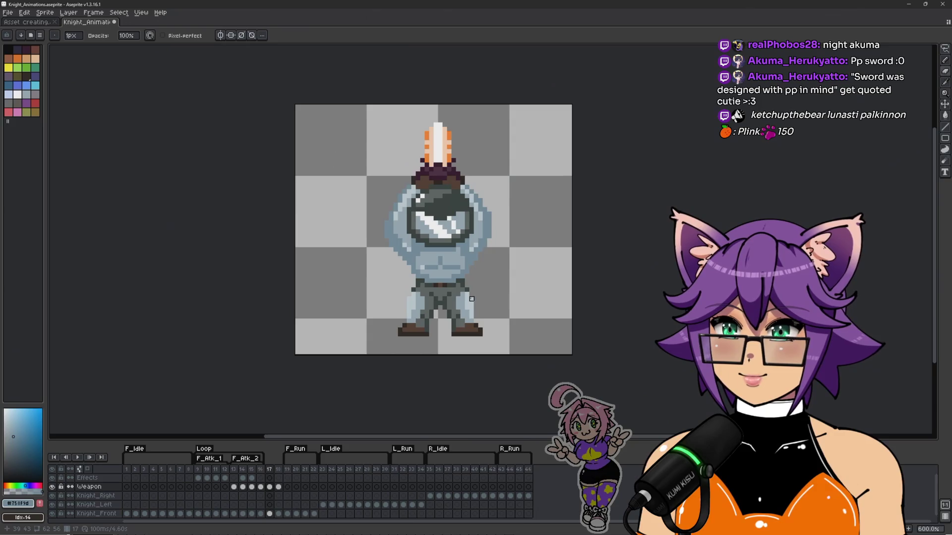
{"action": "key", "text": "Right"}
{"action": "key", "text": "Return"}
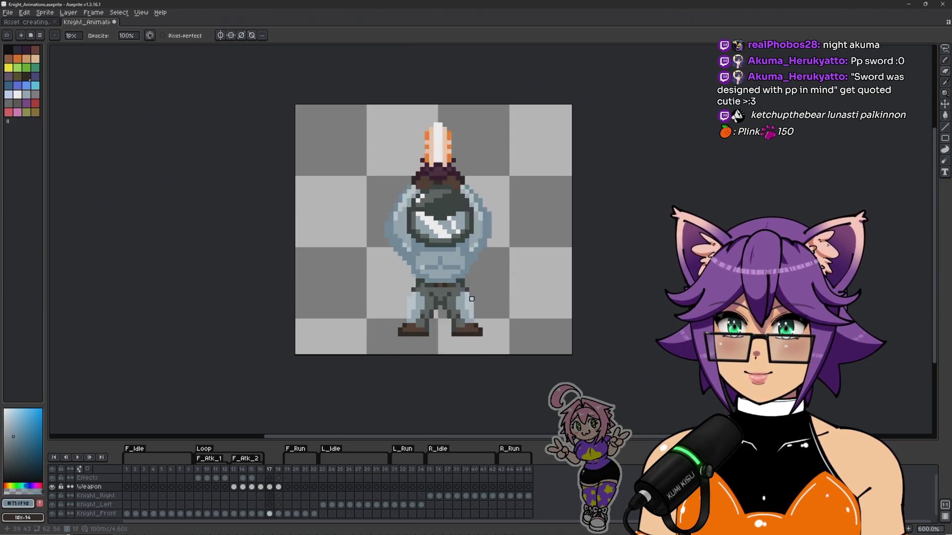
{"action": "key", "text": "Left"}
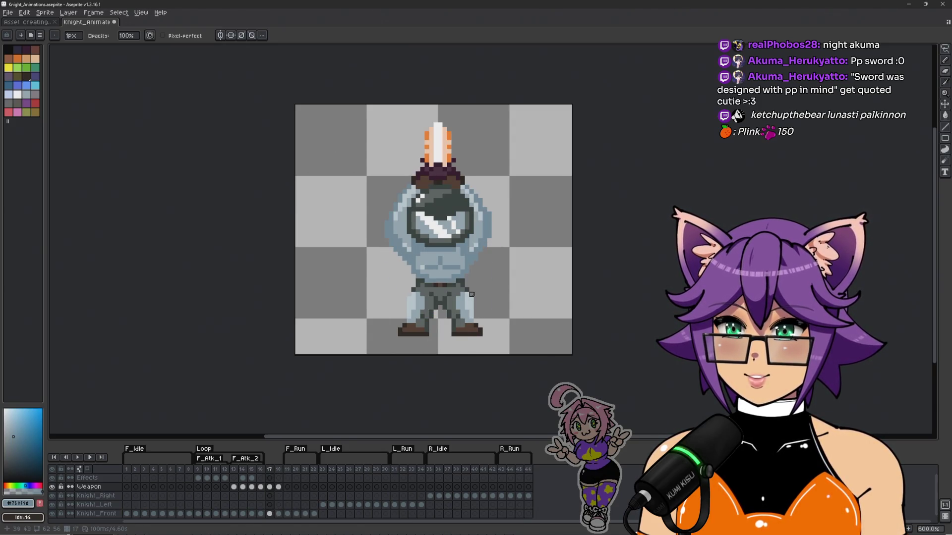
{"action": "key", "text": "Right"}
{"action": "key", "text": "Down"}
{"action": "key", "text": "Down"}
{"action": "key", "text": "Down"}
{"action": "key", "text": "Left"}
{"action": "key", "text": "Right"}
{"action": "scroll", "coordinate": [439, 205], "scroll_direction": "up", "scroll_amount": 3}
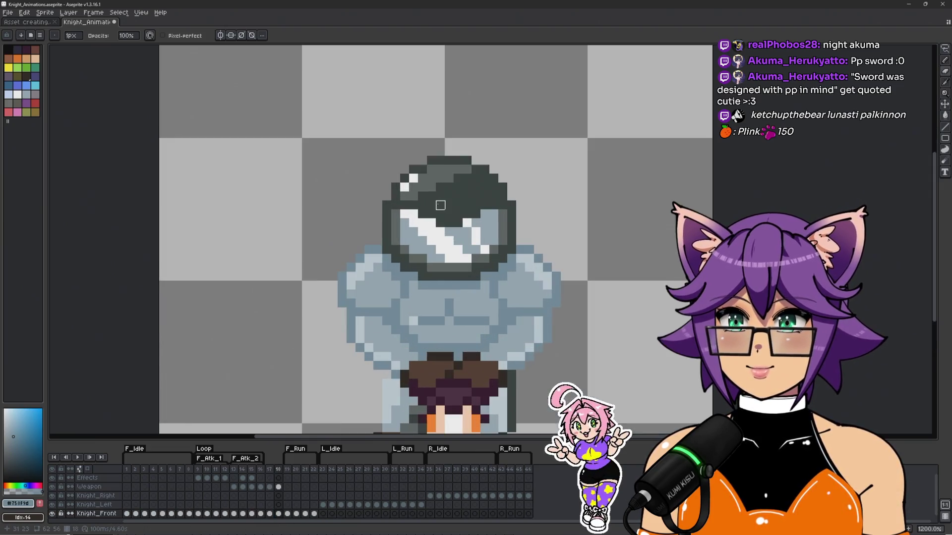
Step: Try a rectangular selection around the helmet on frame 18, then deselect it
{"action": "key", "text": "m"}
{"action": "left_click_drag", "start_coordinate": [373, 199], "coordinate": [384, 164]}
{"action": "mouse_move", "coordinate": [408, 106]}
{"action": "left_mouse_down"}
{"action": "mouse_move", "coordinate": [409, 214]}
{"action": "mouse_move", "coordinate": [440, 238]}
{"action": "mouse_move", "coordinate": [488, 241]}
{"action": "mouse_move", "coordinate": [520, 210]}
{"action": "mouse_move", "coordinate": [528, 161]}
{"action": "mouse_move", "coordinate": [387, 104]}
{"action": "mouse_move", "coordinate": [501, 229]}
{"action": "left_mouse_up"}
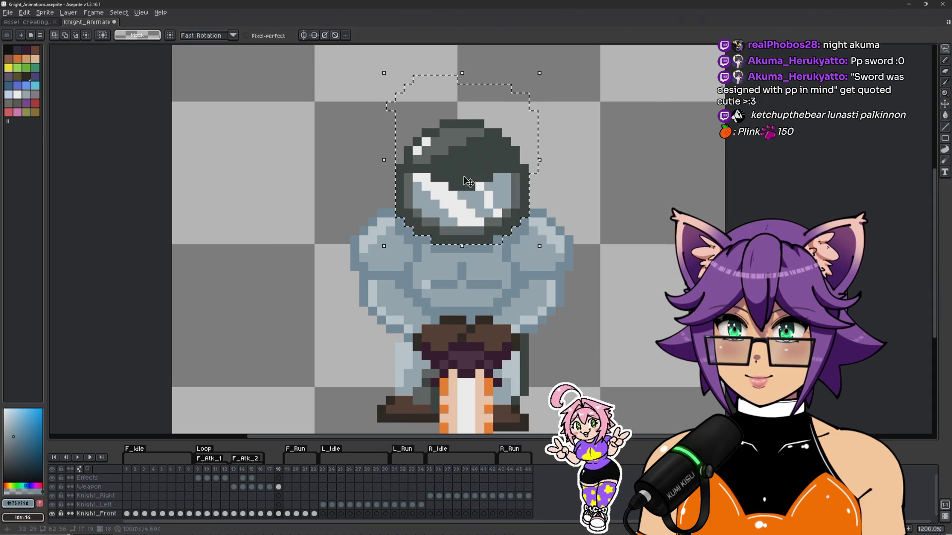
{"action": "scroll", "coordinate": [505, 253], "scroll_direction": "up", "scroll_amount": 1}
{"action": "key", "text": "i"}
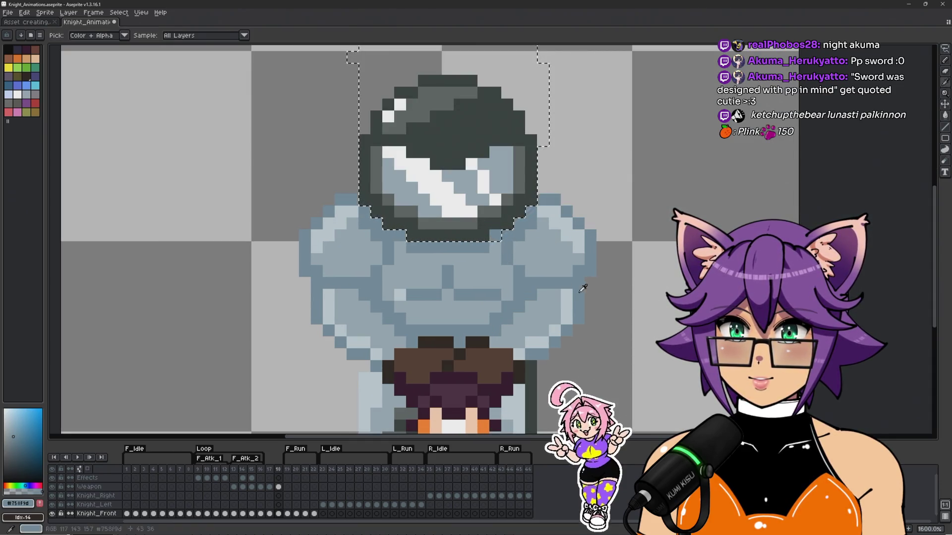
{"action": "key", "text": "m"}
{"action": "scroll", "coordinate": [595, 223], "scroll_direction": "down", "scroll_amount": 2}
{"action": "scroll", "coordinate": [533, 200], "scroll_direction": "up", "scroll_amount": 1}
{"action": "key", "text": "ctrl+d"}
{"action": "scroll", "coordinate": [533, 201], "scroll_direction": "up", "scroll_amount": 1}
Step: Lasso the helmet, move it up and right a couple of pixels, and commit
{"action": "mouse_move", "coordinate": [391, 114]}
{"action": "left_mouse_down"}
{"action": "mouse_move", "coordinate": [391, 221]}
{"action": "mouse_move", "coordinate": [402, 250]}
{"action": "mouse_move", "coordinate": [442, 280]}
{"action": "mouse_move", "coordinate": [509, 286]}
{"action": "mouse_move", "coordinate": [558, 224]}
{"action": "mouse_move", "coordinate": [394, 102]}
{"action": "left_mouse_up"}
{"action": "scroll", "coordinate": [488, 185], "scroll_direction": "down", "scroll_amount": 4}
{"action": "scroll", "coordinate": [489, 184], "scroll_direction": "up", "scroll_amount": 3}
{"action": "left_click_drag", "start_coordinate": [488, 184], "coordinate": [492, 243]}
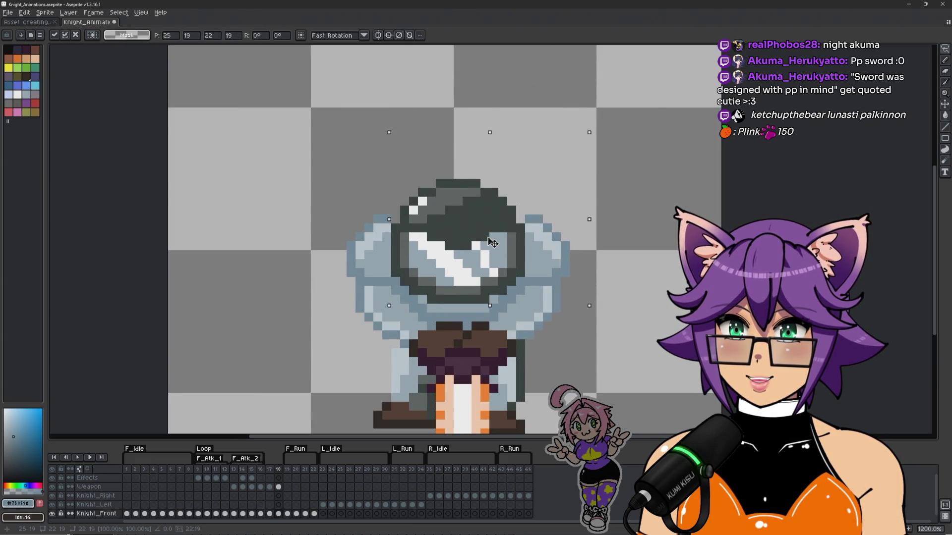
{"action": "scroll", "coordinate": [492, 243], "scroll_direction": "down", "scroll_amount": 2}
{"action": "scroll", "coordinate": [521, 298], "scroll_direction": "up", "scroll_amount": 2}
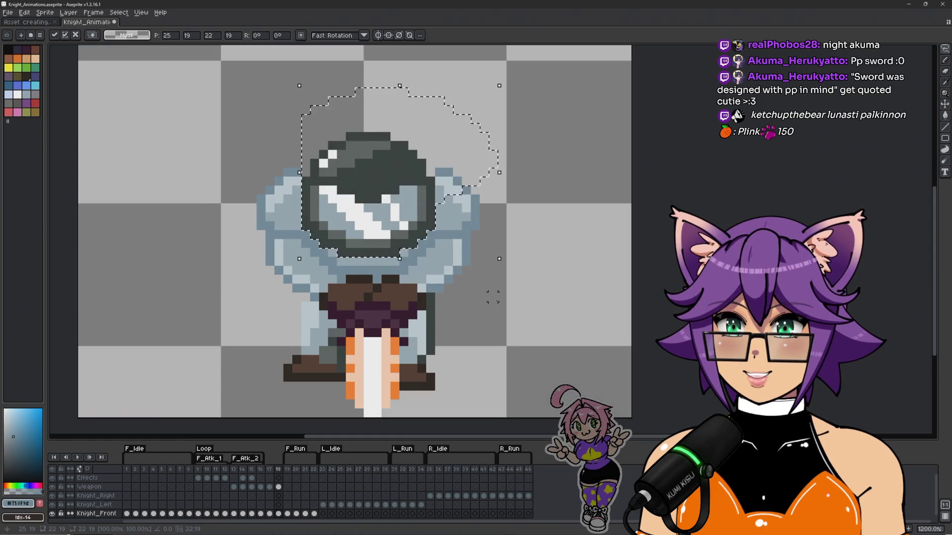
{"action": "mouse_move", "coordinate": [385, 198]}
{"action": "left_mouse_down"}
{"action": "mouse_move", "coordinate": [385, 183]}
{"action": "mouse_move", "coordinate": [385, 213]}
{"action": "mouse_move", "coordinate": [378, 137]}
{"action": "mouse_move", "coordinate": [384, 275]}
{"action": "mouse_move", "coordinate": [382, 138]}
{"action": "mouse_move", "coordinate": [394, 162]}
{"action": "mouse_move", "coordinate": [377, 170]}
{"action": "mouse_move", "coordinate": [392, 174]}
{"action": "mouse_move", "coordinate": [392, 153]}
{"action": "mouse_move", "coordinate": [382, 219]}
{"action": "left_mouse_up"}
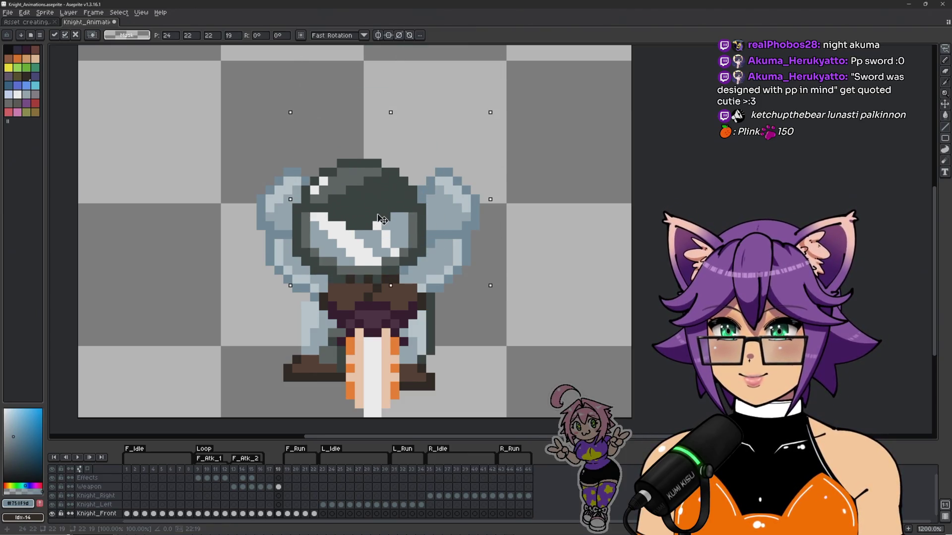
{"action": "key", "text": "Up"}
{"action": "key", "text": "Right"}
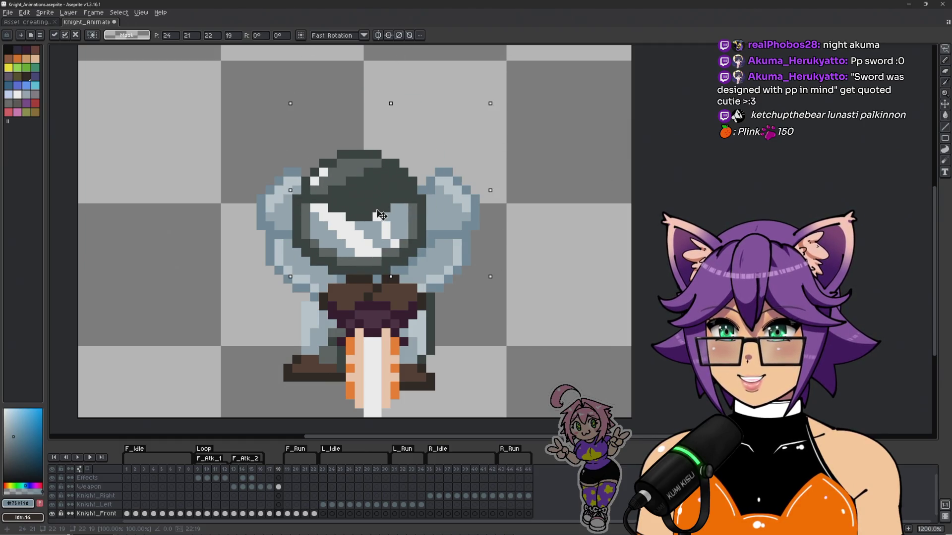
{"action": "mouse_move", "coordinate": [384, 213]}
{"action": "left_mouse_down"}
{"action": "mouse_move", "coordinate": [408, 193]}
{"action": "mouse_move", "coordinate": [399, 211]}
{"action": "mouse_move", "coordinate": [389, 138]}
{"action": "mouse_move", "coordinate": [389, 145]}
{"action": "left_mouse_up"}
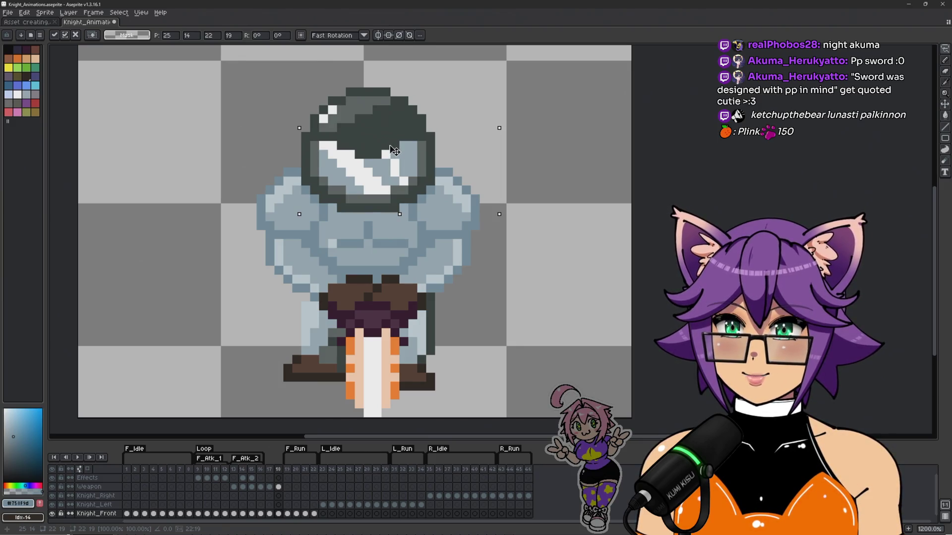
{"action": "scroll", "coordinate": [393, 157], "scroll_direction": "down", "scroll_amount": 4}
{"action": "left_click", "coordinate": [445, 182]}
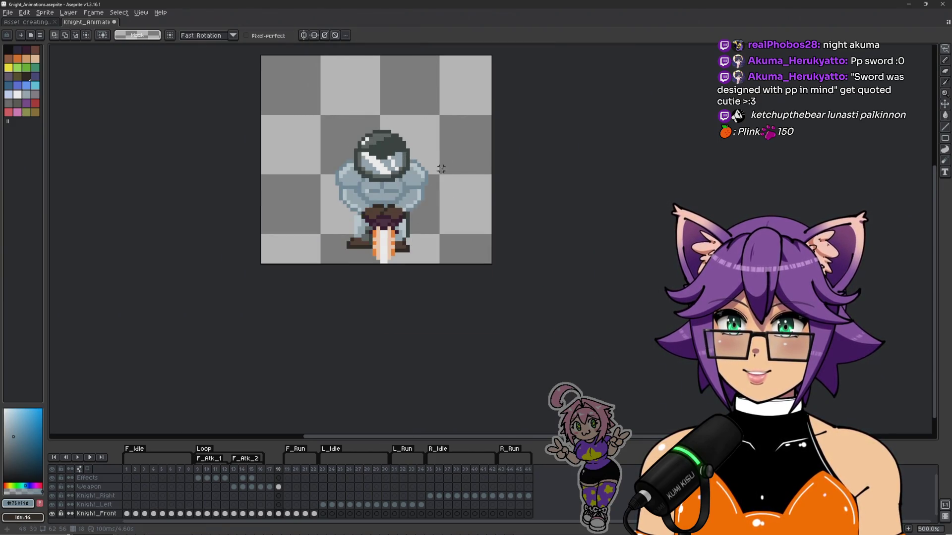
Step: Select frame 17 on the Weapon layer, where the sword is raised
{"action": "scroll", "coordinate": [437, 174], "scroll_direction": "up", "scroll_amount": 2}
{"action": "left_click", "coordinate": [270, 487]}
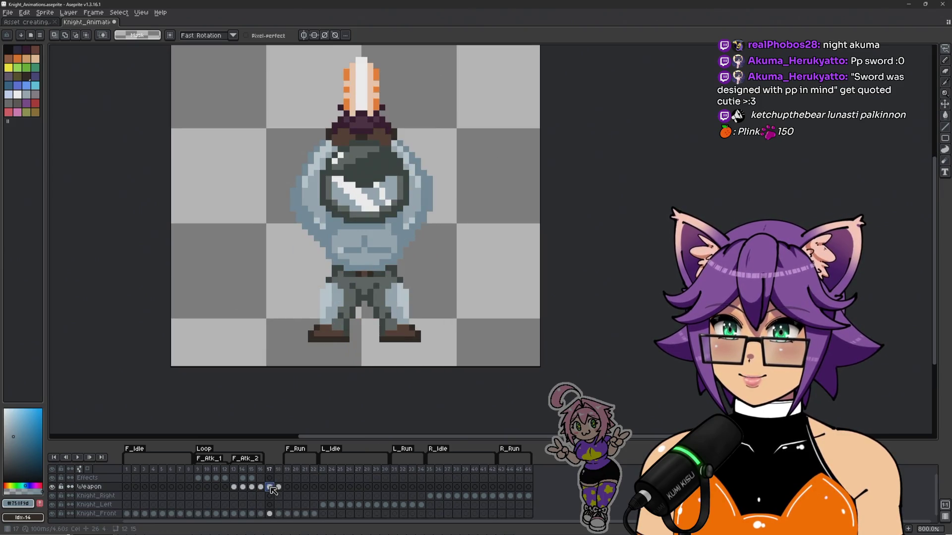
{"action": "scroll", "coordinate": [342, 200], "scroll_direction": "up", "scroll_amount": 1}
{"action": "scroll", "coordinate": [342, 199], "scroll_direction": "down", "scroll_amount": 1}
{"action": "scroll", "coordinate": [342, 200], "scroll_direction": "up", "scroll_amount": 1}
{"action": "scroll", "coordinate": [342, 199], "scroll_direction": "down", "scroll_amount": 1}
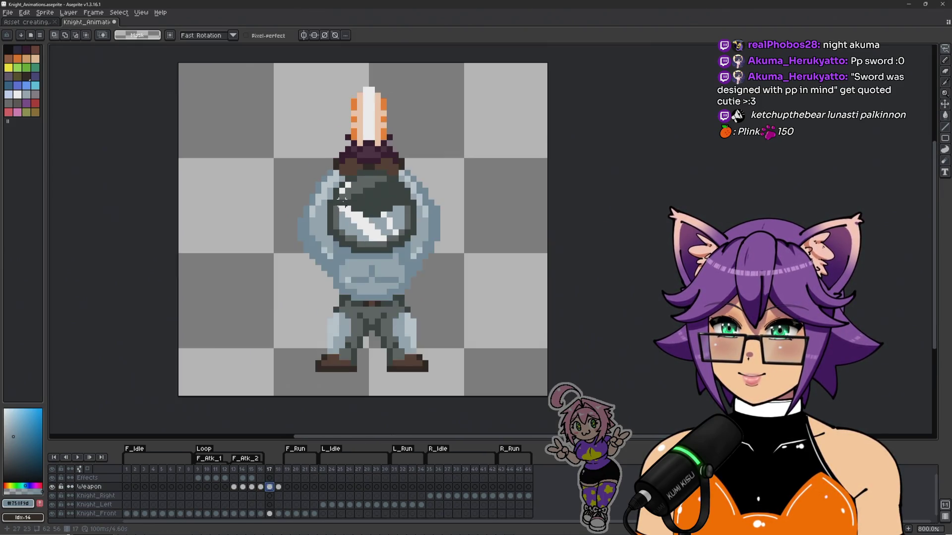
{"action": "scroll", "coordinate": [343, 199], "scroll_direction": "down", "scroll_amount": 1}
{"action": "key", "text": "Left"}
{"action": "key", "text": "Right"}
Step: Zoom into the helmet and drag the white visor highlight pixels
{"action": "scroll", "coordinate": [355, 194], "scroll_direction": "up", "scroll_amount": 3}
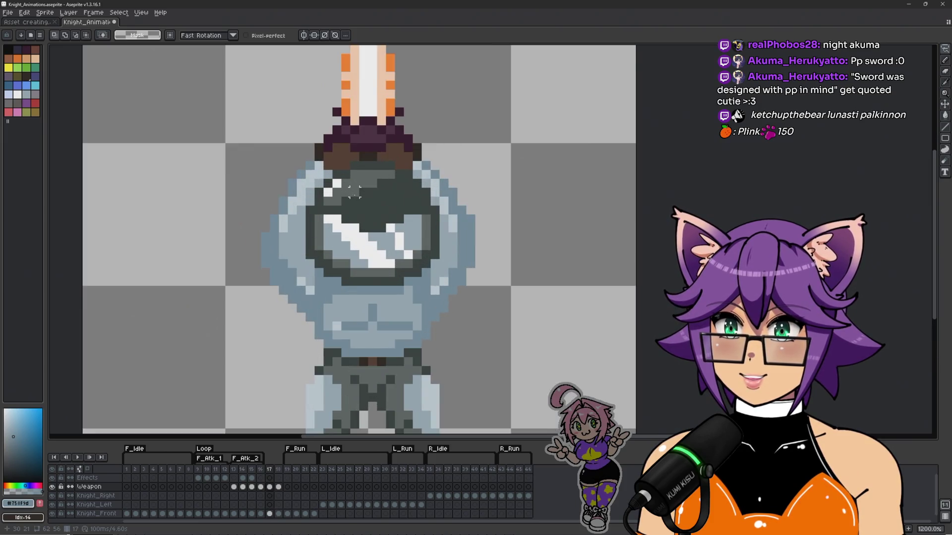
{"action": "scroll", "coordinate": [347, 204], "scroll_direction": "down", "scroll_amount": 2}
{"action": "scroll", "coordinate": [342, 210], "scroll_direction": "up", "scroll_amount": 2}
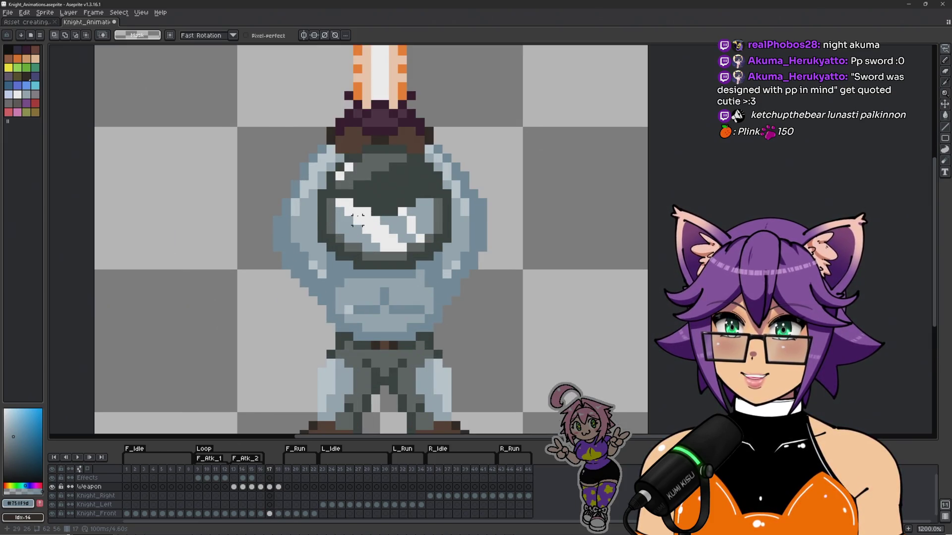
{"action": "scroll", "coordinate": [363, 212], "scroll_direction": "up", "scroll_amount": 1}
{"action": "scroll", "coordinate": [358, 223], "scroll_direction": "up", "scroll_amount": 2}
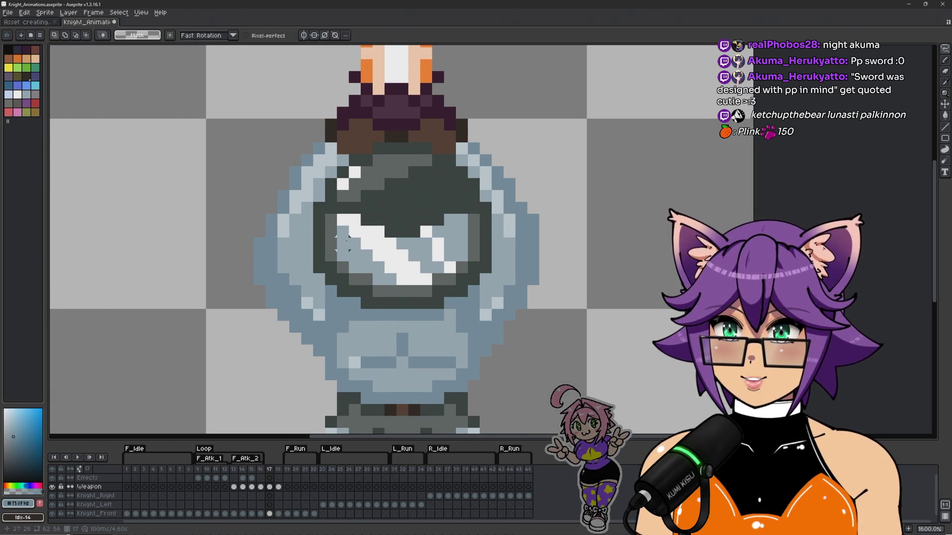
{"action": "mouse_move", "coordinate": [325, 209]}
{"action": "left_mouse_down"}
{"action": "mouse_move", "coordinate": [325, 263]}
{"action": "mouse_move", "coordinate": [361, 299]}
{"action": "mouse_move", "coordinate": [431, 317]}
{"action": "mouse_move", "coordinate": [521, 281]}
{"action": "mouse_move", "coordinate": [539, 263]}
{"action": "mouse_move", "coordinate": [503, 209]}
{"action": "mouse_move", "coordinate": [360, 209]}
{"action": "left_mouse_up"}
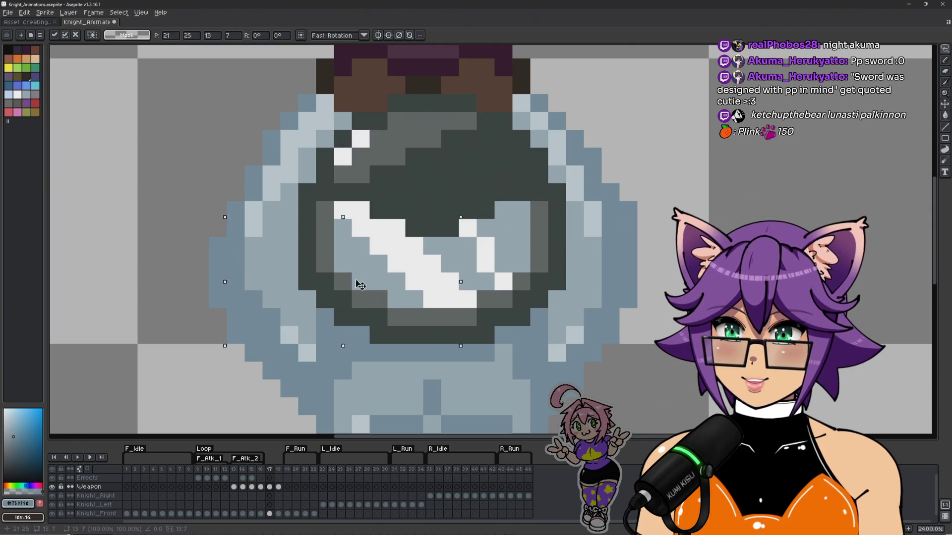
Step: On the Knight_Front frame 17 cel, raise the visor one pixel and paint the gap dark
{"action": "key", "text": "Escape"}
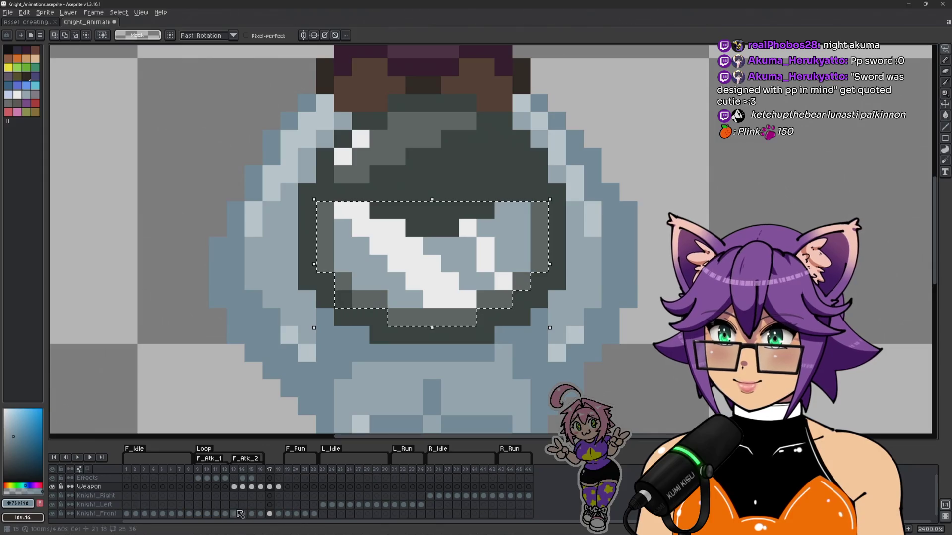
{"action": "left_click", "coordinate": [269, 514]}
{"action": "mouse_move", "coordinate": [458, 257]}
{"action": "left_mouse_down"}
{"action": "mouse_move", "coordinate": [455, 221]}
{"action": "mouse_move", "coordinate": [559, 205]}
{"action": "mouse_move", "coordinate": [744, 200]}
{"action": "mouse_move", "coordinate": [417, 259]}
{"action": "mouse_move", "coordinate": [449, 252]}
{"action": "mouse_move", "coordinate": [450, 237]}
{"action": "left_mouse_up"}
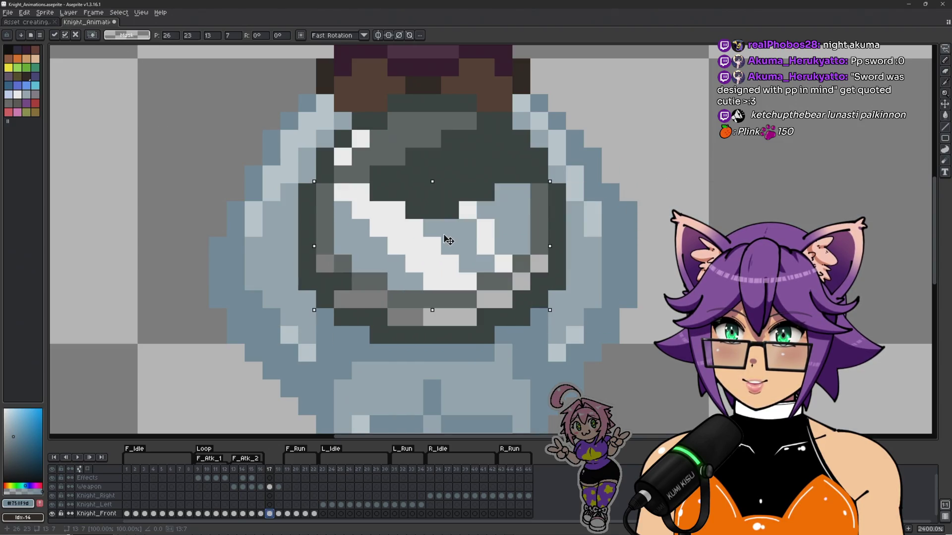
{"action": "key", "text": "Return"}
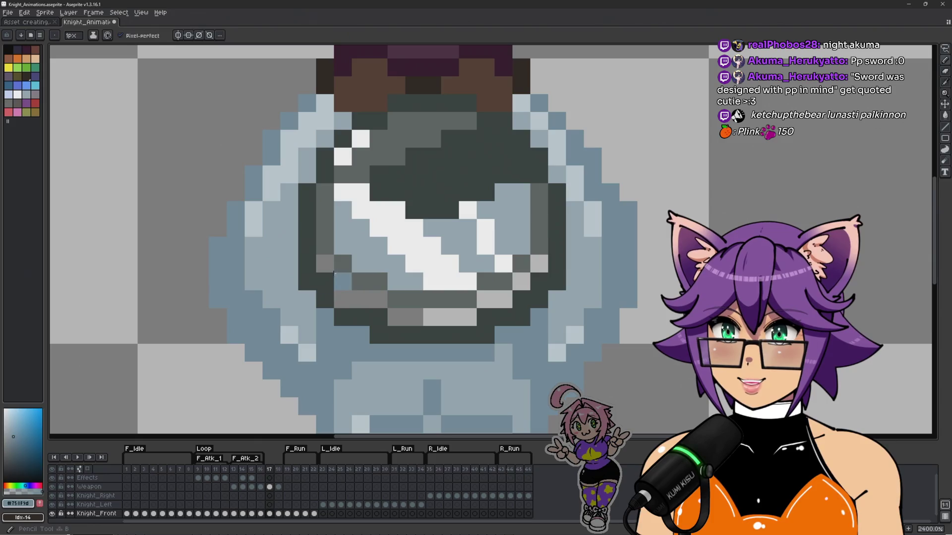
{"action": "left_click", "coordinate": [325, 298], "text": "alt"}
{"action": "mouse_move", "coordinate": [343, 300]}
{"action": "left_mouse_down"}
{"action": "mouse_move", "coordinate": [451, 318]}
{"action": "mouse_move", "coordinate": [503, 298]}
{"action": "mouse_move", "coordinate": [540, 263]}
{"action": "left_mouse_up"}
Step: Flip between neighbouring frames and advance to frame 18
{"action": "scroll", "coordinate": [540, 262], "scroll_direction": "down", "scroll_amount": 5}
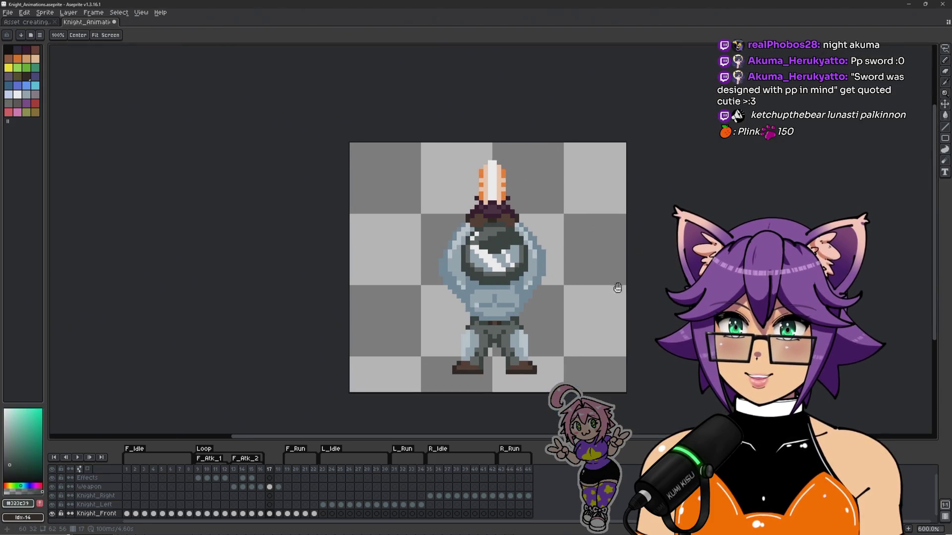
{"action": "scroll", "coordinate": [527, 281], "scroll_direction": "up", "scroll_amount": 3}
{"action": "scroll", "coordinate": [424, 228], "scroll_direction": "down", "scroll_amount": 2}
{"action": "key", "text": "Left"}
{"action": "key", "text": "Right"}
{"action": "key", "text": "Left"}
{"action": "key", "text": "Right"}
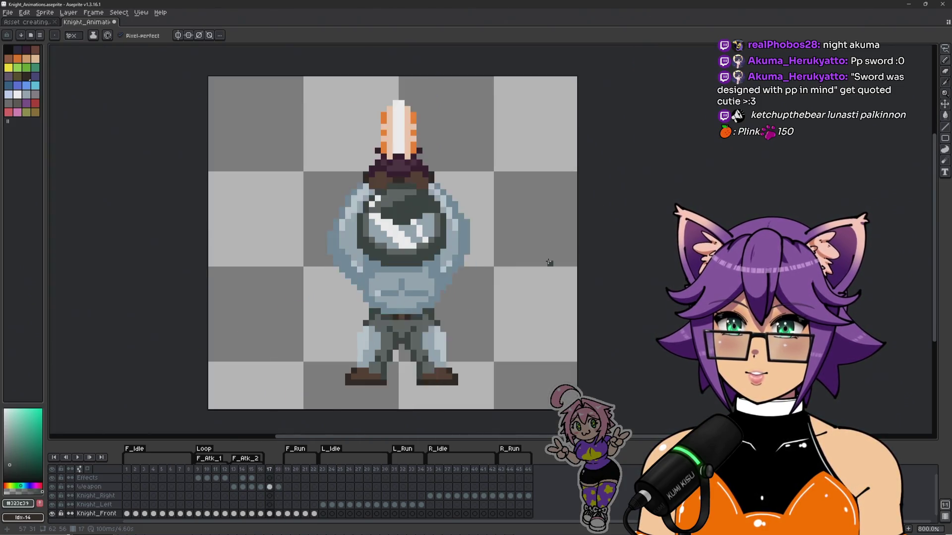
{"action": "key", "text": "Right"}
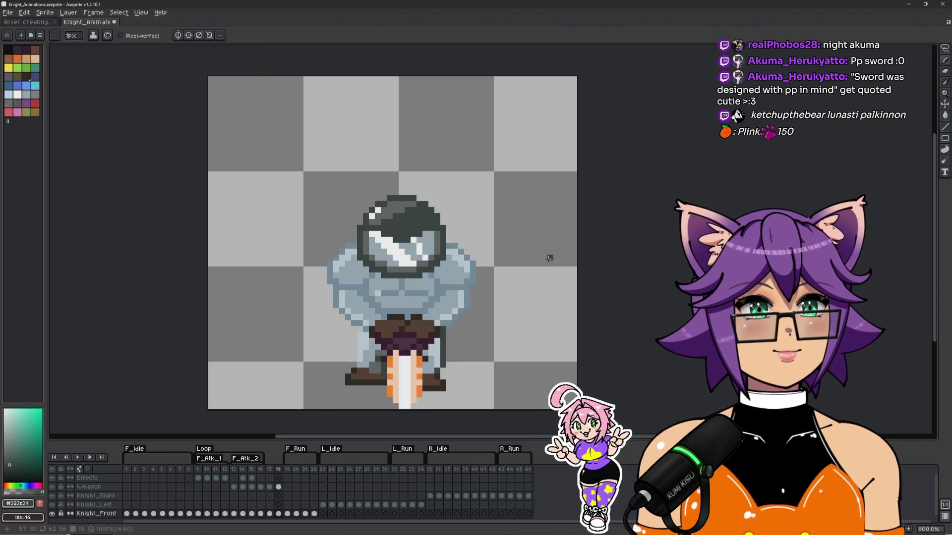
{"action": "key", "text": "Left"}
{"action": "key", "text": "Right"}
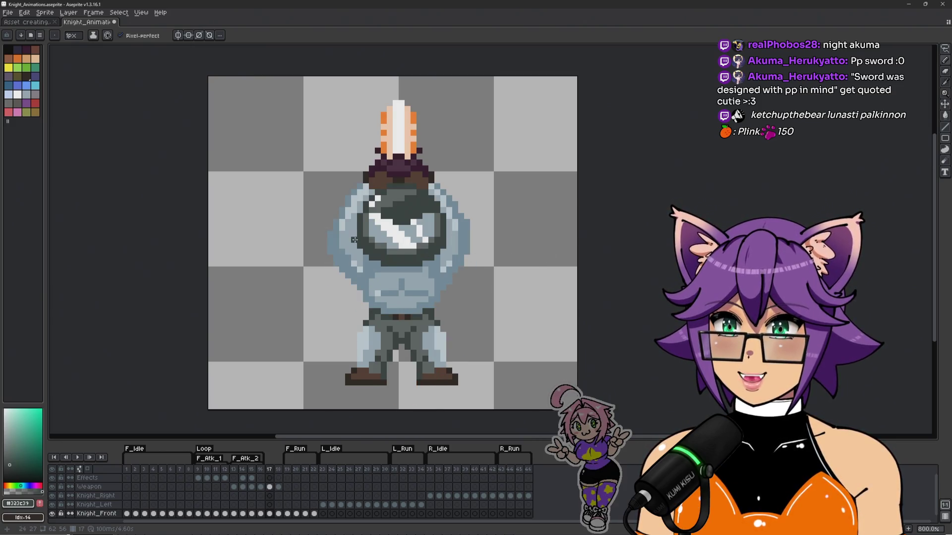
Step: Pick white and the helmet grey from the canvas and play the animation preview
{"action": "scroll", "coordinate": [360, 234], "scroll_direction": "up", "scroll_amount": 5}
{"action": "left_click", "coordinate": [381, 200], "text": "alt"}
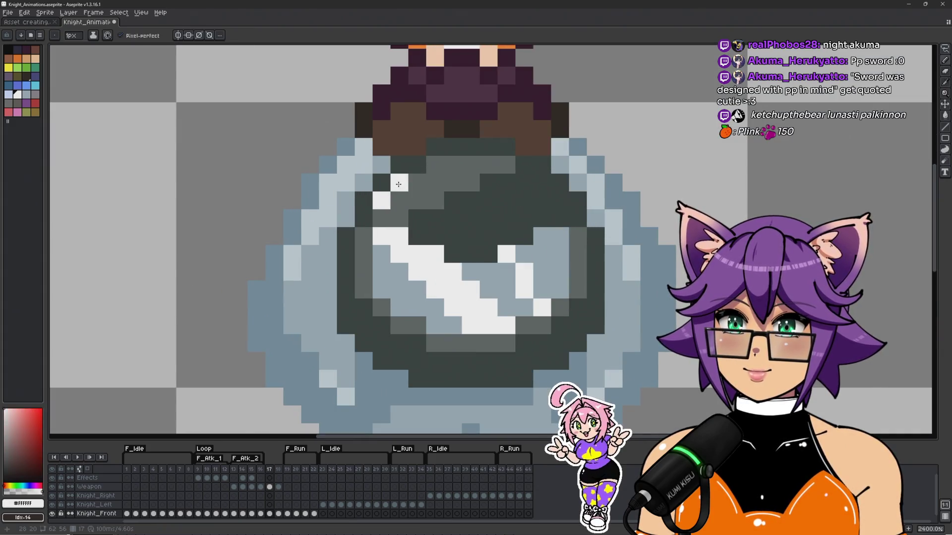
{"action": "scroll", "coordinate": [412, 181], "scroll_direction": "down", "scroll_amount": 4}
{"action": "key", "text": "Return"}
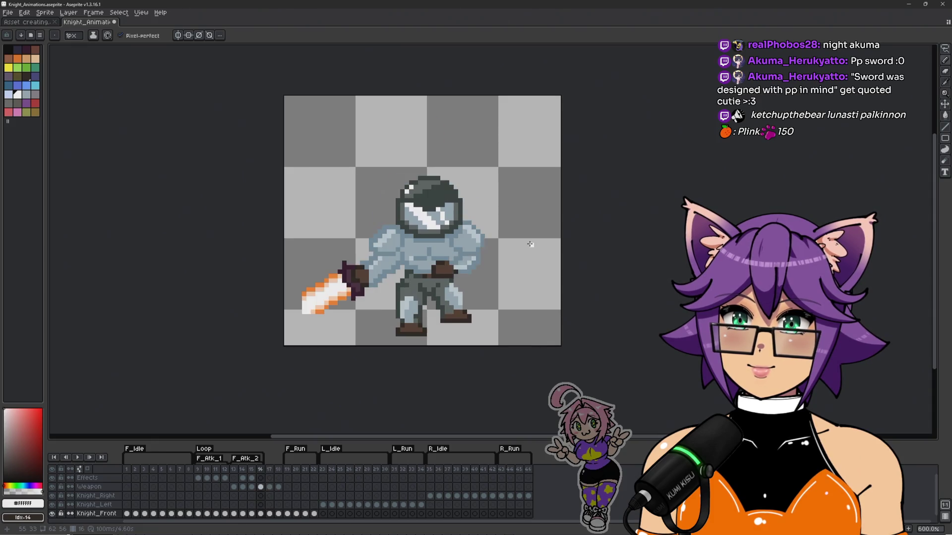
{"action": "scroll", "coordinate": [435, 225], "scroll_direction": "up", "scroll_amount": 4}
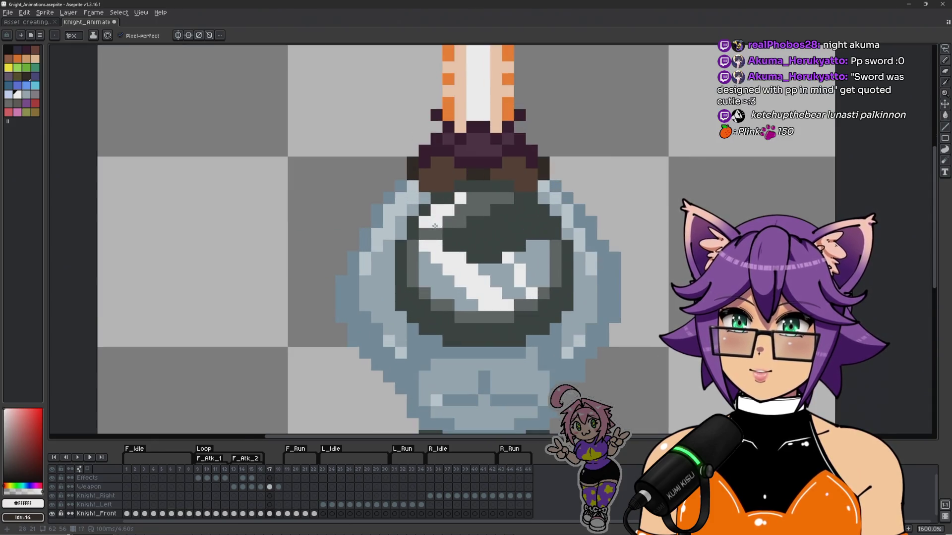
{"action": "left_click", "coordinate": [434, 227], "text": "alt"}
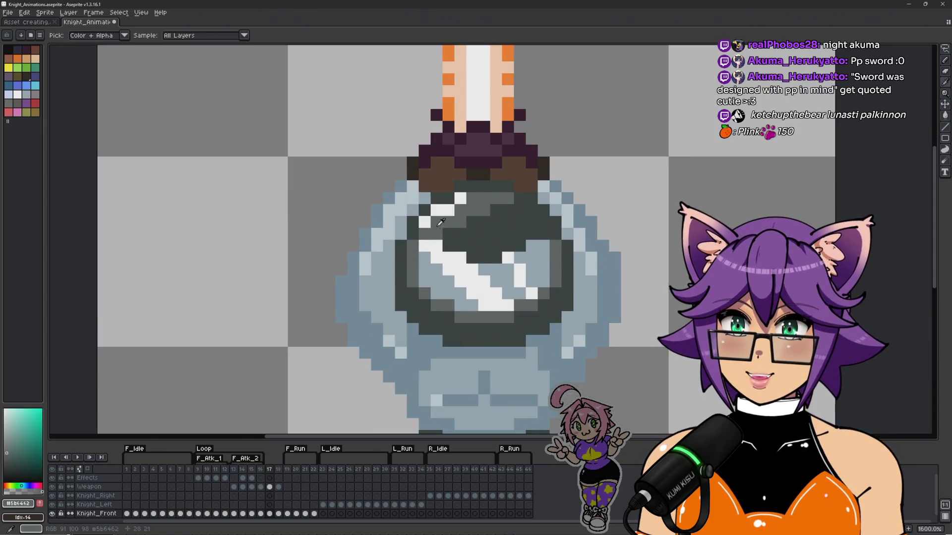
{"action": "scroll", "coordinate": [563, 271], "scroll_direction": "down", "scroll_amount": 4}
Step: Step back through earlier frames and forward through 17–19, settling on frame 18
{"action": "key", "text": "Left"}
{"action": "key", "text": "Right"}
{"action": "key", "text": "Right"}
{"action": "key", "text": "Left"}
{"action": "key", "text": "Right"}
{"action": "key", "text": "Left"}
{"action": "key", "text": "Right"}
{"action": "key", "text": "Left"}
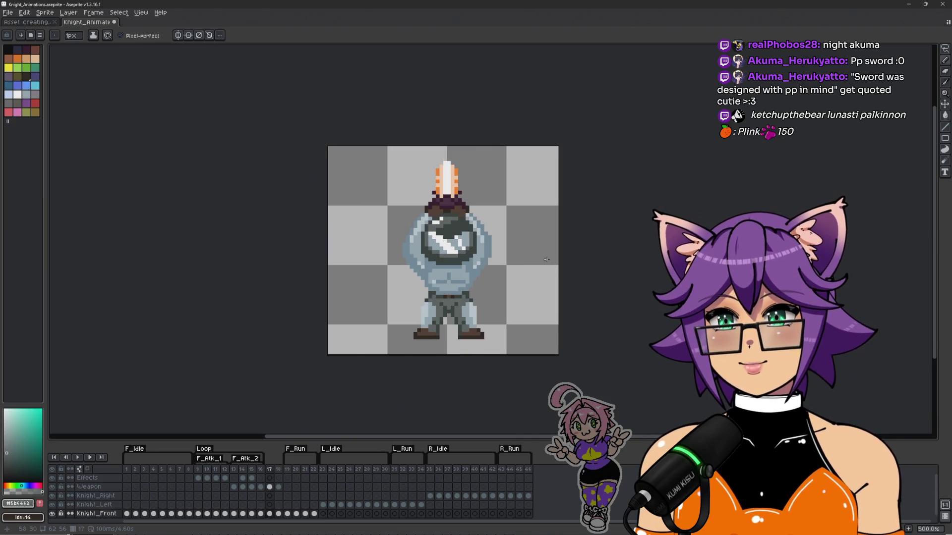
{"action": "key", "text": "Left"}
{"action": "key", "text": "Left"}
{"action": "key", "text": "Left"}
{"action": "key", "text": "Right"}
{"action": "key", "text": "Right"}
{"action": "key", "text": "Left"}
{"action": "key", "text": "Left"}
{"action": "key", "text": "Left"}
{"action": "key", "text": "Right"}
{"action": "key", "text": "Right"}
{"action": "key", "text": "Right"}
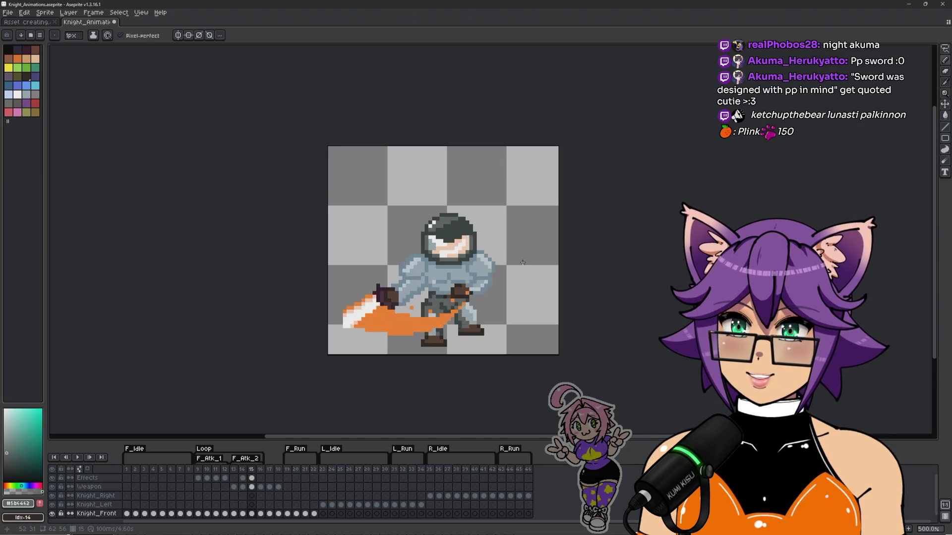
{"action": "key", "text": "Right"}
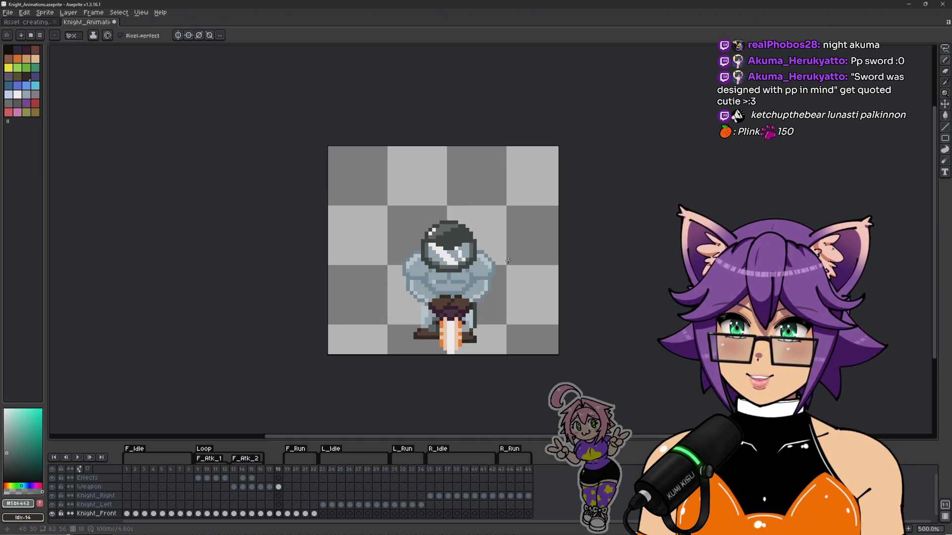
{"action": "key", "text": "Right"}
{"action": "key", "text": "Left"}
{"action": "key", "text": "Left"}
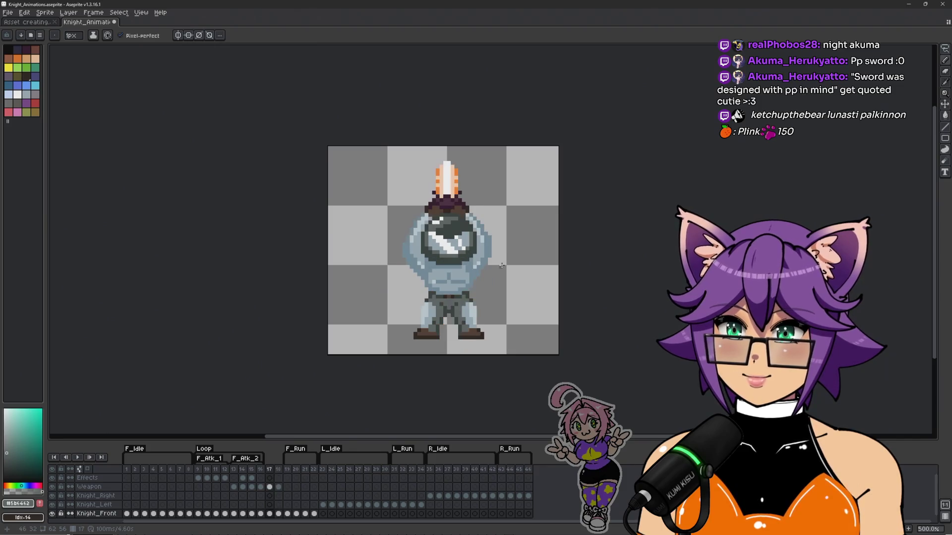
{"action": "key", "text": "Right"}
{"action": "key", "text": "Left"}
{"action": "key", "text": "Right"}
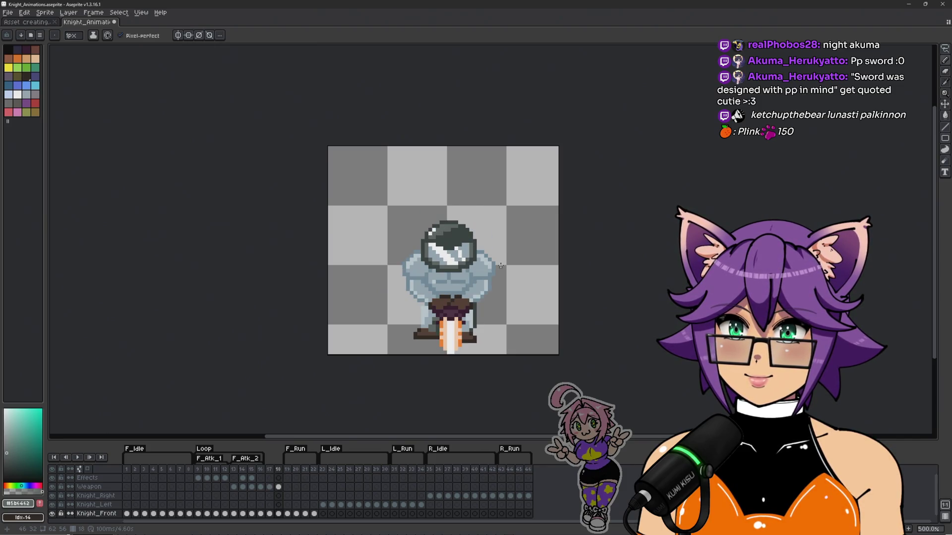
{"action": "left_click_drag", "start_coordinate": [500, 325], "coordinate": [509, 272]}
{"action": "scroll", "coordinate": [510, 272], "scroll_direction": "up", "scroll_amount": 1}
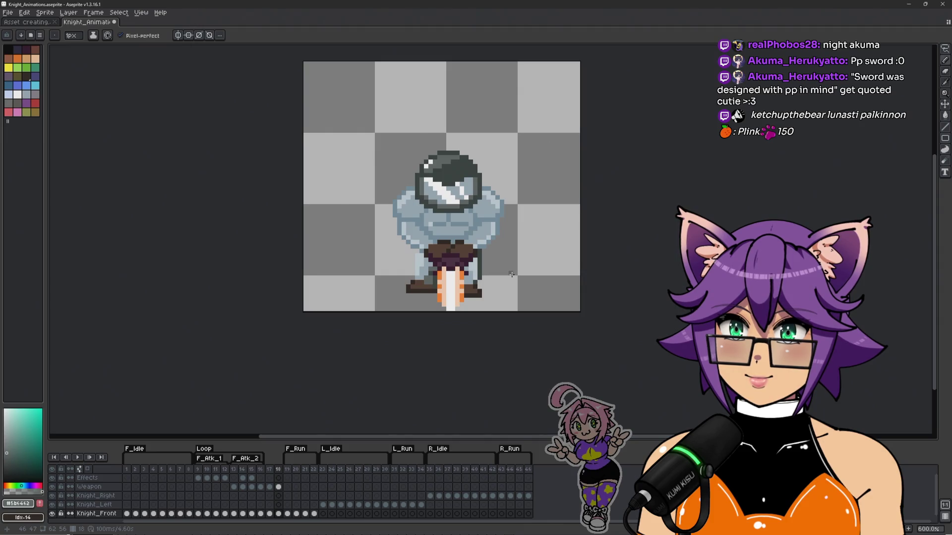
{"action": "scroll", "coordinate": [509, 273], "scroll_direction": "down", "scroll_amount": 1}
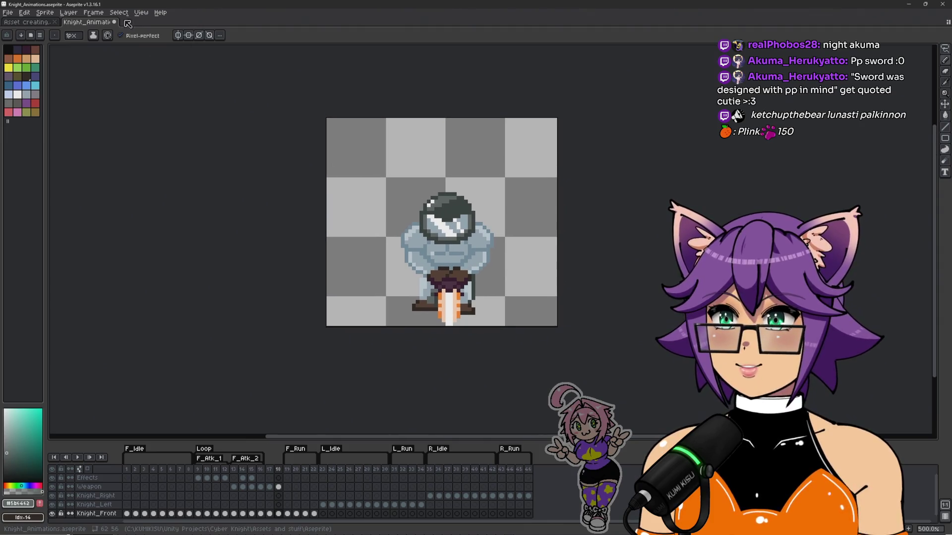
Step: Open Sprite > Canvas Size and drag the bottom bound so Bottom reads 1px
{"action": "left_click", "coordinate": [88, 12]}
{"action": "mouse_move", "coordinate": [69, 13]}
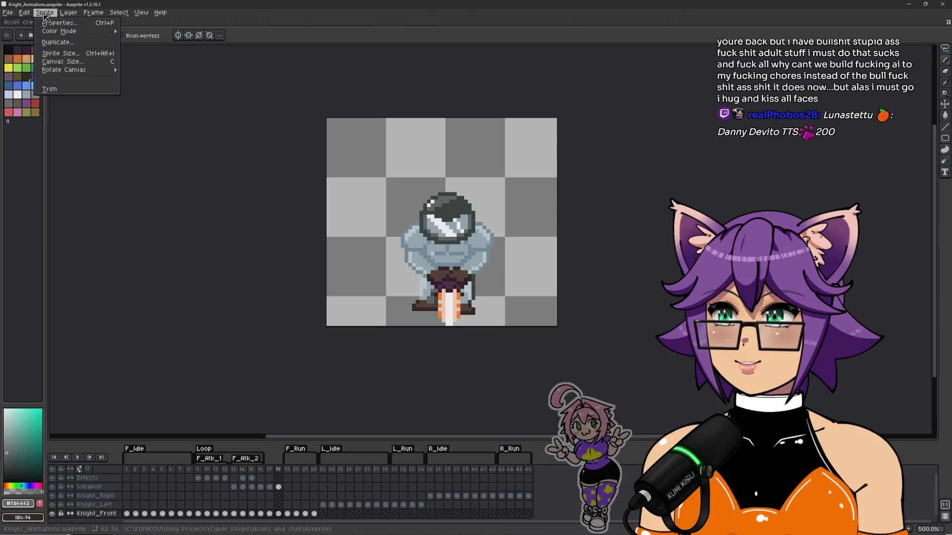
{"action": "left_click", "coordinate": [67, 62]}
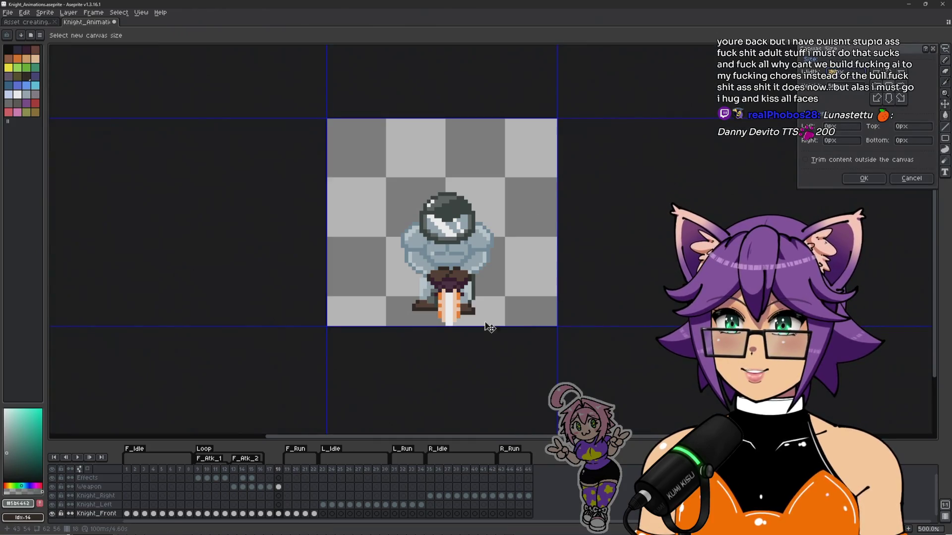
{"action": "scroll", "coordinate": [428, 331], "scroll_direction": "up", "scroll_amount": 1}
{"action": "scroll", "coordinate": [428, 331], "scroll_direction": "up", "scroll_amount": 2}
{"action": "left_click_drag", "start_coordinate": [434, 329], "coordinate": [436, 335]}
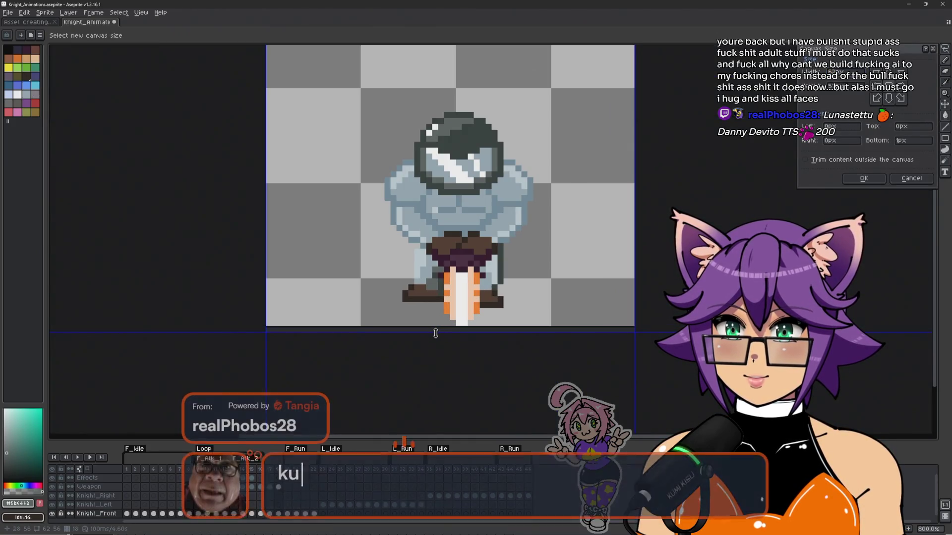
{"action": "left_click", "coordinate": [863, 179]}
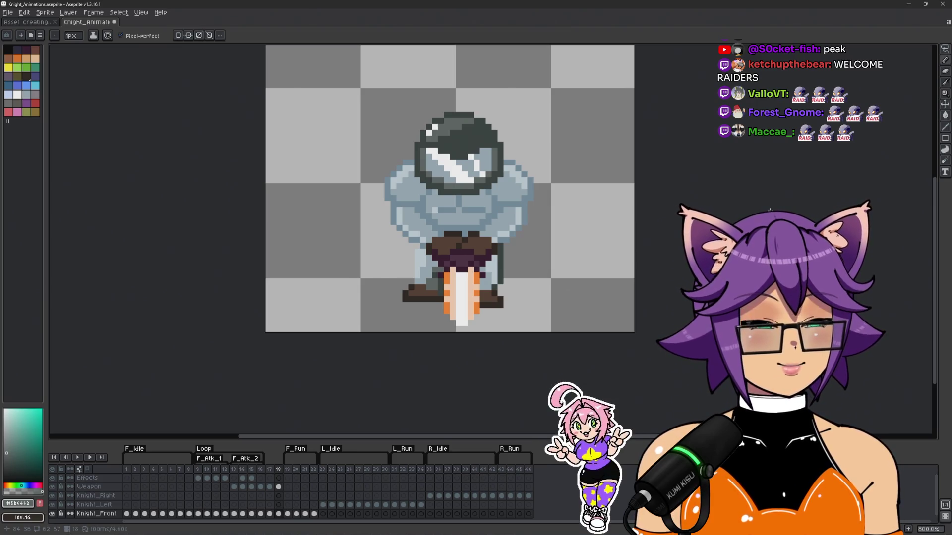
Step: Pan the view to recentre the knight on the 1px-taller canvas
{"action": "left_click_drag", "start_coordinate": [665, 215], "coordinate": [627, 243]}
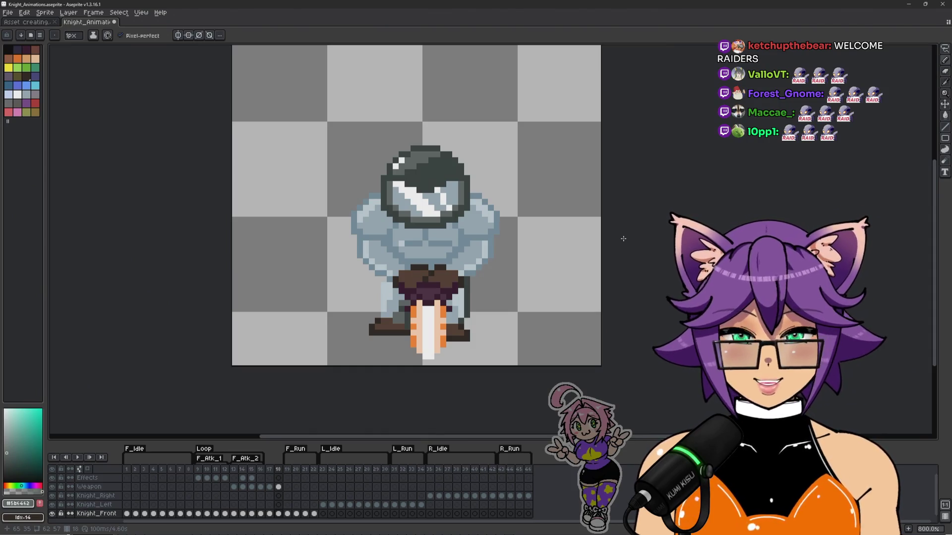
{"action": "left_click_drag", "start_coordinate": [548, 165], "coordinate": [543, 180]}
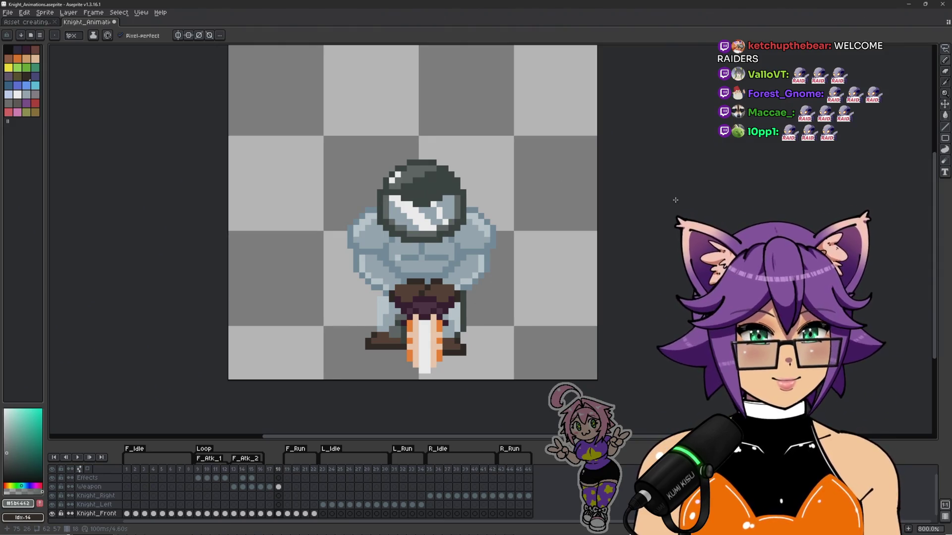
{"action": "scroll", "coordinate": [670, 199], "scroll_direction": "down", "scroll_amount": 1}
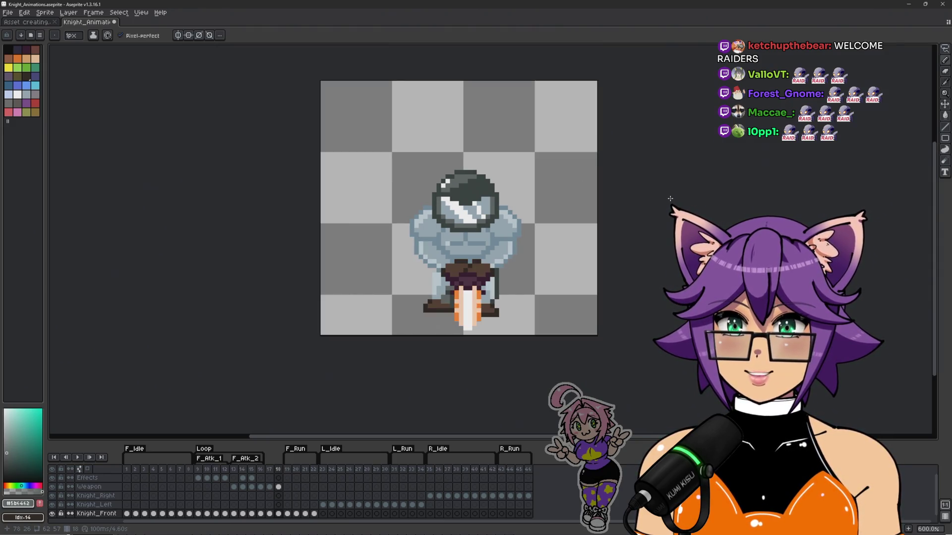
{"action": "left_click_drag", "start_coordinate": [671, 200], "coordinate": [664, 202]}
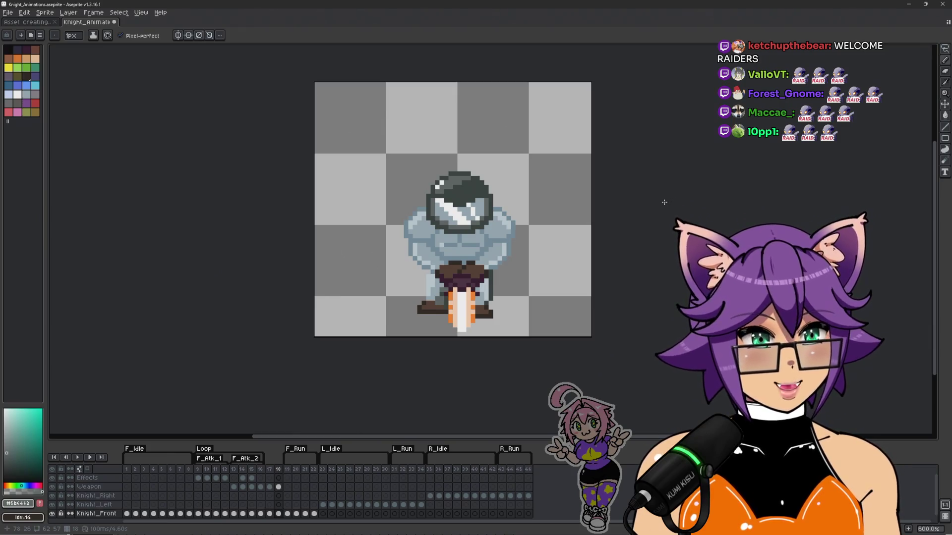
{"action": "scroll", "coordinate": [664, 203], "scroll_direction": "up", "scroll_amount": 1}
{"action": "scroll", "coordinate": [664, 202], "scroll_direction": "down", "scroll_amount": 1}
{"action": "left_click_drag", "start_coordinate": [665, 202], "coordinate": [665, 222]}
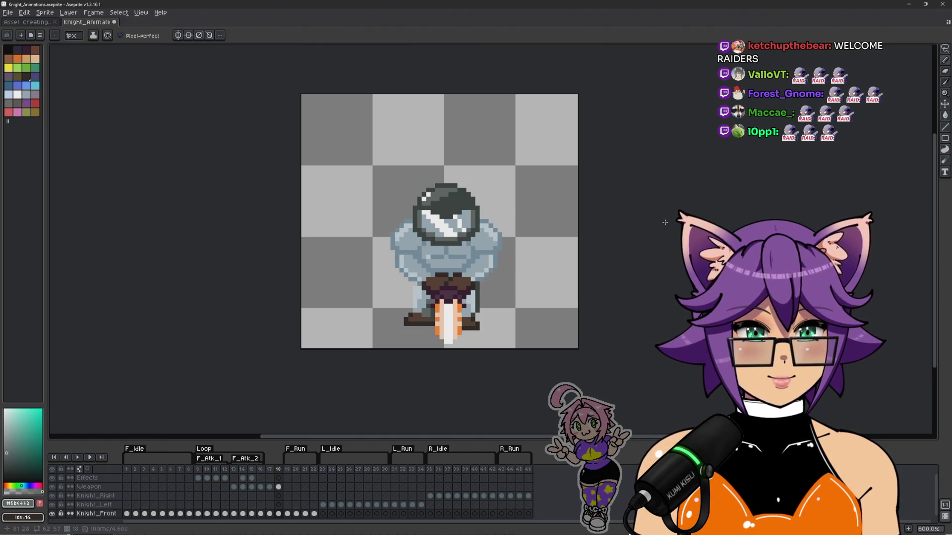
{"action": "scroll", "coordinate": [639, 228], "scroll_direction": "up", "scroll_amount": 1}
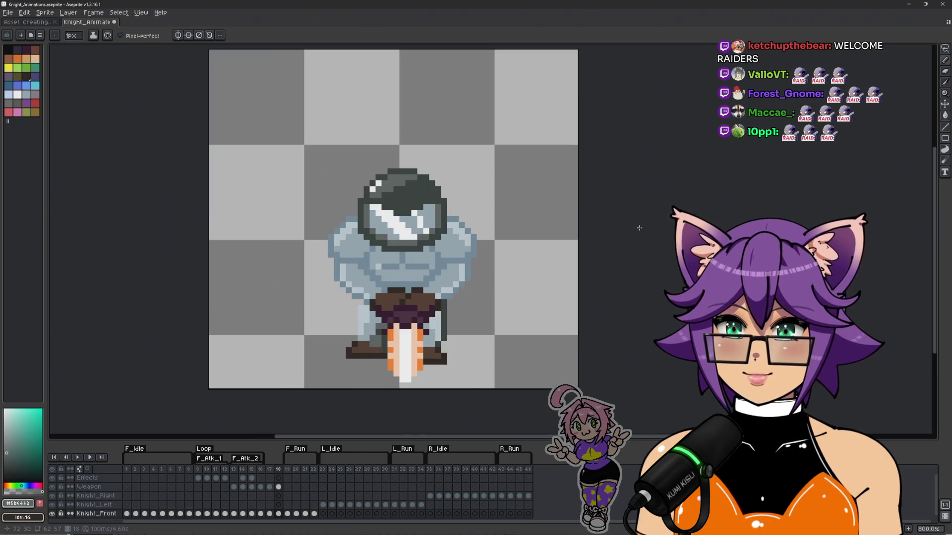
{"action": "left_click_drag", "start_coordinate": [639, 228], "coordinate": [645, 249]}
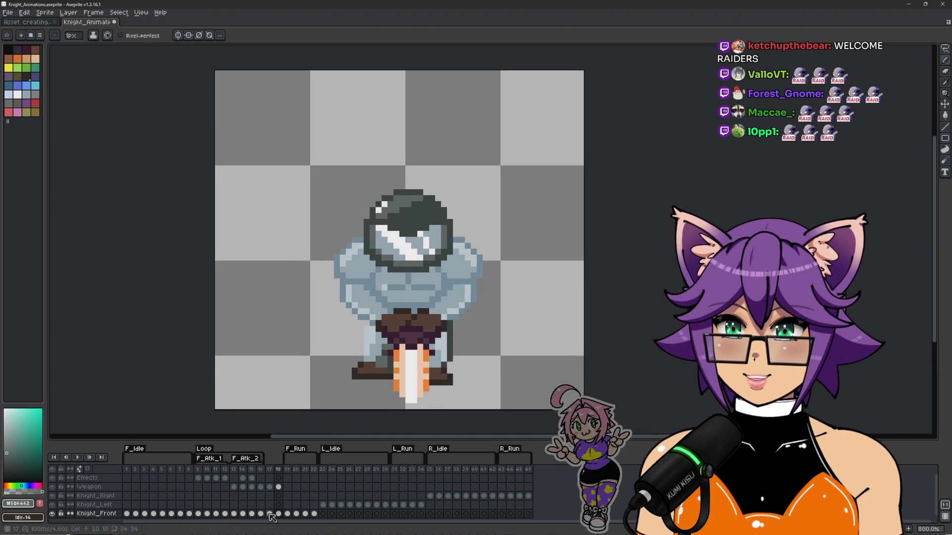
{"action": "left_click", "coordinate": [198, 470]}
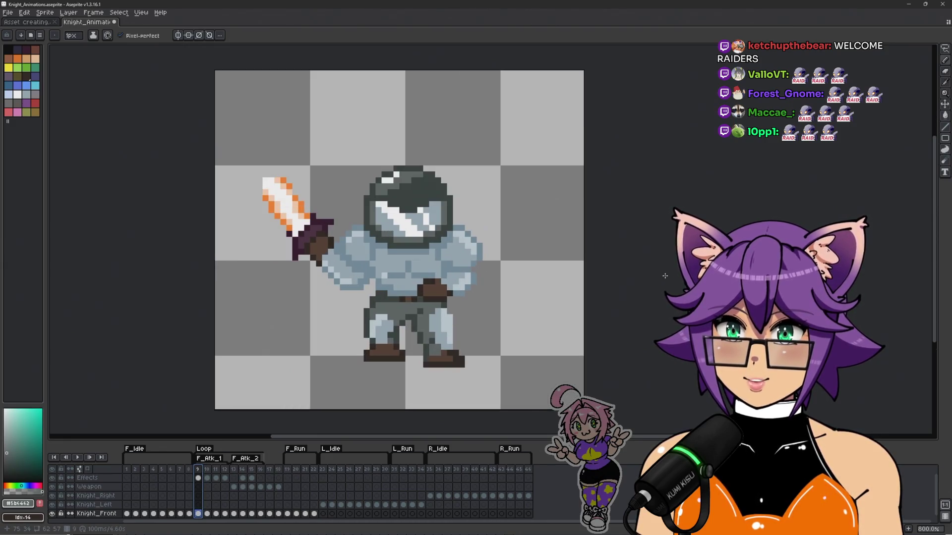
Step: Play the attack, stop on frame 17, and flip between frames 17 and 18 to compare them
{"action": "key", "text": "Return"}
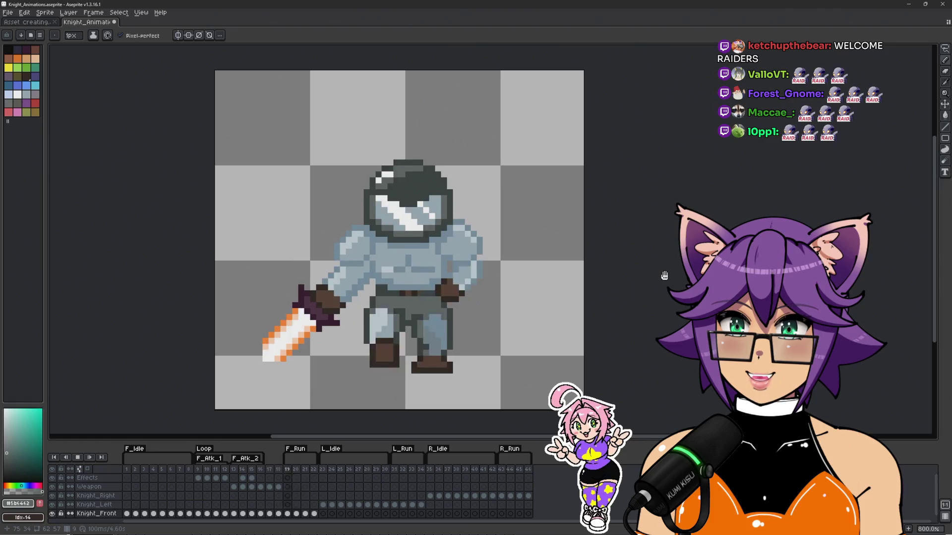
{"action": "left_click", "coordinate": [270, 470]}
{"action": "key", "text": "Right"}
{"action": "key", "text": "Left"}
{"action": "key", "text": "Right"}
{"action": "key", "text": "Left"}
{"action": "key", "text": "Right"}
{"action": "key", "text": "Left"}
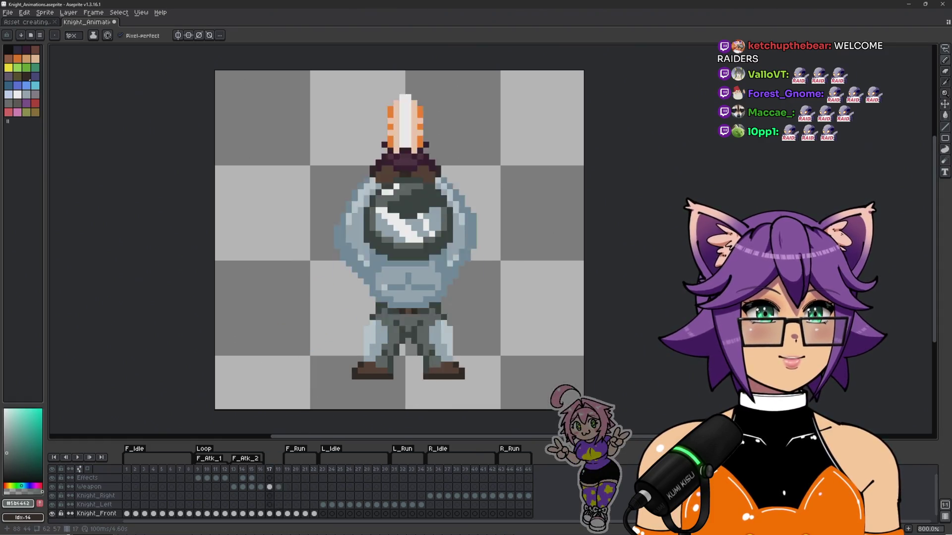
{"action": "key", "text": "Right"}
{"action": "key", "text": "Left"}
{"action": "key", "text": "Right"}
{"action": "key", "text": "Left"}
{"action": "key", "text": "Right"}
{"action": "key", "text": "Left"}
{"action": "key", "text": "Right"}
{"action": "key", "text": "Left"}
{"action": "key", "text": "Right"}
{"action": "key", "text": "Left"}
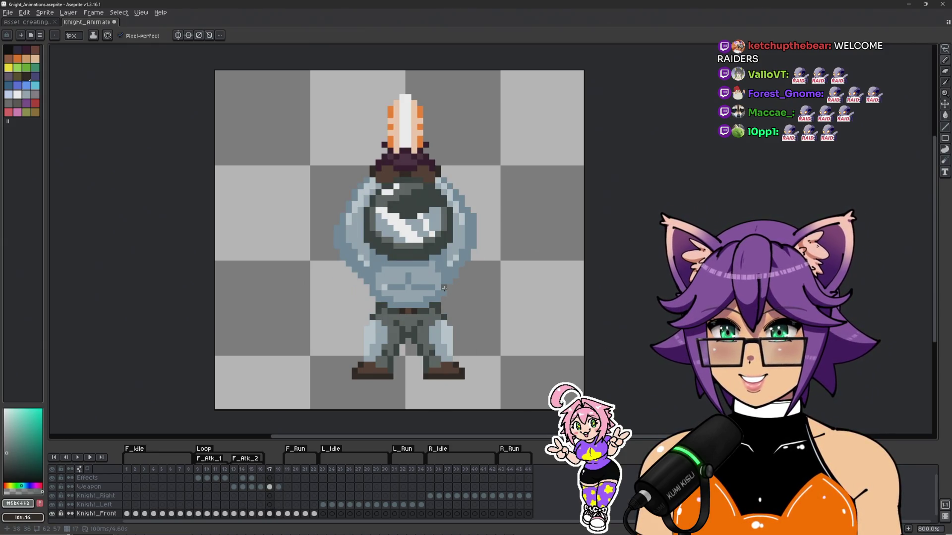
{"action": "scroll", "coordinate": [444, 288], "scroll_direction": "up", "scroll_amount": 1}
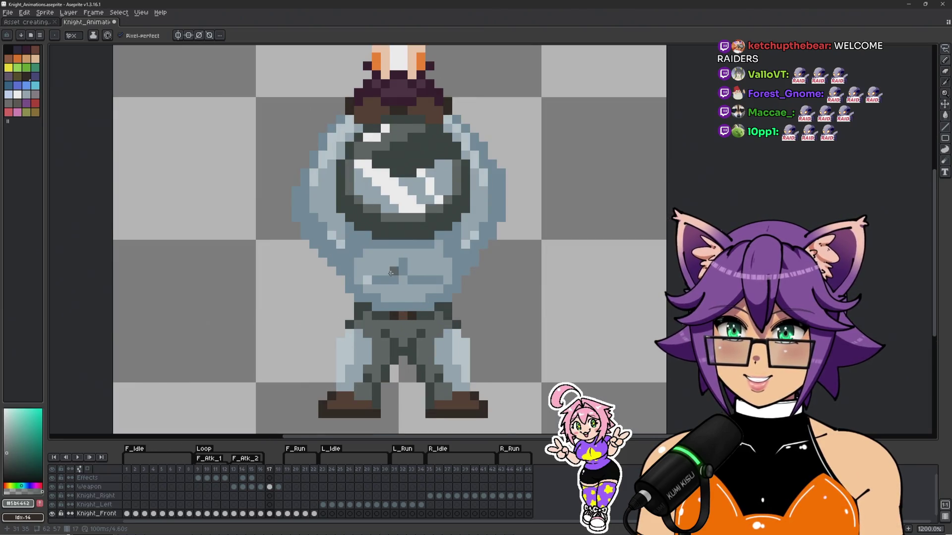
Step: Repaint frame 17's chest row with darker #758f9d and lighter #9badb7 blue-grey pixels
{"action": "scroll", "coordinate": [380, 282], "scroll_direction": "up", "scroll_amount": 1}
{"action": "left_click", "coordinate": [358, 270], "text": "alt"}
{"action": "key", "text": "q"}
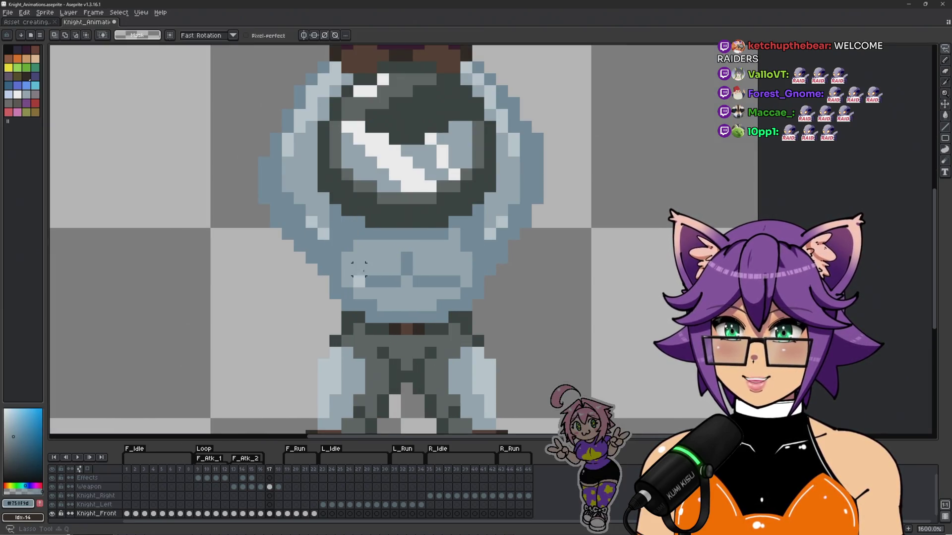
{"action": "key", "text": "b"}
{"action": "left_click", "coordinate": [360, 272], "text": "alt"}
{"action": "left_click", "coordinate": [376, 275], "text": "alt"}
{"action": "mouse_move", "coordinate": [427, 273]}
{"action": "left_mouse_down"}
{"action": "mouse_move", "coordinate": [442, 283]}
{"action": "mouse_move", "coordinate": [407, 273]}
{"action": "left_mouse_up"}
{"action": "left_click", "coordinate": [440, 282], "text": "alt"}
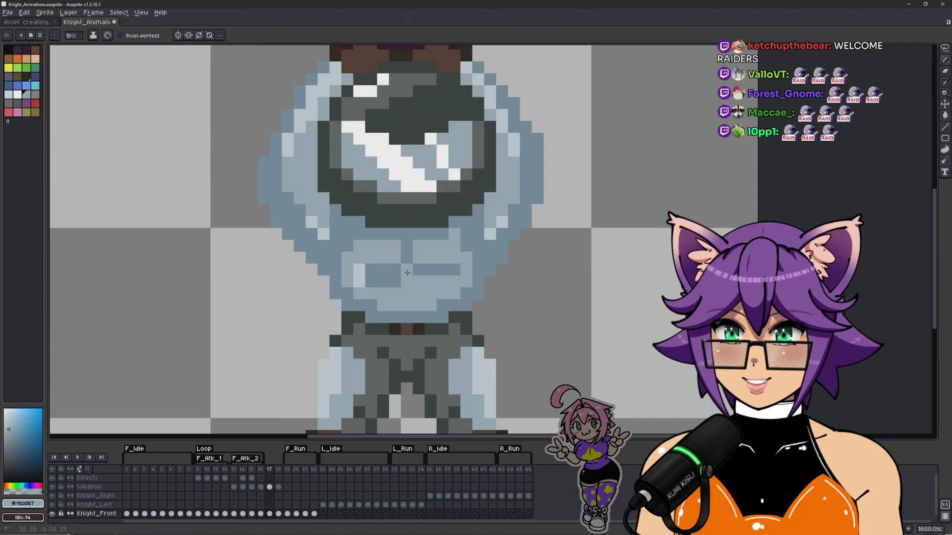
{"action": "scroll", "coordinate": [407, 273], "scroll_direction": "down", "scroll_amount": 3}
Step: Flip between frames 17 and 18 to check the edited chest, ending on frame 18
{"action": "key", "text": "Right"}
{"action": "key", "text": "Left"}
{"action": "key", "text": "Right"}
{"action": "key", "text": "Left"}
{"action": "key", "text": "Right"}
{"action": "key", "text": "Left"}
{"action": "key", "text": "Right"}
{"action": "key", "text": "Left"}
{"action": "key", "text": "Right"}
{"action": "key", "text": "Left"}
{"action": "key", "text": "Right"}
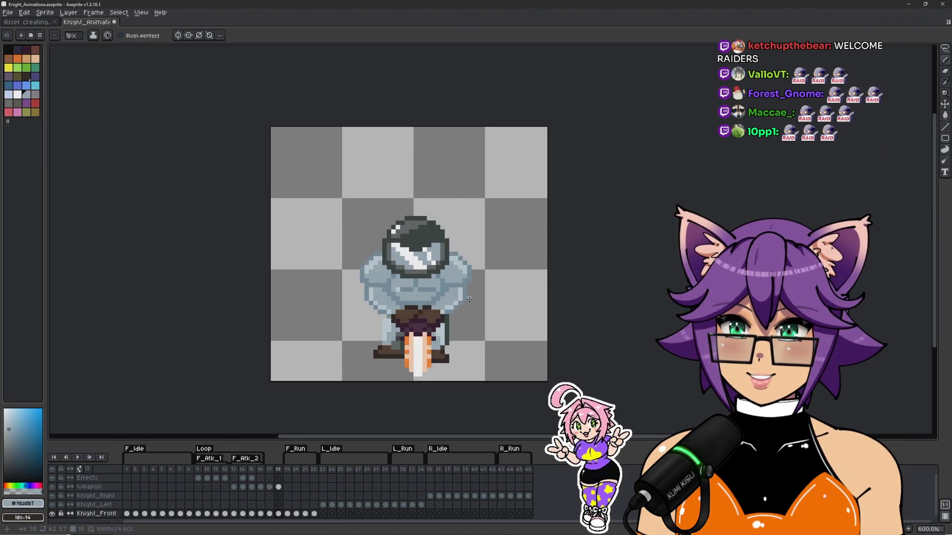
{"action": "key", "text": "Left"}
{"action": "key", "text": "Left"}
{"action": "key", "text": "Right"}
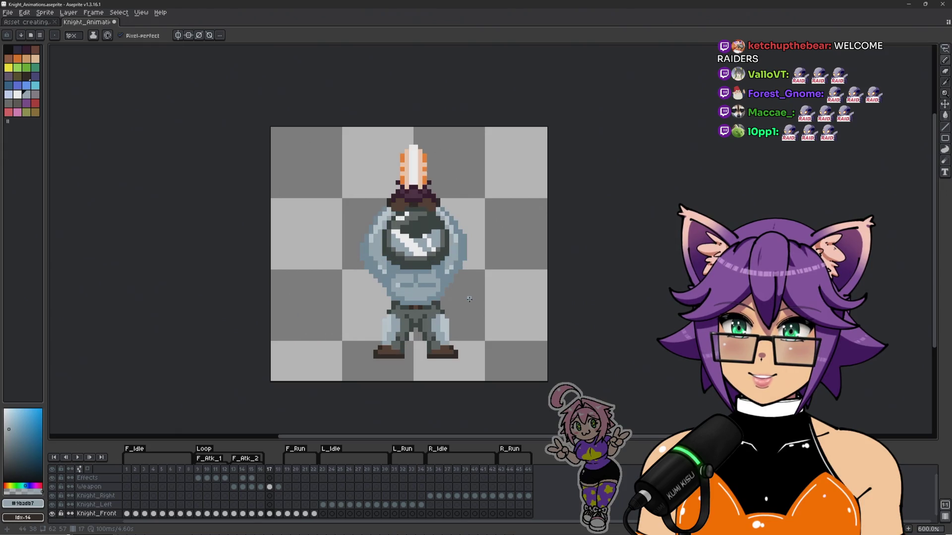
{"action": "key", "text": "Right"}
Step: Shade frame 18's chest row with darker #758f9d and a few lighter pixels
{"action": "scroll", "coordinate": [366, 267], "scroll_direction": "up", "scroll_amount": 5}
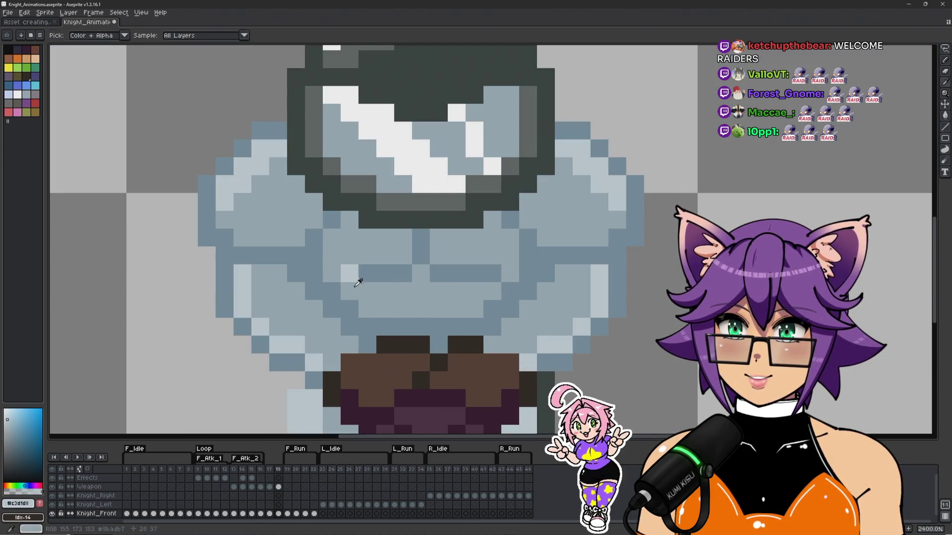
{"action": "left_click", "coordinate": [366, 273], "text": "alt"}
{"action": "mouse_move", "coordinate": [376, 290]}
{"action": "left_mouse_down"}
{"action": "mouse_move", "coordinate": [498, 291]}
{"action": "mouse_move", "coordinate": [436, 274]}
{"action": "mouse_move", "coordinate": [421, 287]}
{"action": "mouse_move", "coordinate": [421, 248]}
{"action": "mouse_move", "coordinate": [403, 291]}
{"action": "mouse_move", "coordinate": [360, 272]}
{"action": "left_mouse_up"}
{"action": "left_click", "coordinate": [503, 254], "text": "alt"}
{"action": "left_click", "coordinate": [356, 273]}
{"action": "scroll", "coordinate": [359, 271], "scroll_direction": "down", "scroll_amount": 2}
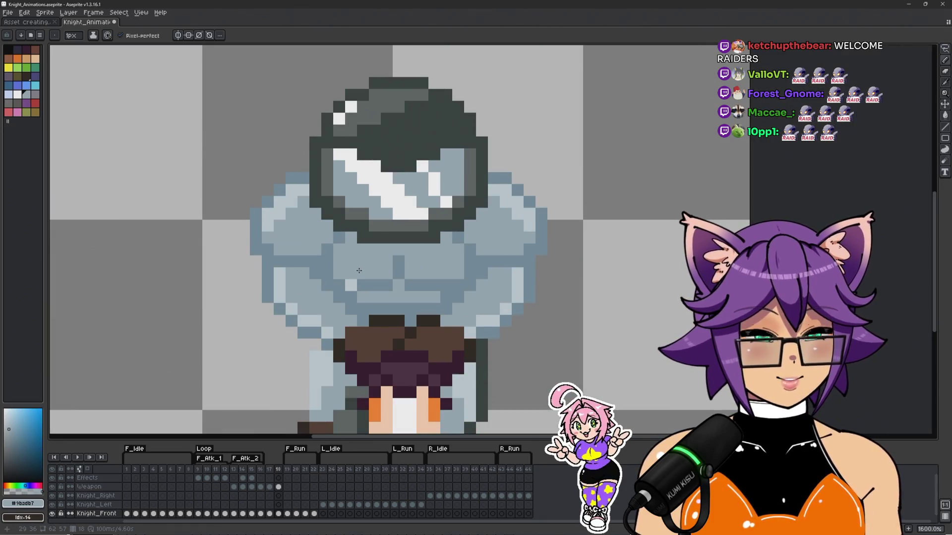
Step: Step through the neighbouring attack frames to review the shading, returning to frame 18
{"action": "key", "text": "Left"}
{"action": "key", "text": "Right"}
{"action": "scroll", "coordinate": [483, 284], "scroll_direction": "down", "scroll_amount": 3}
{"action": "key", "text": "Left"}
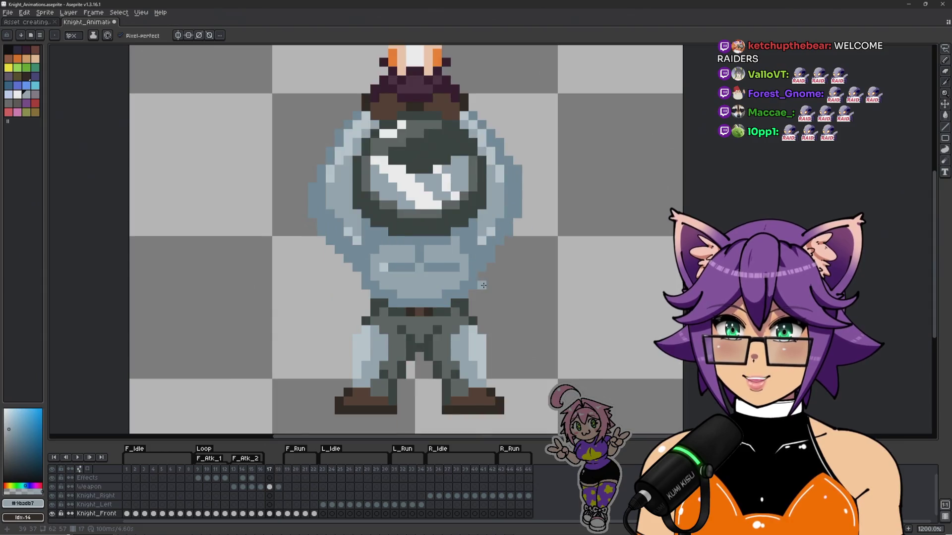
{"action": "key", "text": "Left"}
{"action": "key", "text": "Right"}
{"action": "key", "text": "Left"}
{"action": "key", "text": "Right"}
{"action": "key", "text": "Right"}
{"action": "key", "text": "Right"}
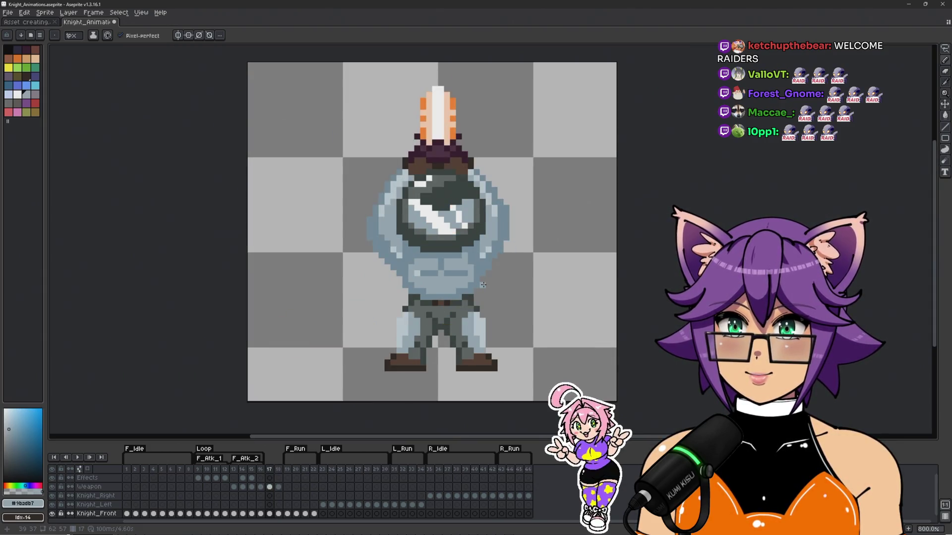
{"action": "key", "text": "Left"}
{"action": "key", "text": "Right"}
{"action": "key", "text": "Left"}
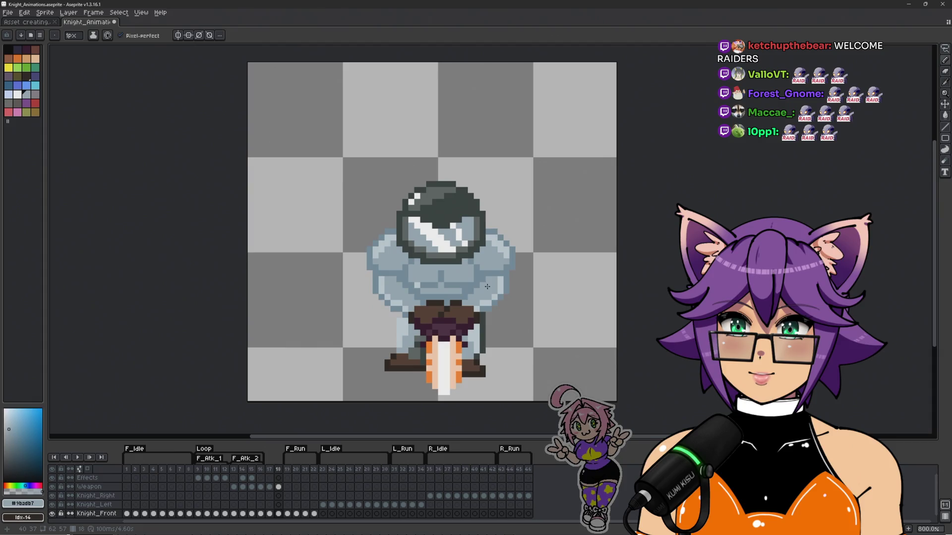
Step: Insert a new frame 19 after frame 18
{"action": "scroll", "coordinate": [487, 286], "scroll_direction": "down", "scroll_amount": 2}
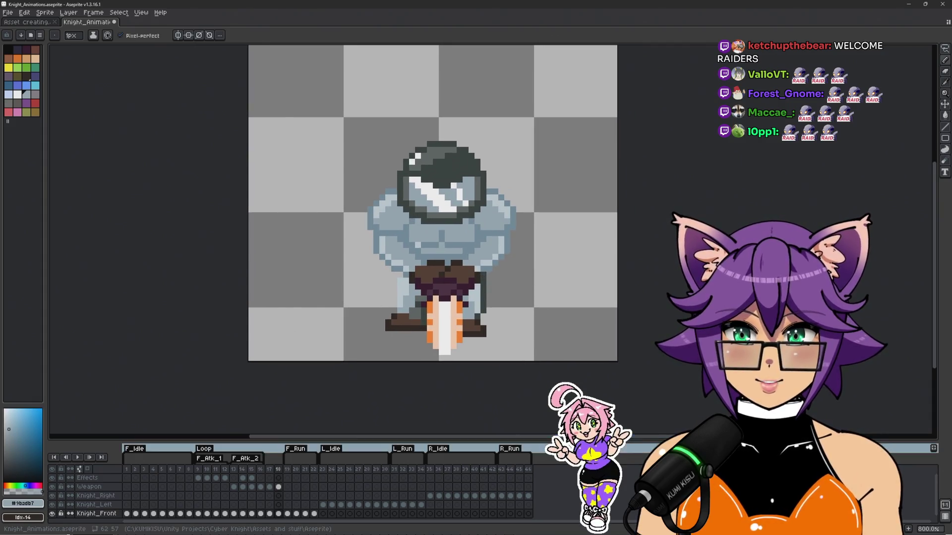
{"action": "key", "text": "alt+n"}
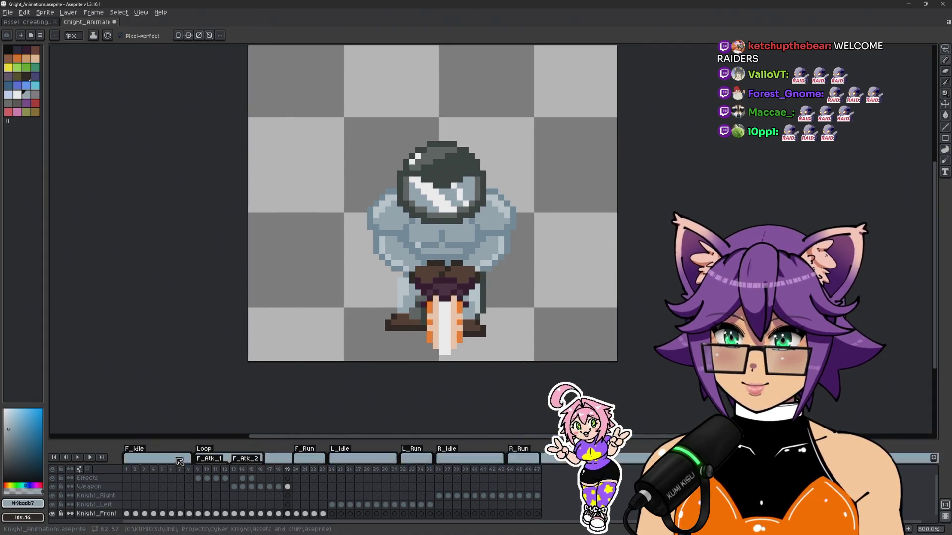
{"action": "scroll", "coordinate": [425, 399], "scroll_direction": "up", "scroll_amount": 2}
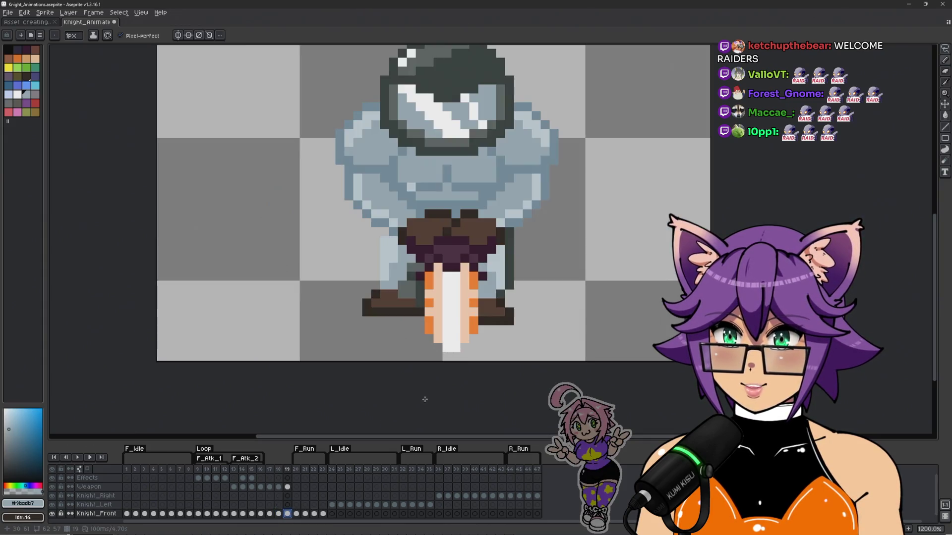
{"action": "scroll", "coordinate": [442, 314], "scroll_direction": "up", "scroll_amount": 1}
Step: Lasso the knight's upper body and nudge it down one pixel on frame 19
{"action": "key", "text": "m"}
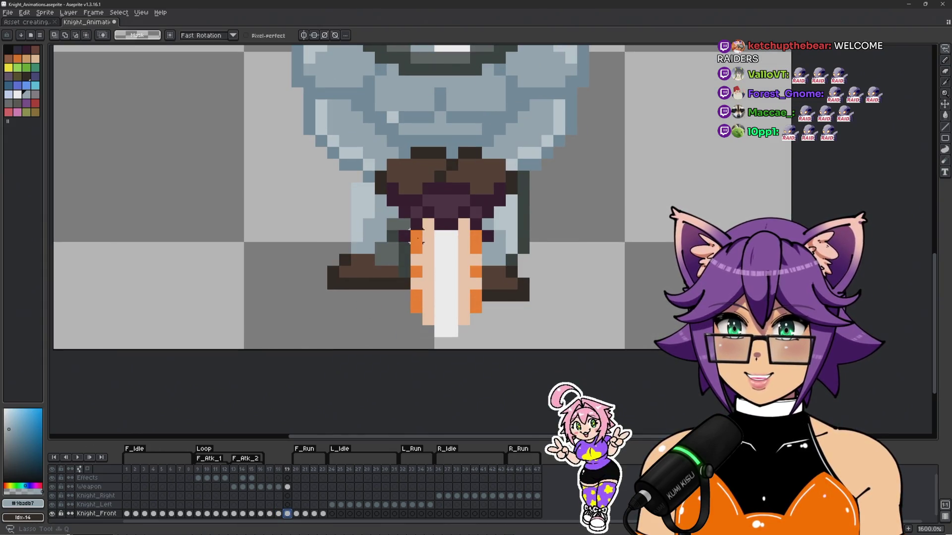
{"action": "left_click_drag", "start_coordinate": [416, 296], "coordinate": [410, 229]}
{"action": "key", "text": "Up"}
{"action": "key", "text": "Up"}
{"action": "key", "text": "Up"}
{"action": "mouse_move", "coordinate": [345, 272]}
{"action": "left_mouse_down"}
{"action": "mouse_move", "coordinate": [637, 181]}
{"action": "mouse_move", "coordinate": [198, 347]}
{"action": "left_mouse_up"}
{"action": "left_click", "coordinate": [480, 220]}
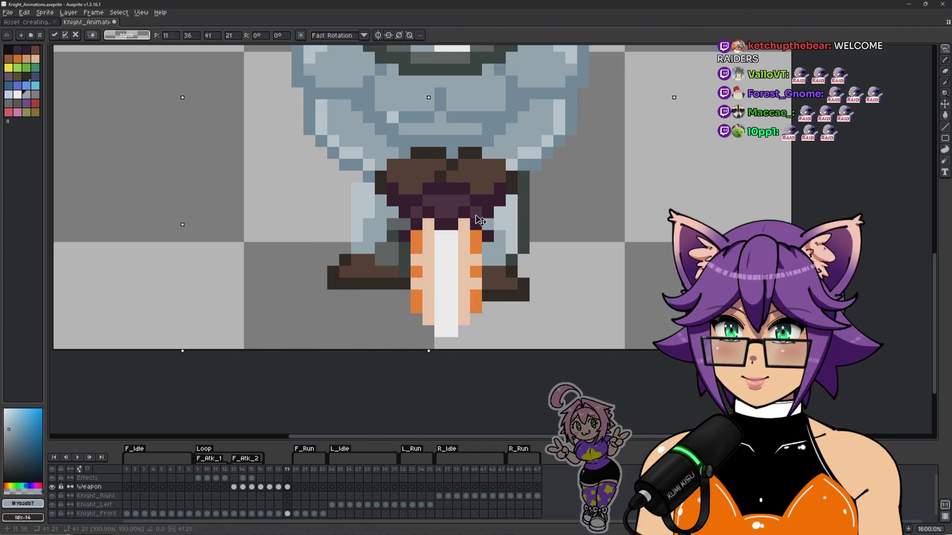
{"action": "key", "text": "Down"}
{"action": "key", "text": "Return"}
{"action": "key", "text": "ctrl+d"}
{"action": "left_click_drag", "start_coordinate": [440, 190], "coordinate": [434, 233]}
{"action": "key", "text": "m"}
{"action": "key", "text": "Down"}
{"action": "key", "text": "Down"}
{"action": "key", "text": "Down"}
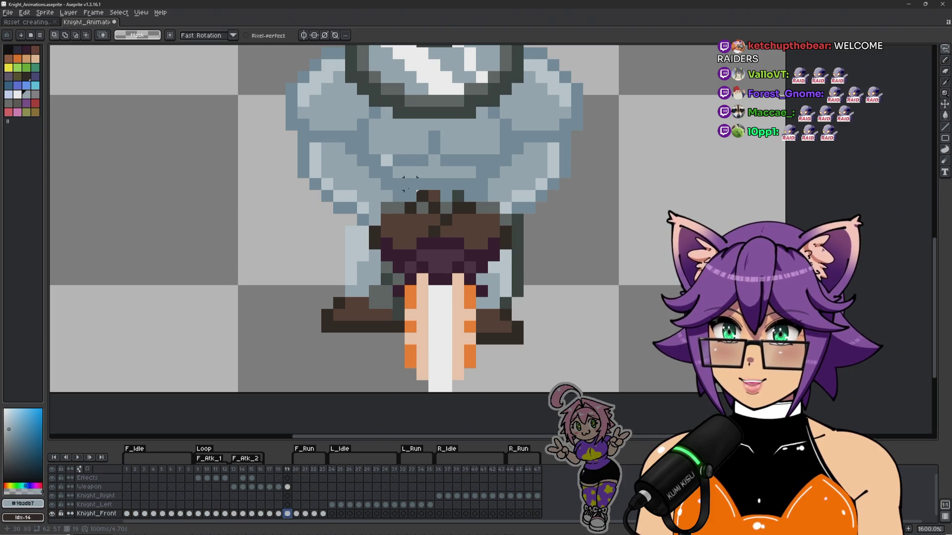
Step: Flip between frames 18 and 19 to compare, ending on frame 19
{"action": "key", "text": "Left"}
{"action": "key", "text": "Right"}
{"action": "key", "text": "Left"}
{"action": "key", "text": "Right"}
Step: Erase the stray dark pixels above the knight's belt
{"action": "scroll", "coordinate": [422, 213], "scroll_direction": "up", "scroll_amount": 2}
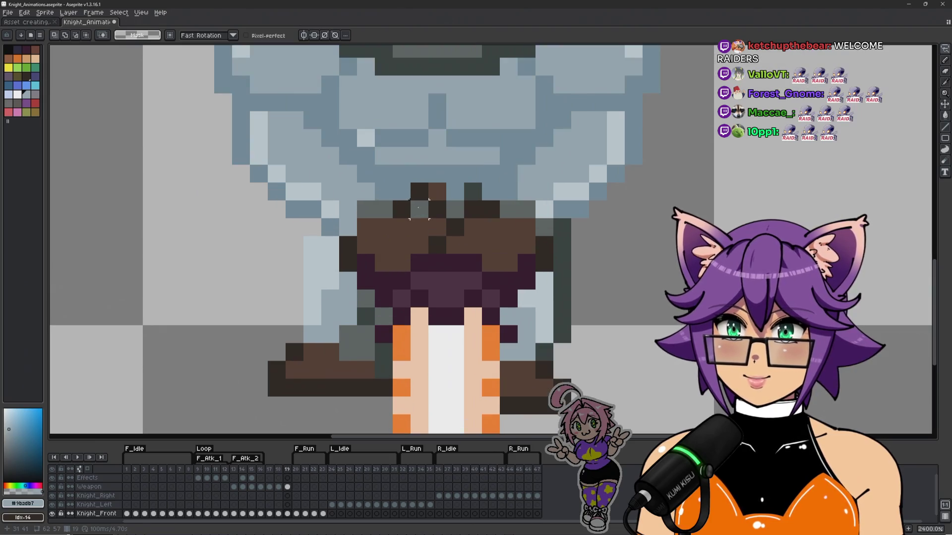
{"action": "key", "text": "b"}
{"action": "left_click", "coordinate": [418, 214], "text": "alt"}
{"action": "key", "text": "e"}
{"action": "left_click", "coordinate": [437, 191]}
{"action": "left_click", "coordinate": [420, 191]}
{"action": "left_click_drag", "start_coordinate": [473, 191], "coordinate": [455, 191]}
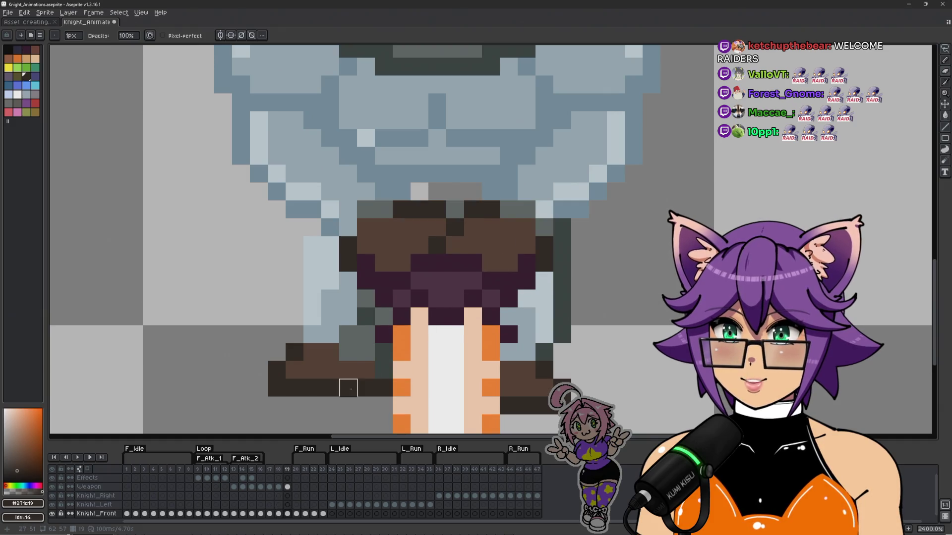
Step: Repaint the grey leg pixels in darker #758f9d blue-grey
{"action": "left_click", "coordinate": [287, 514]}
{"action": "key", "text": "b"}
{"action": "left_click", "coordinate": [361, 177], "text": "alt"}
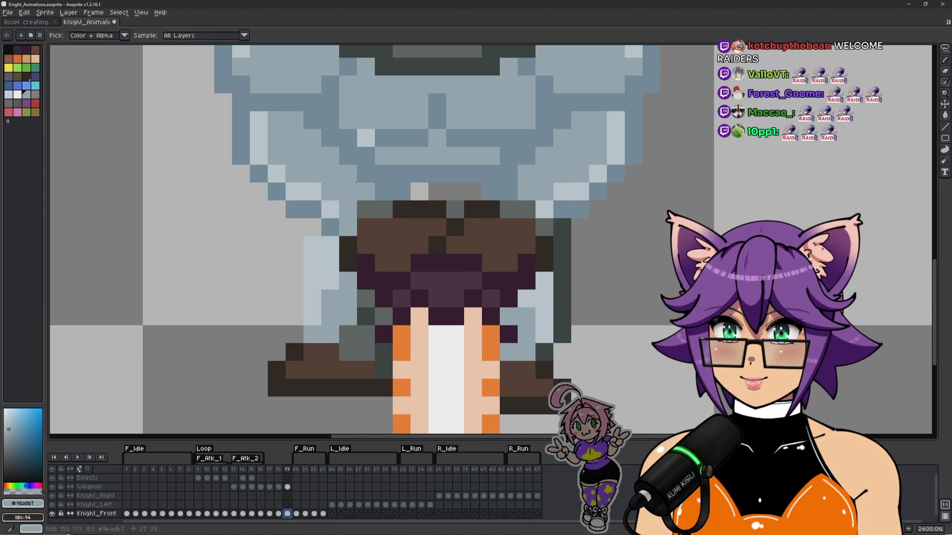
{"action": "left_click", "coordinate": [450, 213]}
{"action": "left_click", "coordinate": [450, 213], "text": "alt"}
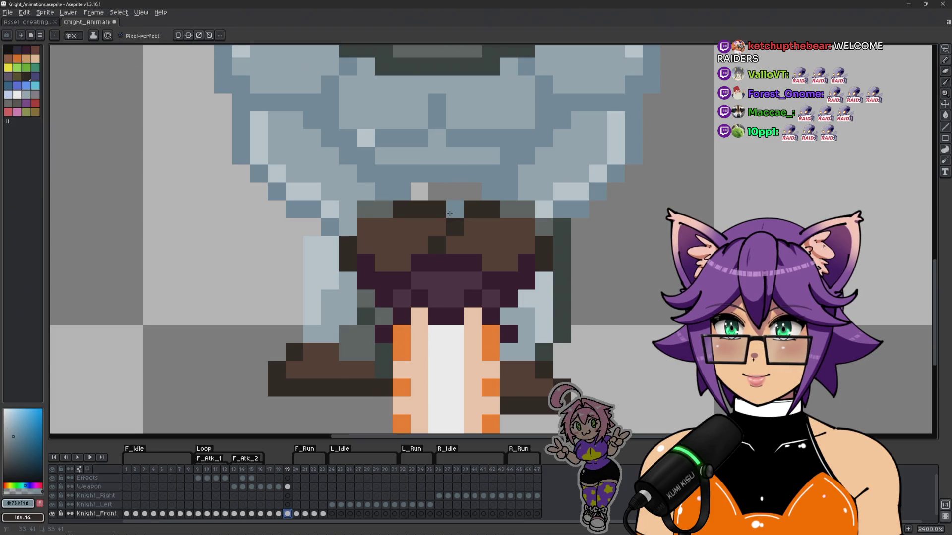
{"action": "left_click_drag", "start_coordinate": [419, 192], "coordinate": [454, 190]}
Step: Recolour the pixels beside the leg lighter #9badb7, then return to frame 18
{"action": "scroll", "coordinate": [471, 188], "scroll_direction": "right", "scroll_amount": 1}
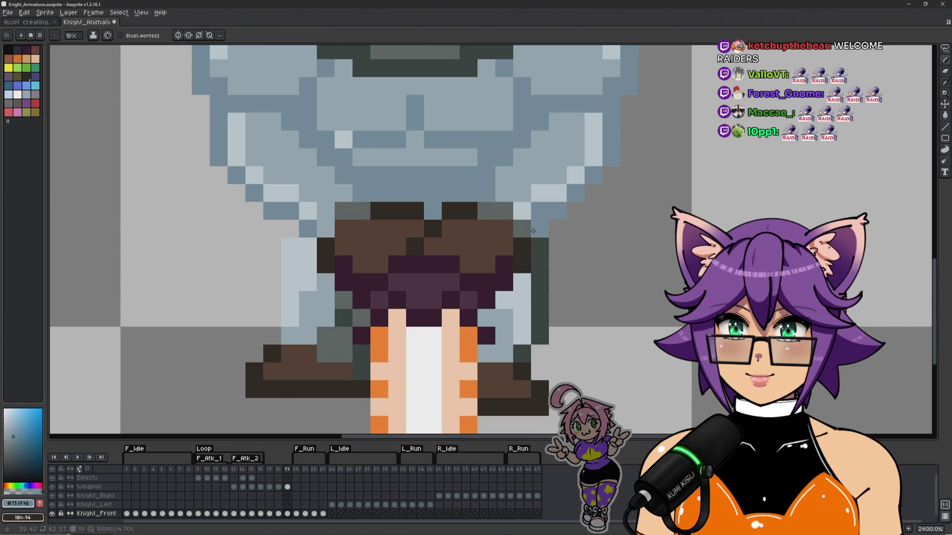
{"action": "left_click", "coordinate": [522, 229]}
{"action": "left_click", "coordinate": [521, 207], "text": "alt"}
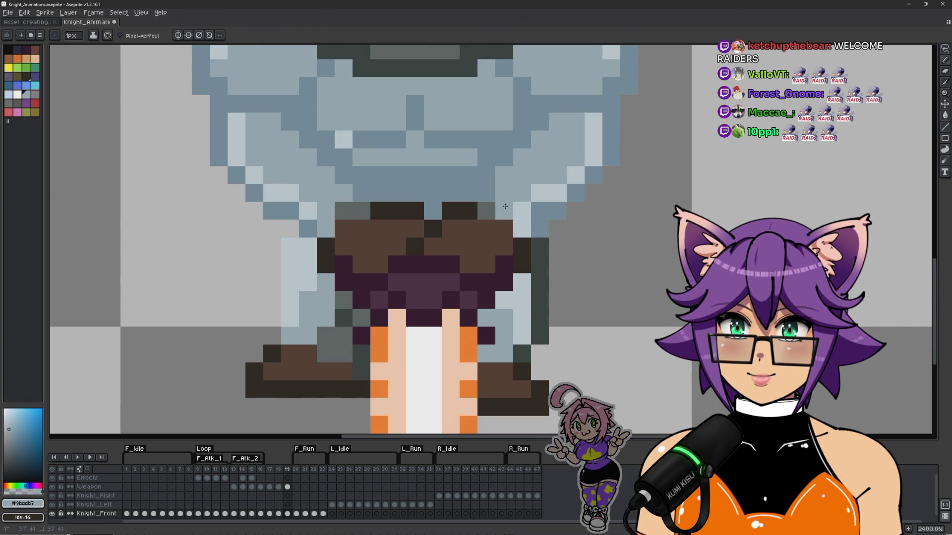
{"action": "left_click", "coordinate": [517, 229]}
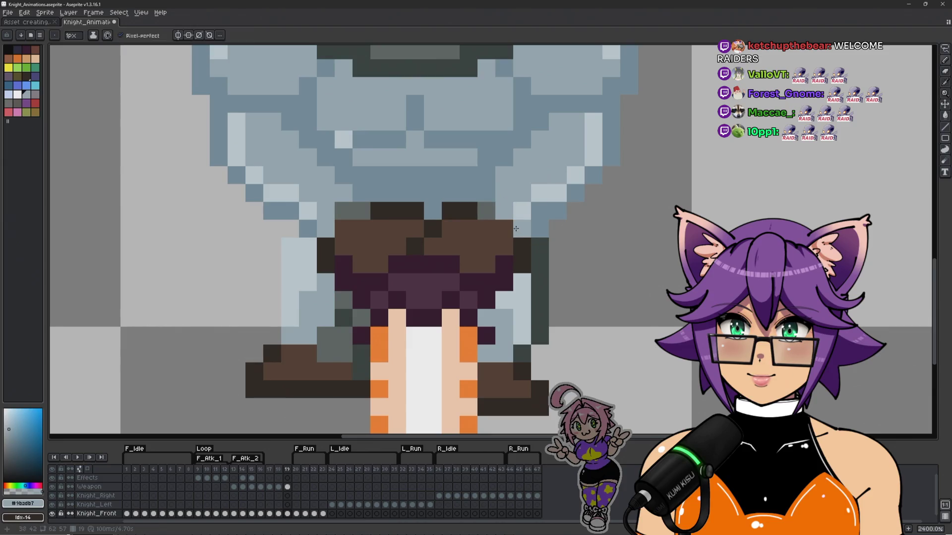
{"action": "scroll", "coordinate": [355, 216], "scroll_direction": "down", "scroll_amount": 1}
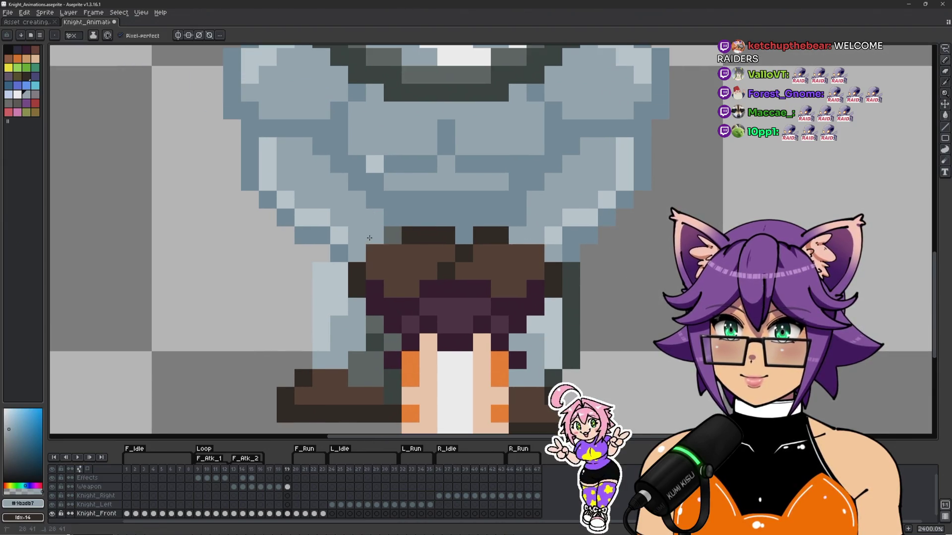
{"action": "scroll", "coordinate": [457, 260], "scroll_direction": "down", "scroll_amount": 4}
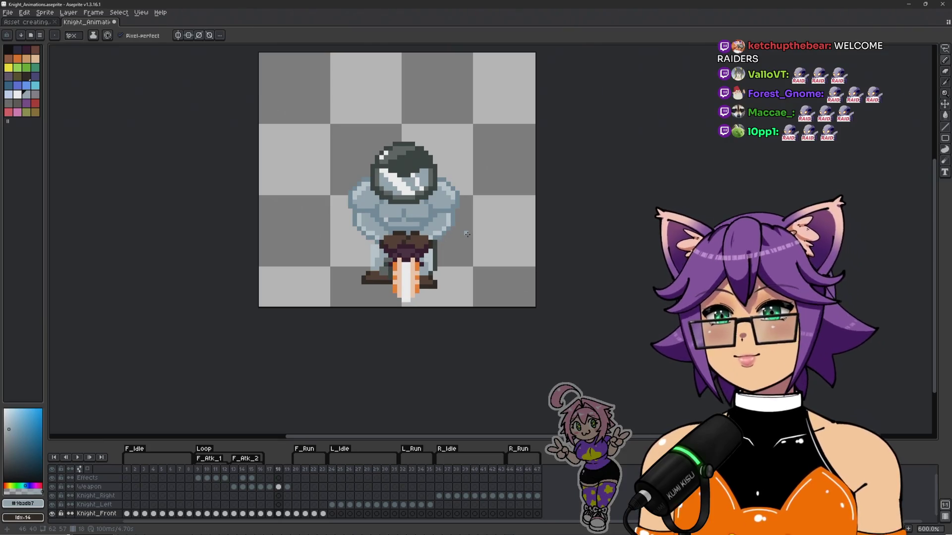
{"action": "scroll", "coordinate": [348, 312], "scroll_direction": "up", "scroll_amount": 5}
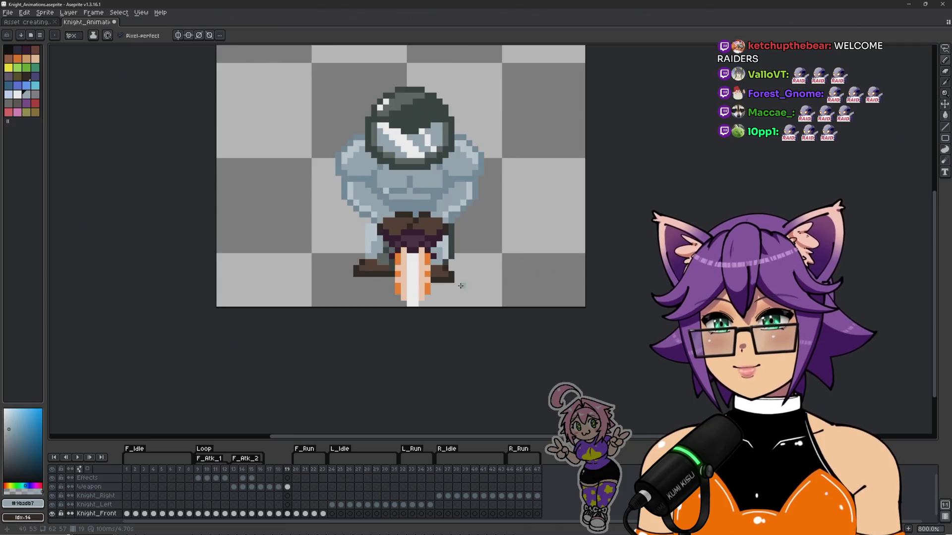
{"action": "scroll", "coordinate": [348, 312], "scroll_direction": "down", "scroll_amount": 2}
{"action": "key", "text": "Left"}
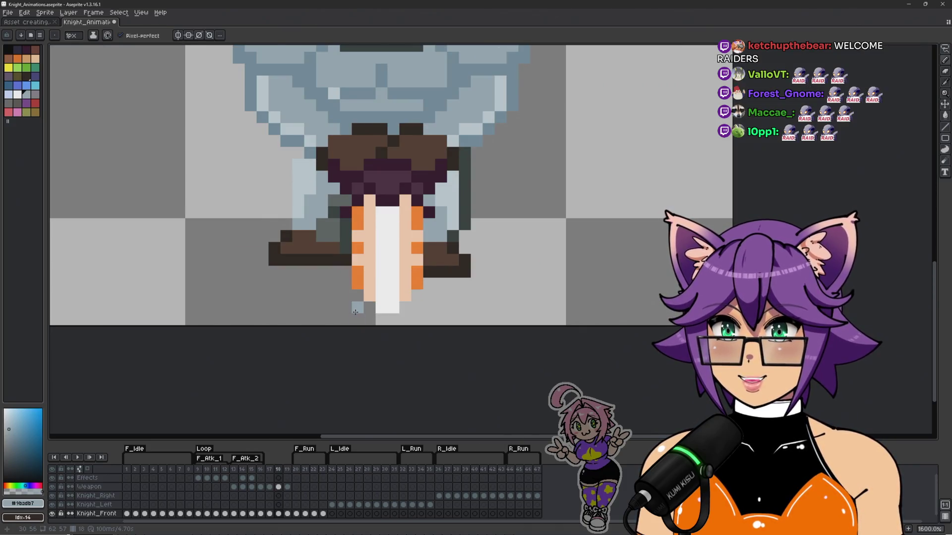
Step: On the Weapon layer, compare frames 18 and 19, then erase frame 19's white sword-tip pixels and an orange edge pixel
{"action": "scroll", "coordinate": [354, 283], "scroll_direction": "up", "scroll_amount": 2}
{"action": "left_click", "coordinate": [359, 271], "text": "alt"}
{"action": "key", "text": "Up"}
{"action": "key", "text": "Up"}
{"action": "key", "text": "Up"}
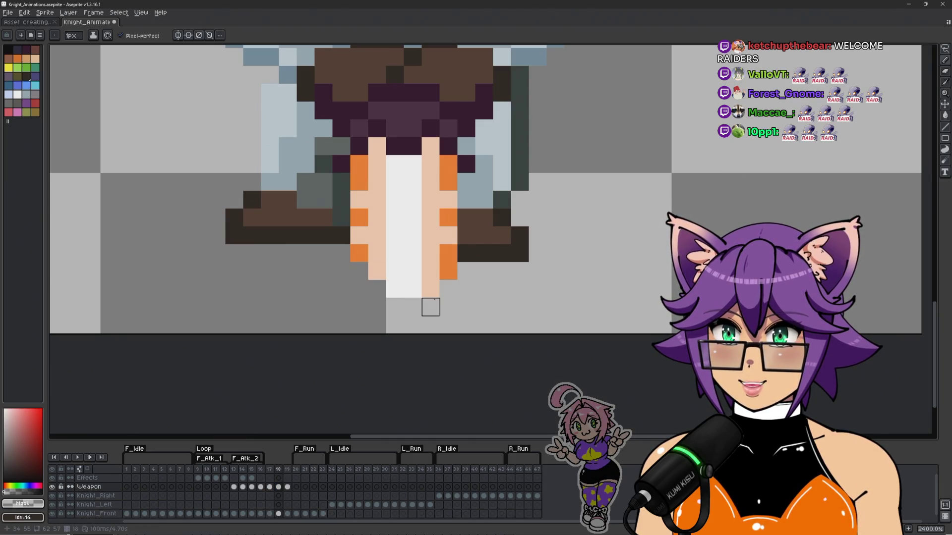
{"action": "scroll", "coordinate": [497, 280], "scroll_direction": "down", "scroll_amount": 5}
{"action": "key", "text": "Right"}
{"action": "key", "text": "Left"}
{"action": "key", "text": "Left"}
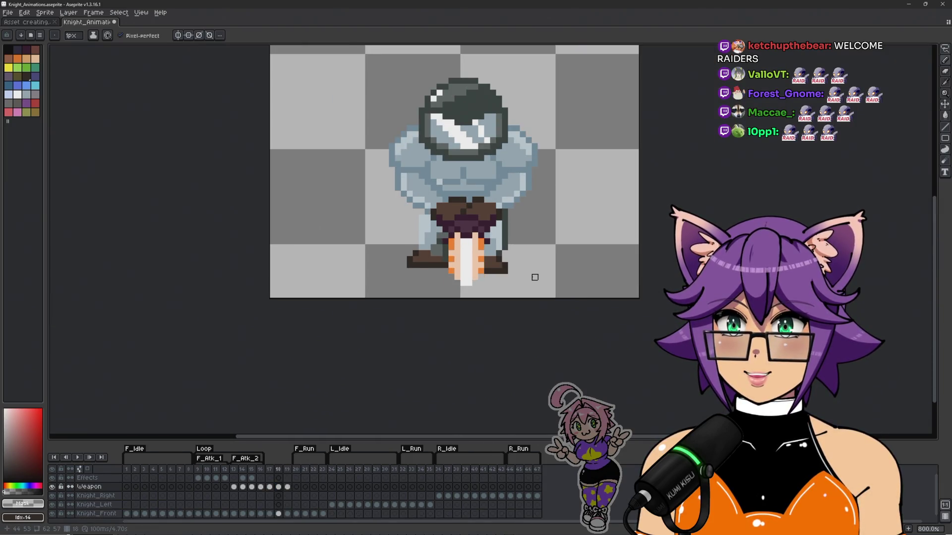
{"action": "key", "text": "Right"}
{"action": "scroll", "coordinate": [540, 263], "scroll_direction": "down", "scroll_amount": 1}
{"action": "key", "text": "Right"}
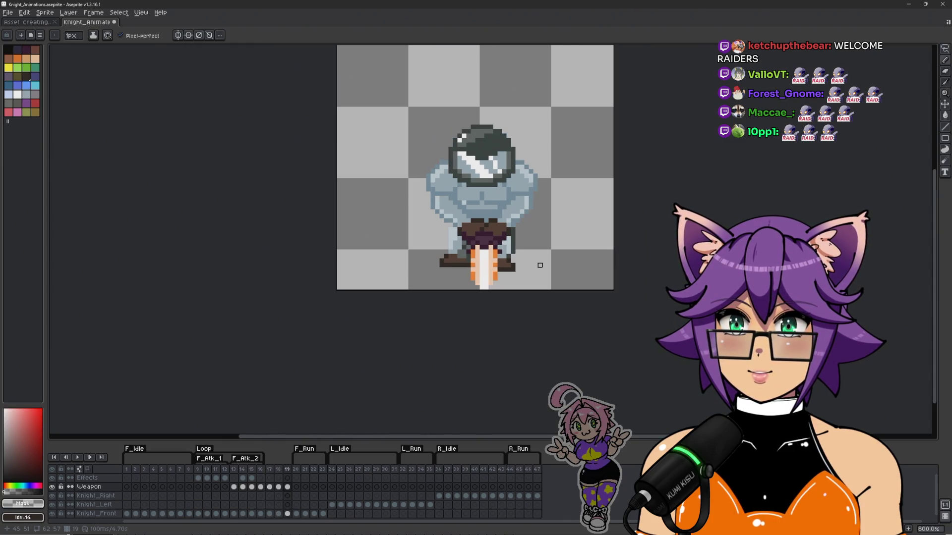
{"action": "key", "text": "Left"}
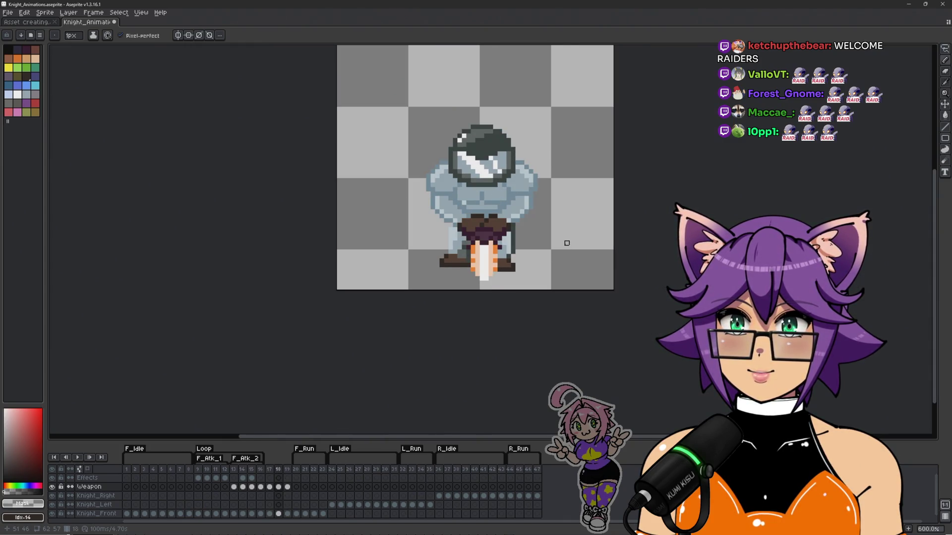
{"action": "key", "text": "Right"}
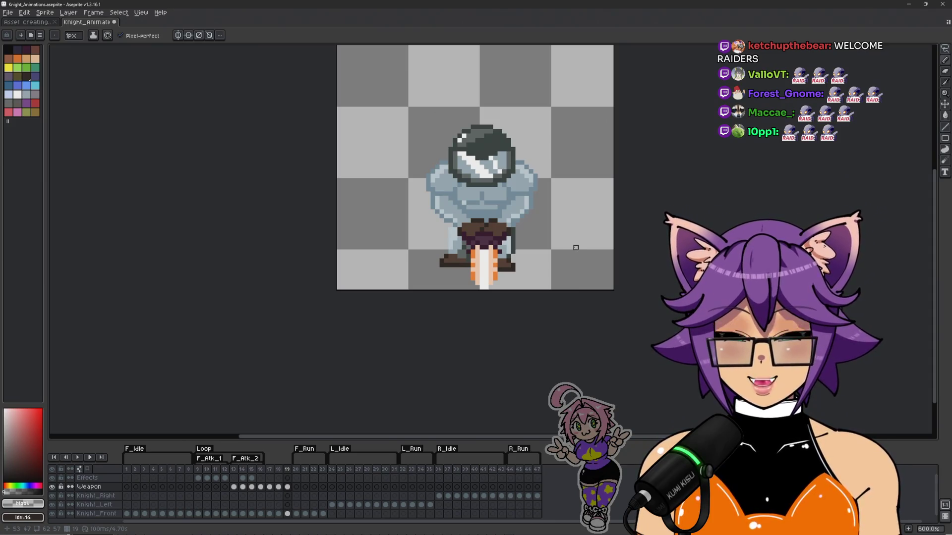
{"action": "key", "text": "Left"}
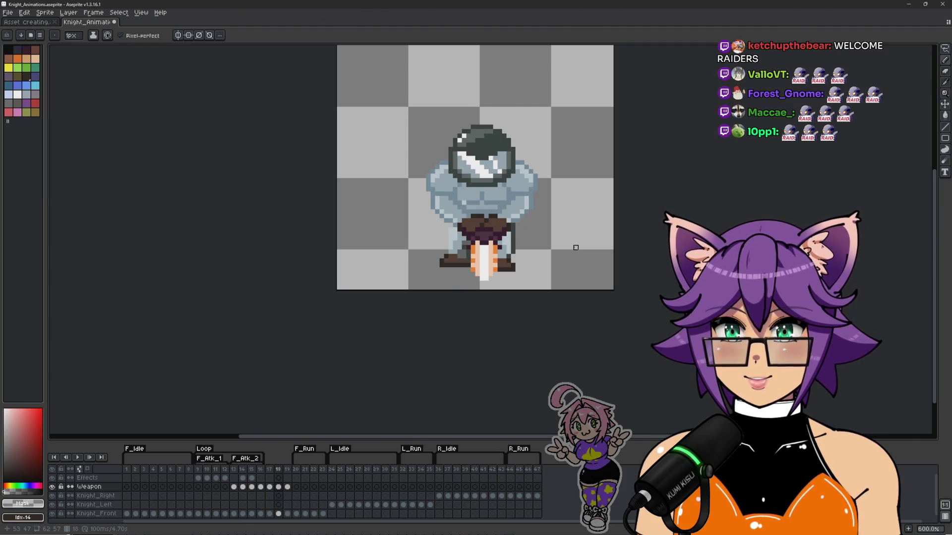
{"action": "key", "text": "Right"}
{"action": "key", "text": "Left"}
{"action": "key", "text": "Right"}
{"action": "key", "text": "Left"}
{"action": "key", "text": "Right"}
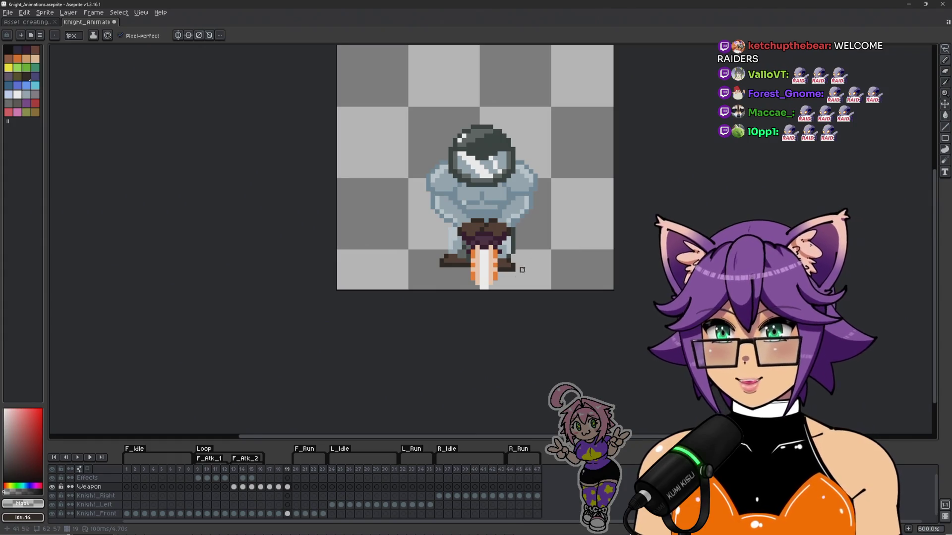
{"action": "scroll", "coordinate": [535, 256], "scroll_direction": "up", "scroll_amount": 3}
{"action": "scroll", "coordinate": [421, 292], "scroll_direction": "up", "scroll_amount": 1}
{"action": "left_click_drag", "start_coordinate": [445, 304], "coordinate": [469, 304]}
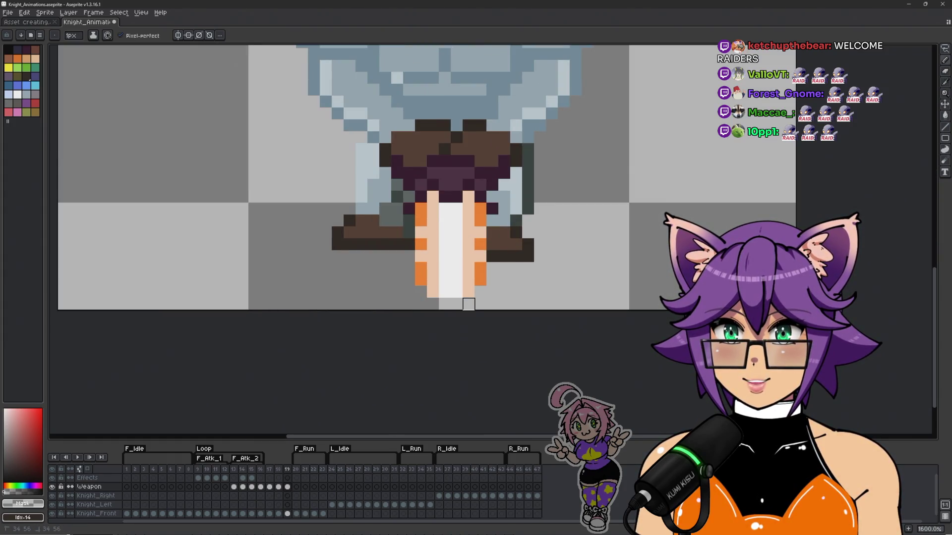
{"action": "left_click", "coordinate": [480, 280]}
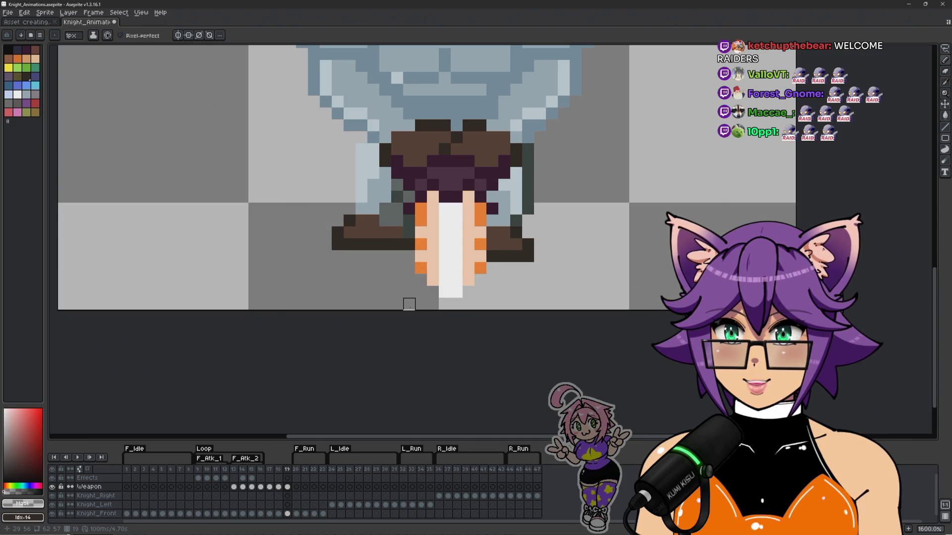
Step: On frame 18, add orange pixels to both sword edges, a #fad1b5 pixel at the tip and a white pixel below
{"action": "key", "text": "Left"}
{"action": "scroll", "coordinate": [441, 278], "scroll_direction": "up", "scroll_amount": 1}
{"action": "key", "text": "b"}
{"action": "left_click", "coordinate": [404, 243], "text": "alt"}
{"action": "left_click", "coordinate": [404, 261]}
{"action": "left_click", "coordinate": [494, 261]}
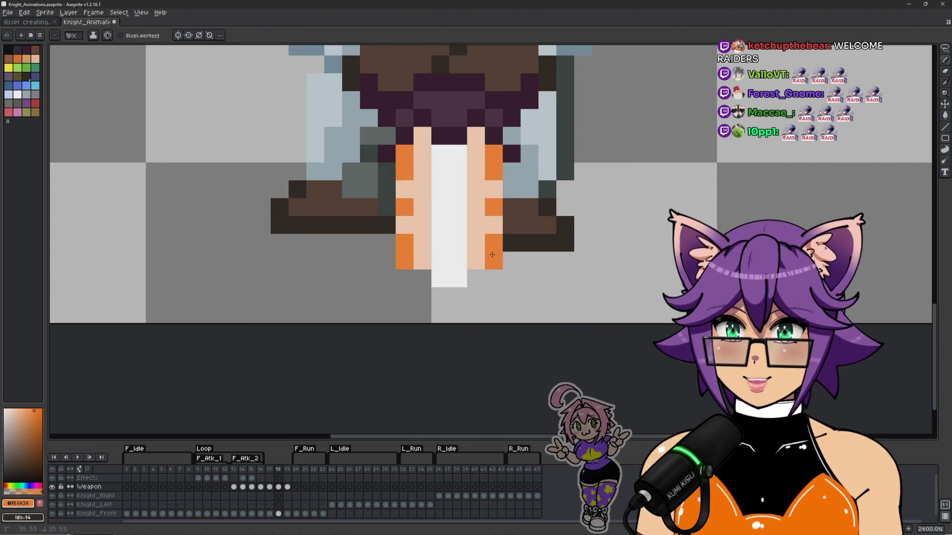
{"action": "left_click", "coordinate": [422, 260], "text": "alt"}
{"action": "left_click", "coordinate": [422, 278]}
{"action": "left_click", "coordinate": [448, 277], "text": "alt"}
{"action": "left_click", "coordinate": [458, 296]}
{"action": "scroll", "coordinate": [458, 296], "scroll_direction": "down", "scroll_amount": 3}
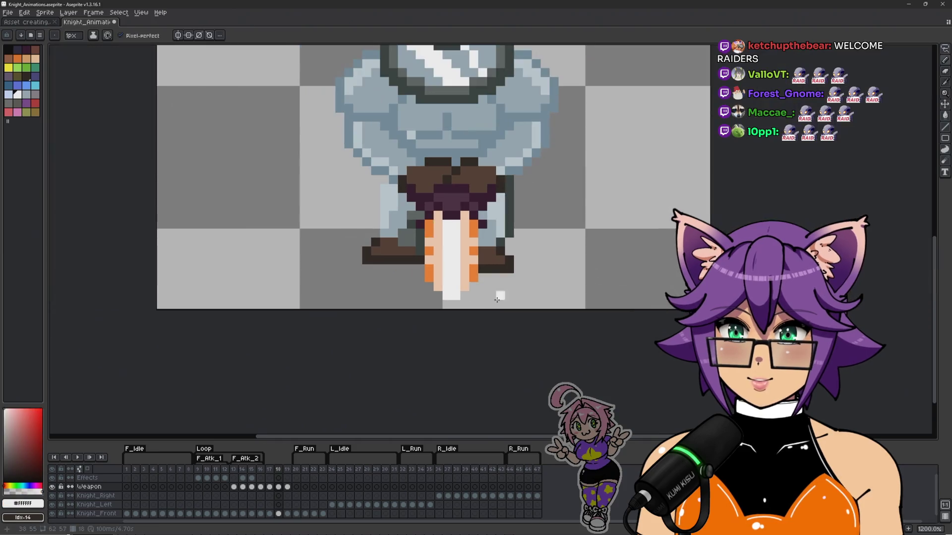
{"action": "scroll", "coordinate": [552, 306], "scroll_direction": "down", "scroll_amount": 2}
Step: Compare frames 18 and 19, then undo the last pencil stroke on frame 19
{"action": "key", "text": "Left"}
{"action": "key", "text": "Right"}
{"action": "key", "text": "Right"}
{"action": "key", "text": "Left"}
{"action": "key", "text": "Right"}
{"action": "key", "text": "Left"}
{"action": "key", "text": "Right"}
{"action": "key", "text": "Left"}
{"action": "key", "text": "Right"}
{"action": "key", "text": "Left"}
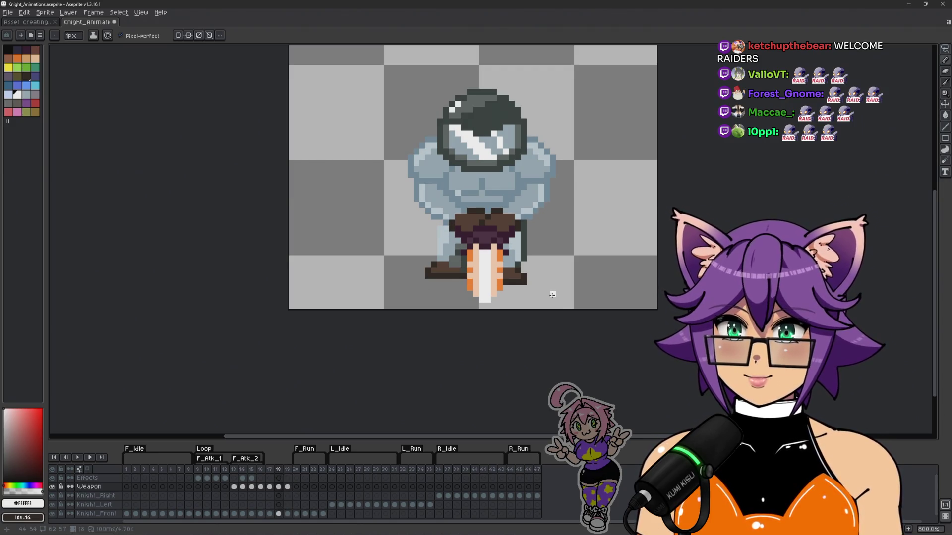
{"action": "scroll", "coordinate": [553, 295], "scroll_direction": "up", "scroll_amount": 1}
{"action": "key", "text": "Right"}
{"action": "key", "text": "Right"}
{"action": "key", "text": "Left"}
{"action": "key", "text": "Left"}
{"action": "key", "text": "Right"}
{"action": "scroll", "coordinate": [545, 295], "scroll_direction": "down", "scroll_amount": 3}
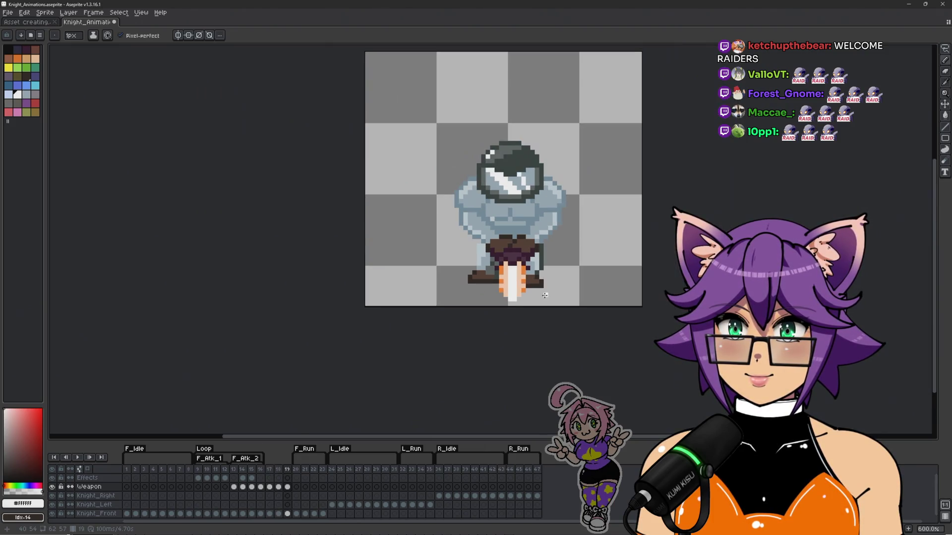
{"action": "key", "text": "ctrl+z"}
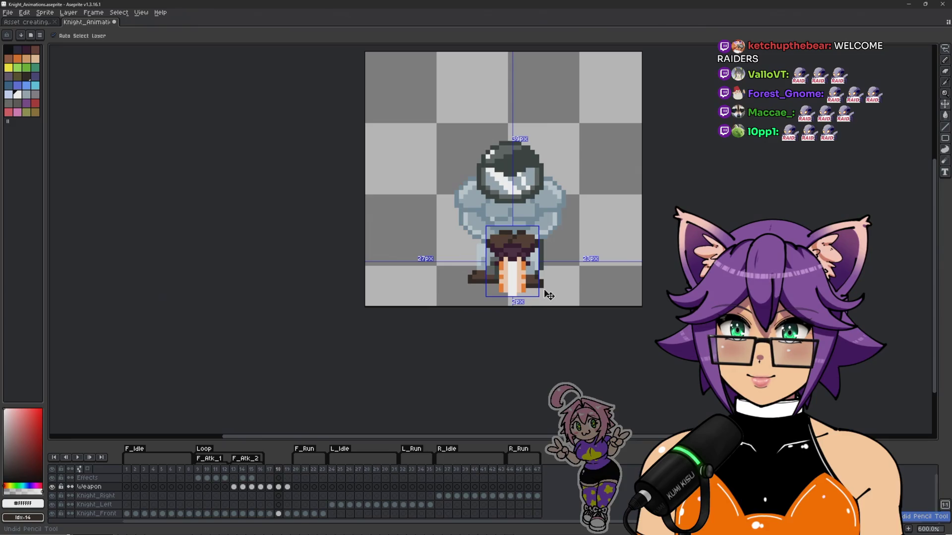
{"action": "scroll", "coordinate": [544, 290], "scroll_direction": "up", "scroll_amount": 2}
{"action": "key", "text": "Right"}
{"action": "key", "text": "Left"}
{"action": "key", "text": "Right"}
{"action": "scroll", "coordinate": [484, 318], "scroll_direction": "up", "scroll_amount": 1}
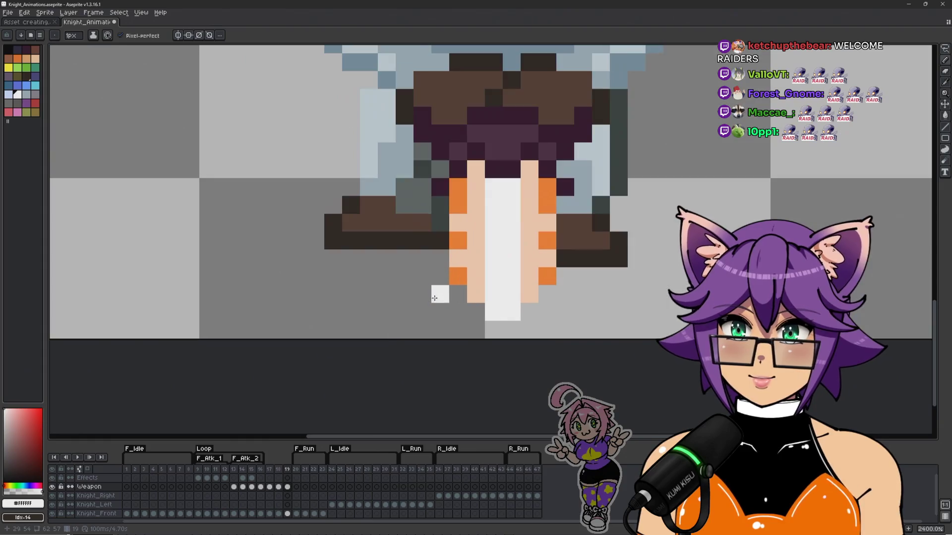
Step: Repaint frame 19's blade tip with sampled orange and white pixels, then play the animation to preview
{"action": "left_click", "coordinate": [456, 273], "text": "alt"}
{"action": "left_click", "coordinate": [535, 296]}
{"action": "left_click", "coordinate": [547, 294]}
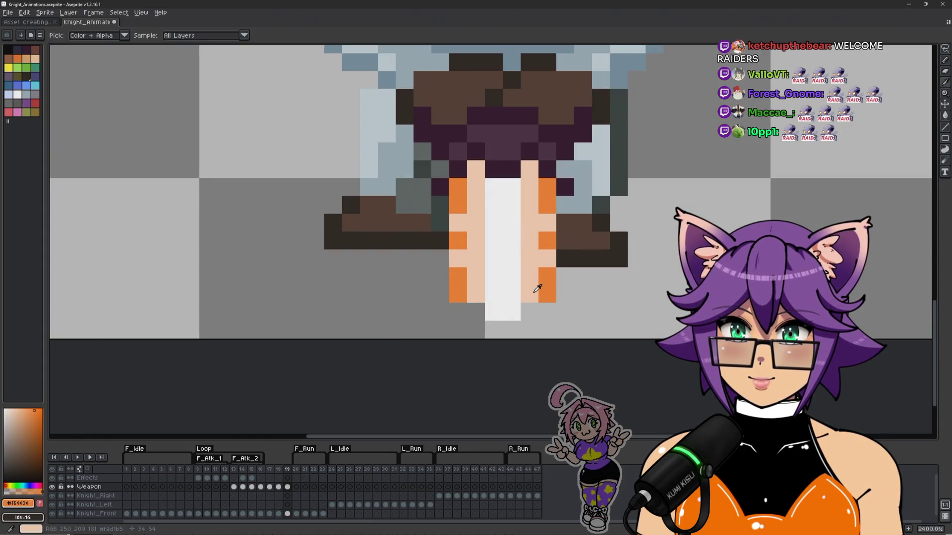
{"action": "left_click", "coordinate": [529, 277], "text": "alt"}
{"action": "left_click", "coordinate": [530, 312]}
{"action": "left_click", "coordinate": [475, 311]}
{"action": "left_click", "coordinate": [494, 308], "text": "alt"}
{"action": "left_click", "coordinate": [497, 329]}
{"action": "scroll", "coordinate": [497, 329], "scroll_direction": "down", "scroll_amount": 3}
{"action": "key", "text": "Return"}
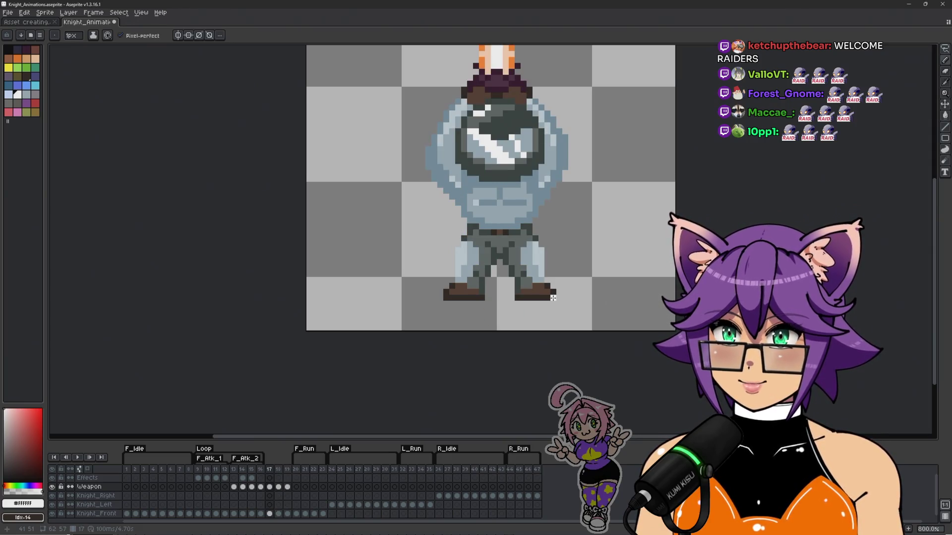
Step: Insert a new frame after frame 19 with Alt+N and review the attack frames
{"action": "scroll", "coordinate": [553, 296], "scroll_direction": "down", "scroll_amount": 1}
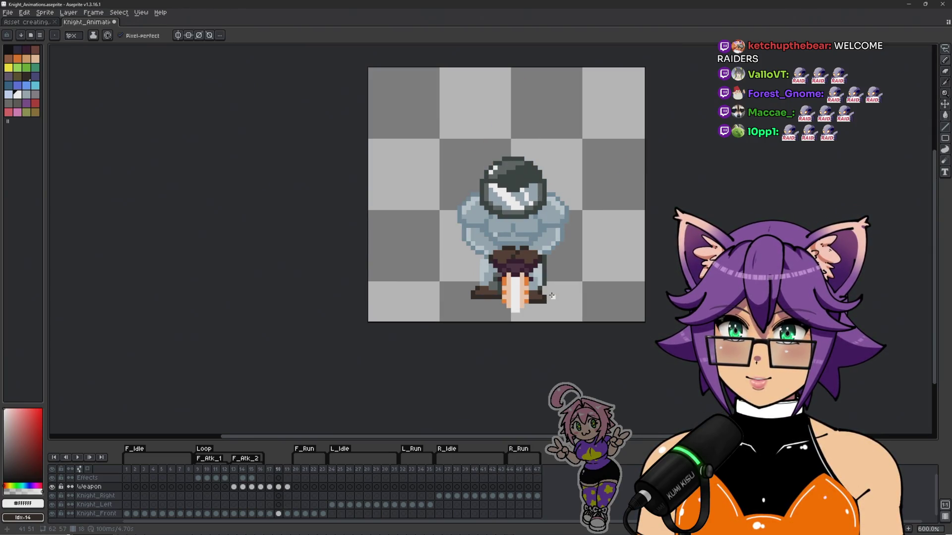
{"action": "key", "text": "alt+n"}
{"action": "key", "text": "Left"}
{"action": "key", "text": "Left"}
{"action": "key", "text": "Left"}
{"action": "key", "text": "Right"}
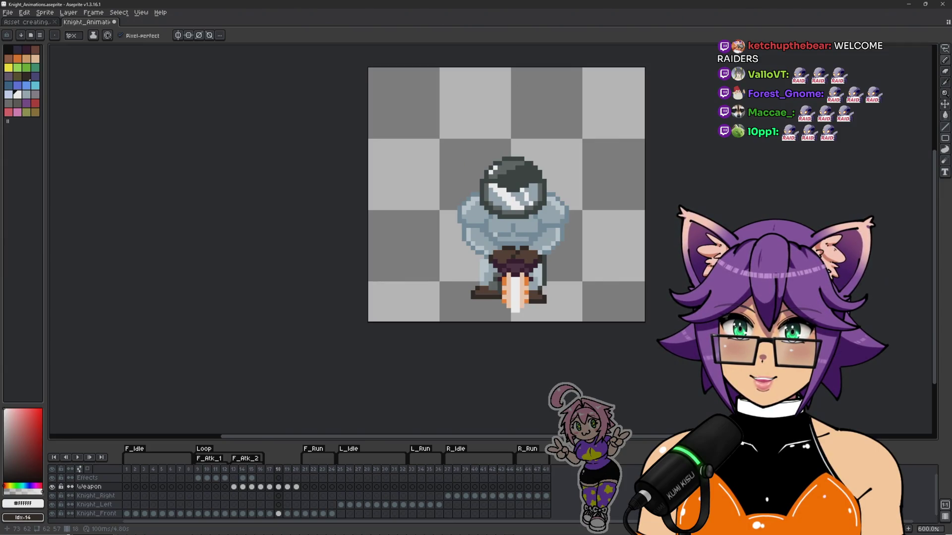
{"action": "key", "text": "Right"}
{"action": "key", "text": "Right"}
{"action": "key", "text": "Left"}
{"action": "key", "text": "Left"}
Step: Select frames 17–20, tag them F_Atk_3, and open the Loop tag's properties
{"action": "left_click", "coordinate": [270, 469]}
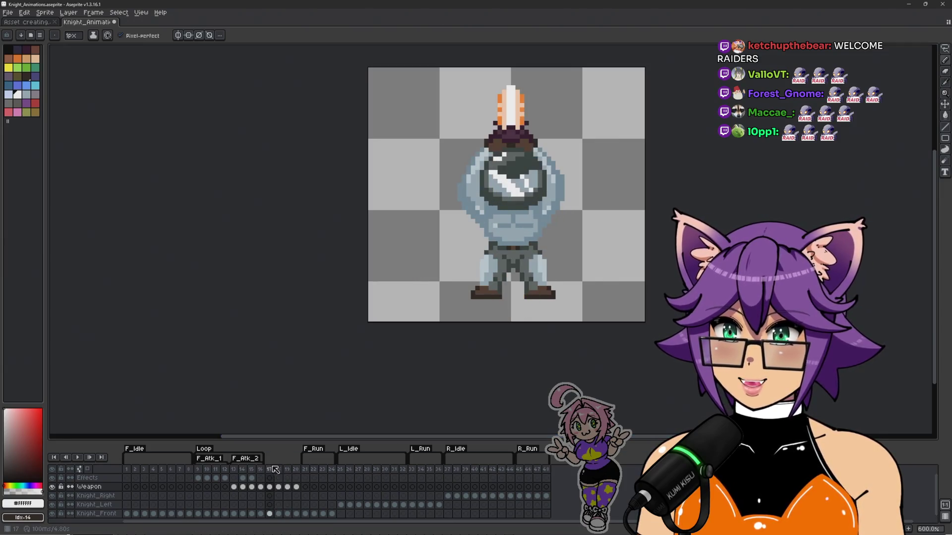
{"action": "right_click", "coordinate": [271, 467]}
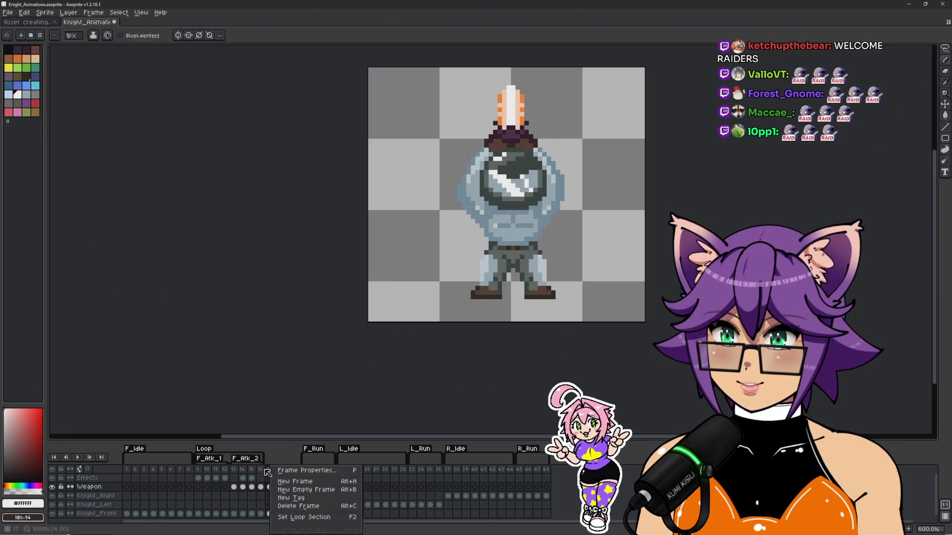
{"action": "left_click", "coordinate": [268, 469]}
{"action": "left_click_drag", "start_coordinate": [270, 469], "coordinate": [296, 469]}
{"action": "right_click", "coordinate": [271, 469]}
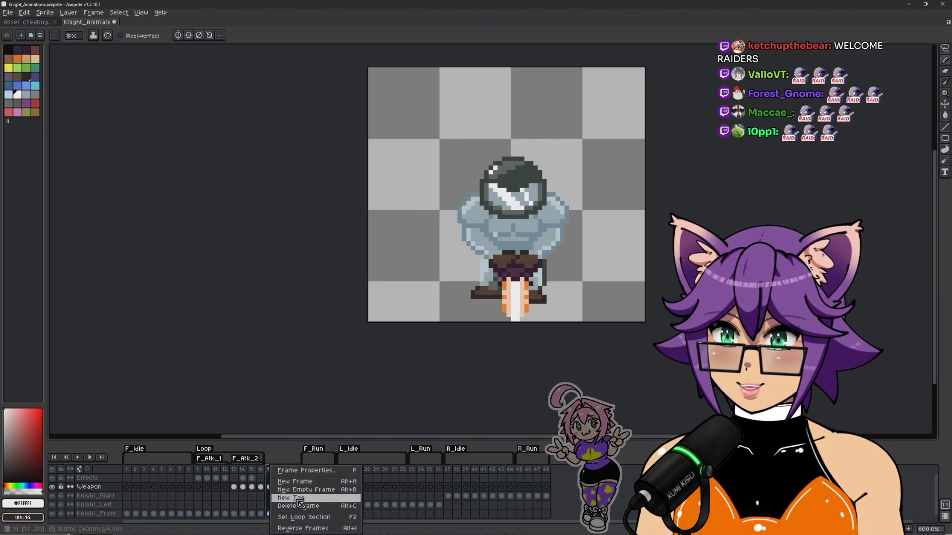
{"action": "left_click", "coordinate": [298, 499]}
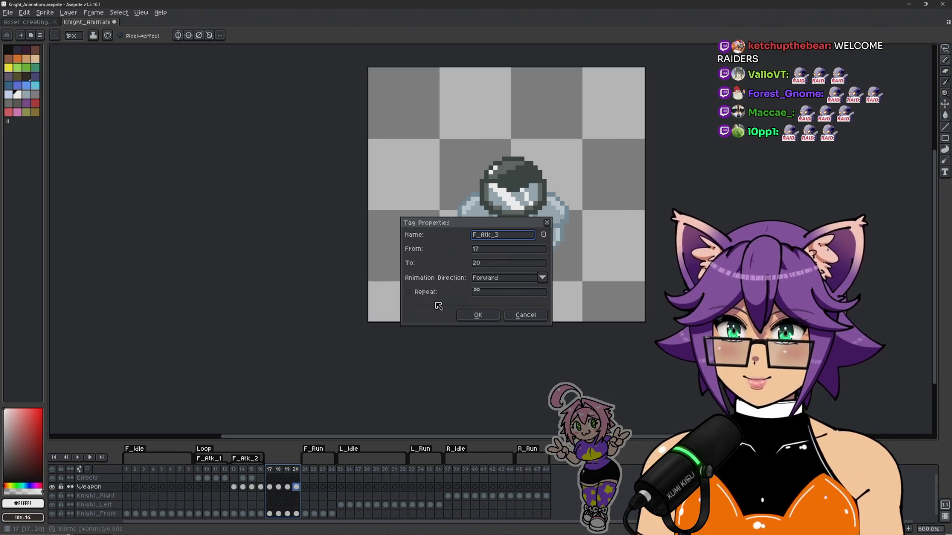
{"action": "left_click", "coordinate": [480, 316]}
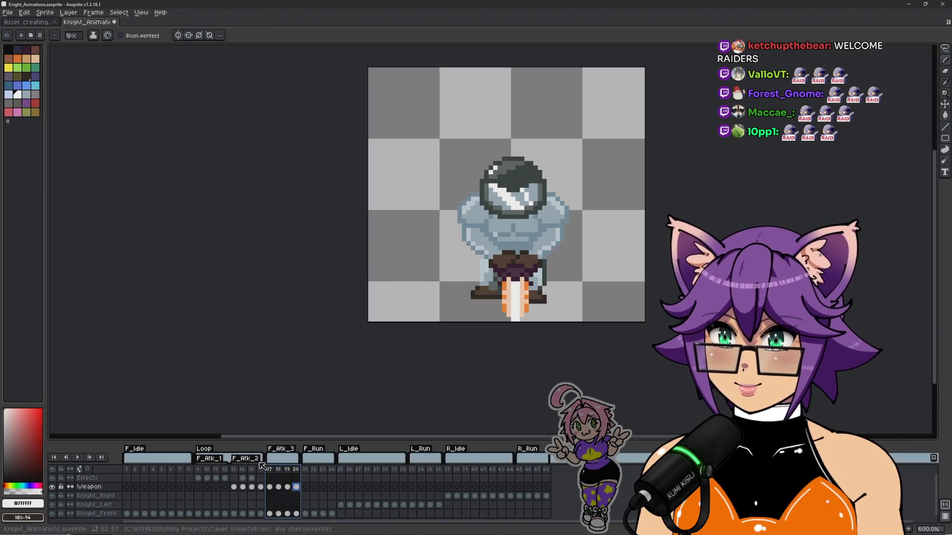
{"action": "double_click", "coordinate": [212, 450]}
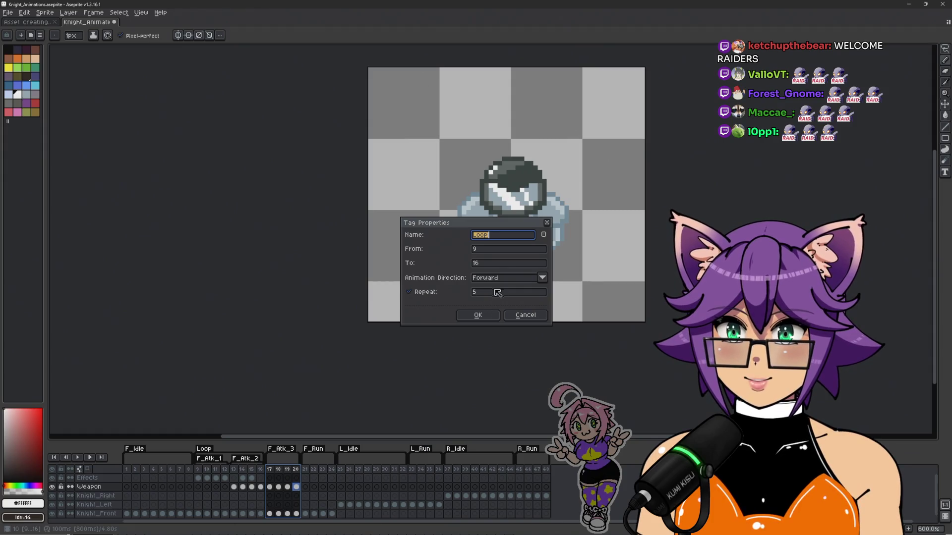
Step: Set the Loop tag's end frame to 20 and confirm
{"action": "left_click", "coordinate": [495, 265]}
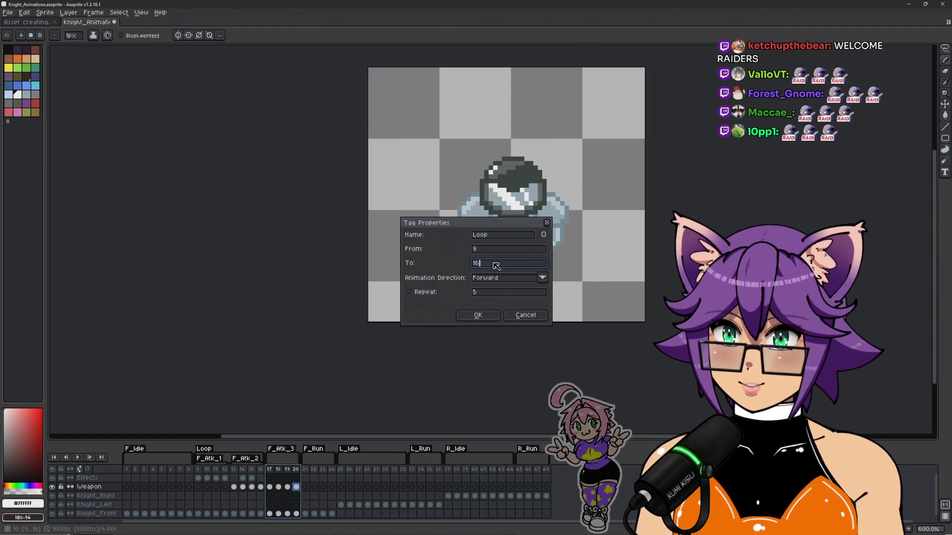
{"action": "left_click", "coordinate": [485, 315]}
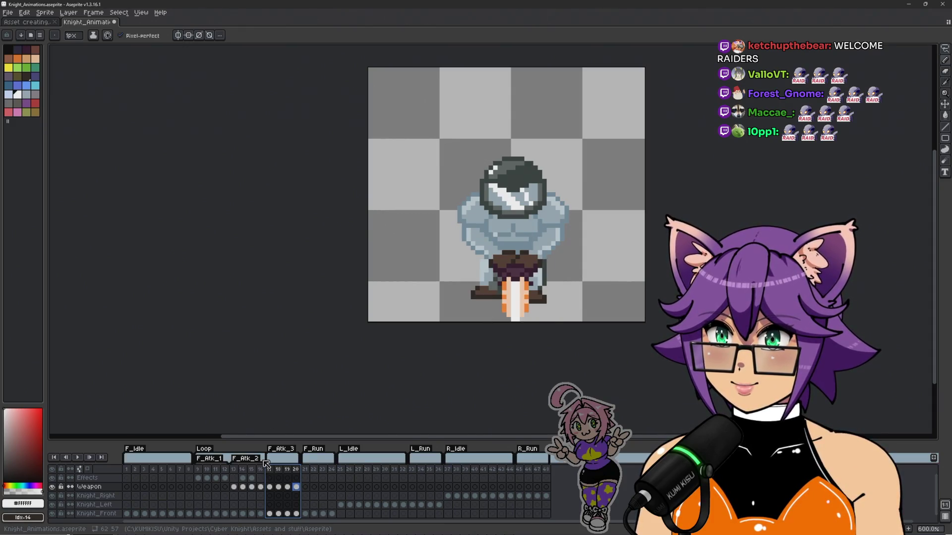
{"action": "left_click_drag", "start_coordinate": [265, 457], "coordinate": [279, 464]}
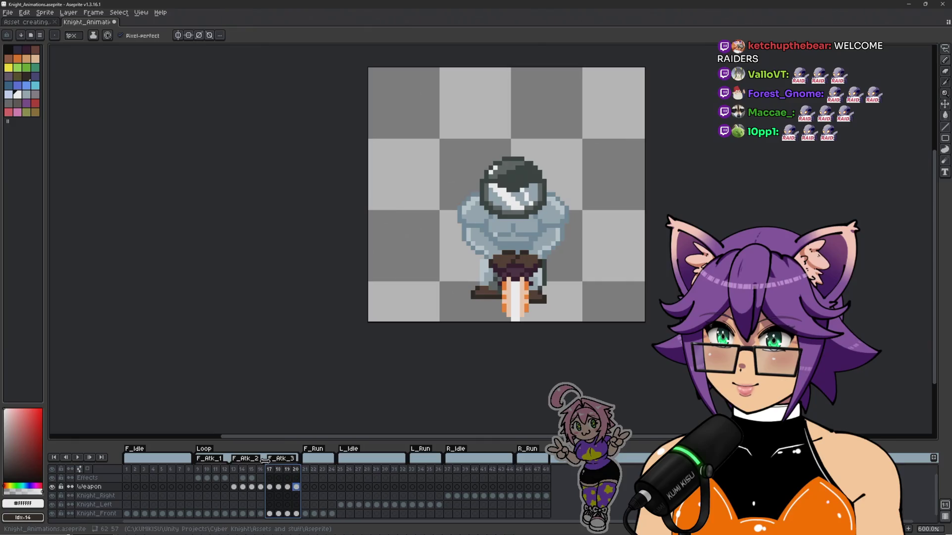
Step: Play the attack animation from frame 9, then stop and land on frame 18
{"action": "left_click", "coordinate": [199, 470]}
{"action": "key", "text": "Return"}
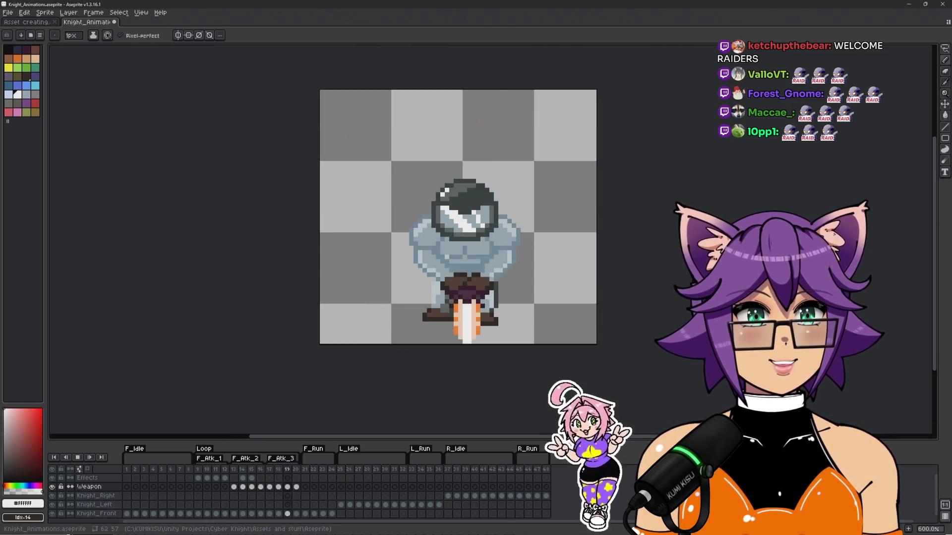
{"action": "key", "text": "Return"}
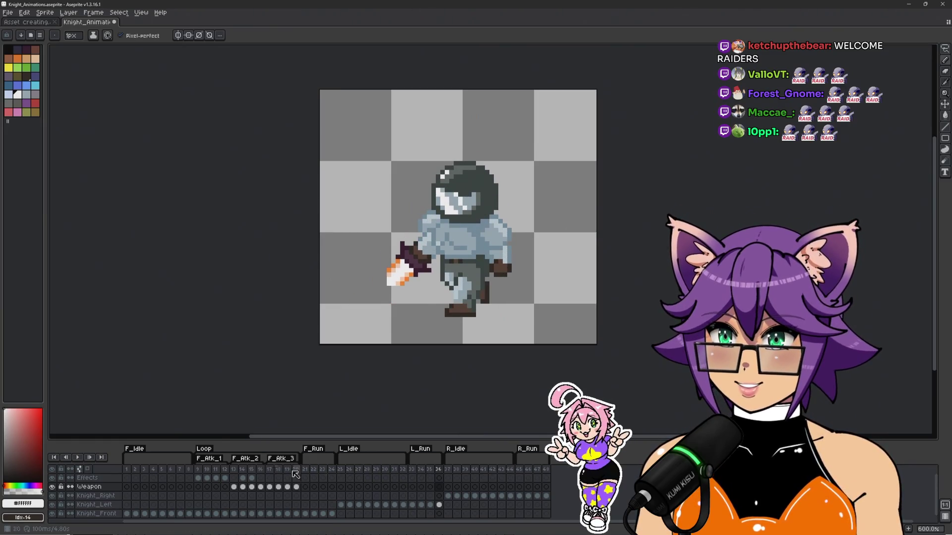
{"action": "left_click", "coordinate": [204, 475]}
{"action": "key", "text": "Return"}
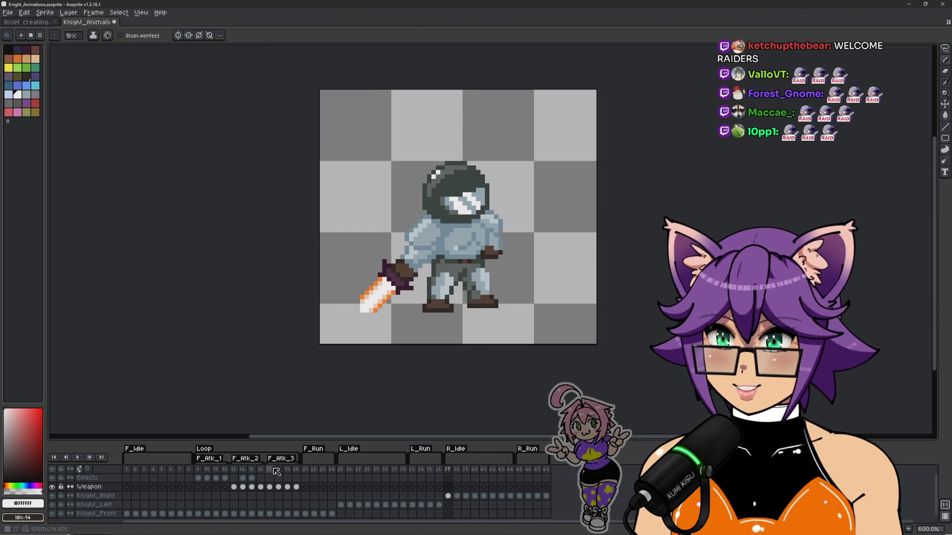
{"action": "left_click", "coordinate": [274, 470]}
{"action": "key", "text": "Right"}
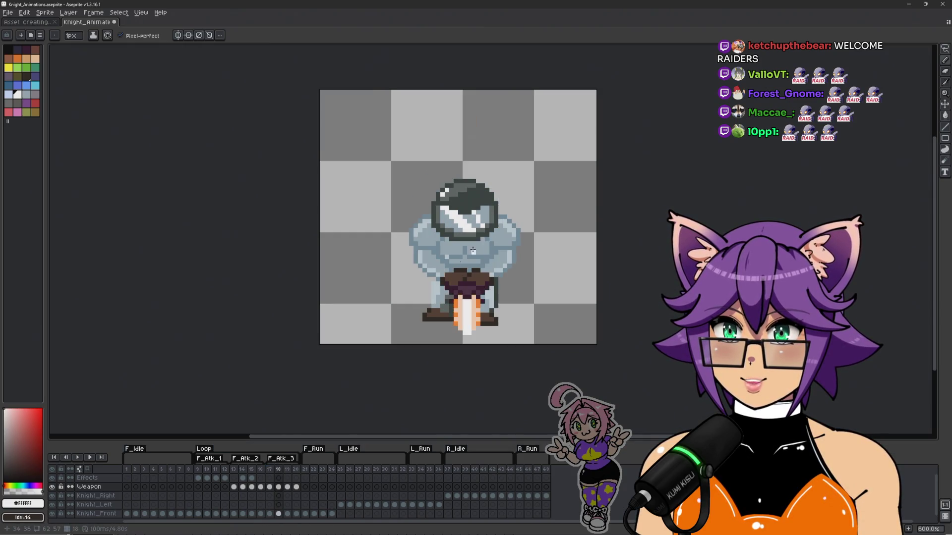
{"action": "scroll", "coordinate": [474, 269], "scroll_direction": "up", "scroll_amount": 1}
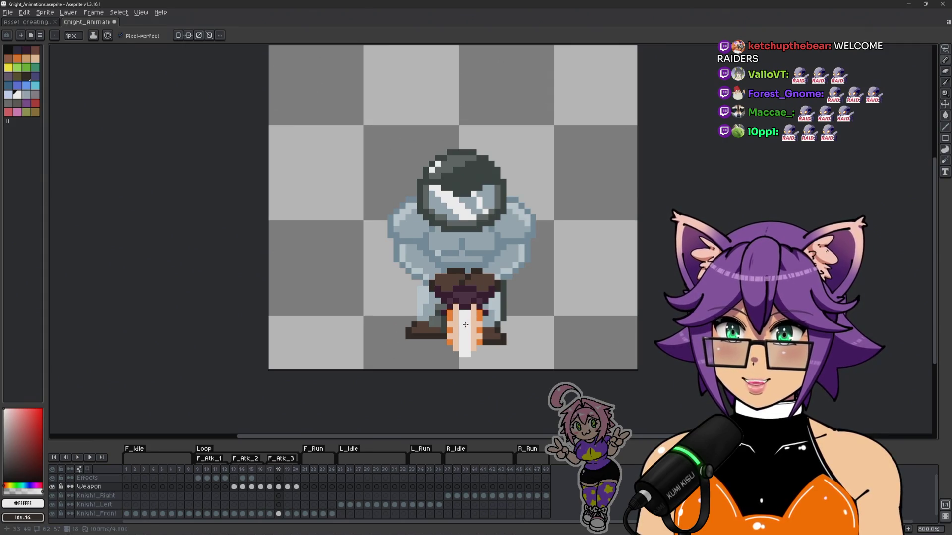
Step: On frame 18's Effects layer, draw a 4-pixel white slash from waist to above the head
{"action": "left_click", "coordinate": [278, 479]}
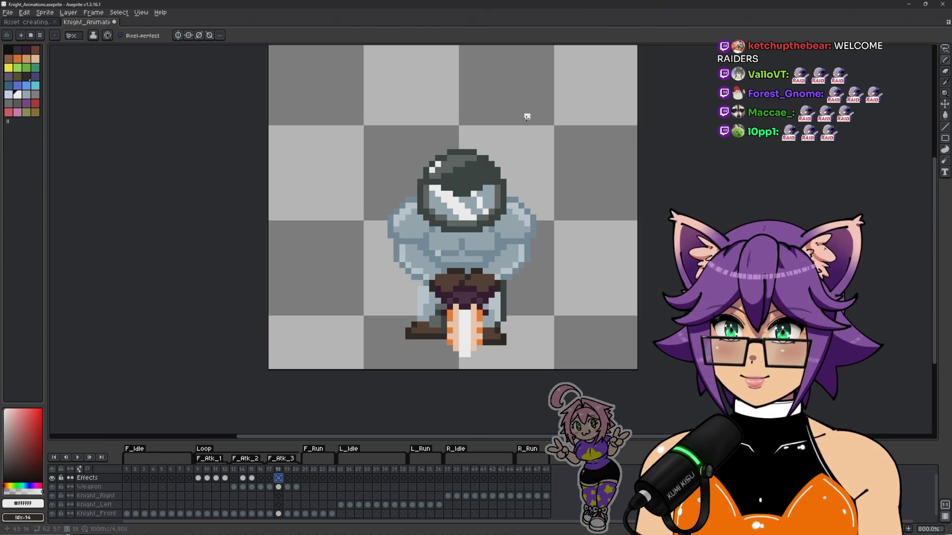
{"action": "key", "text": "Left"}
{"action": "key", "text": "Right"}
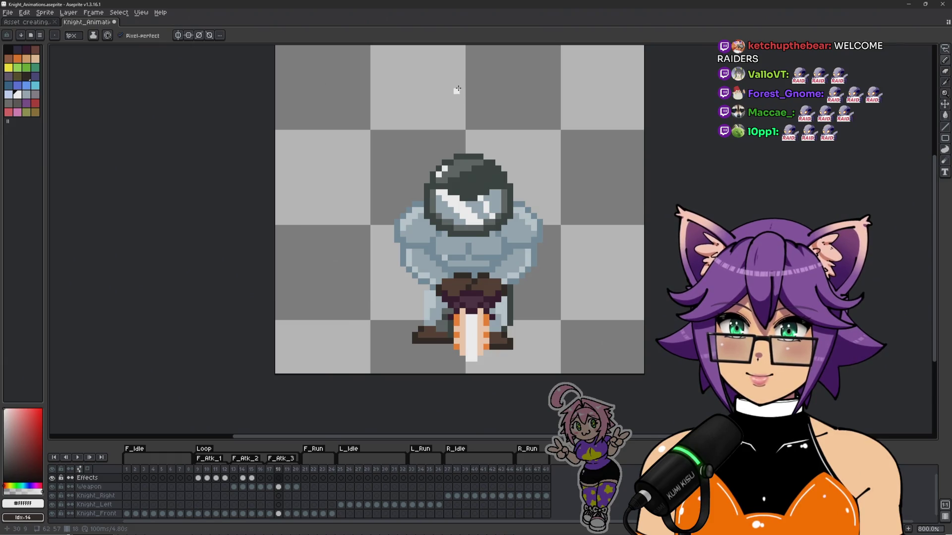
{"action": "left_click_drag", "start_coordinate": [456, 83], "coordinate": [455, 281]}
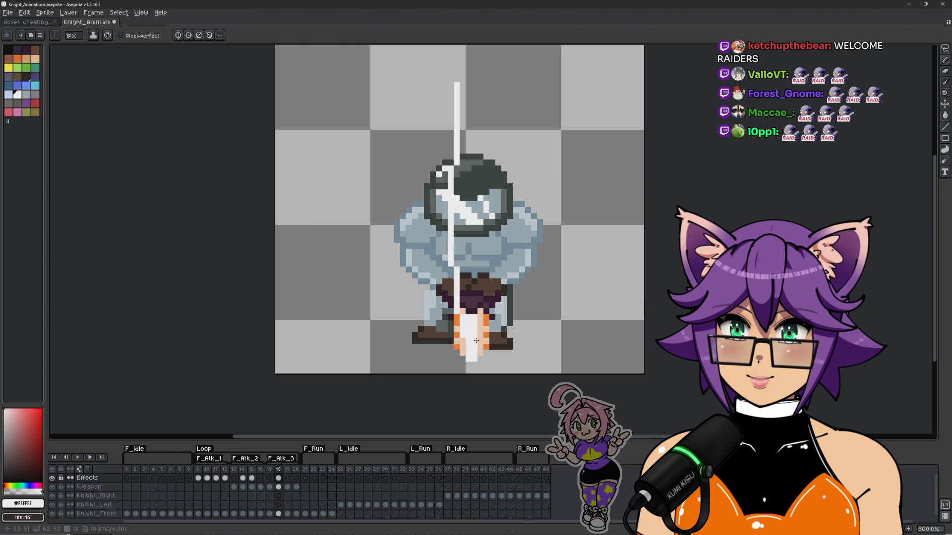
{"action": "key", "text": "ctrl+z"}
{"action": "key", "text": "plus"}
{"action": "left_click_drag", "start_coordinate": [471, 305], "coordinate": [462, 123]}
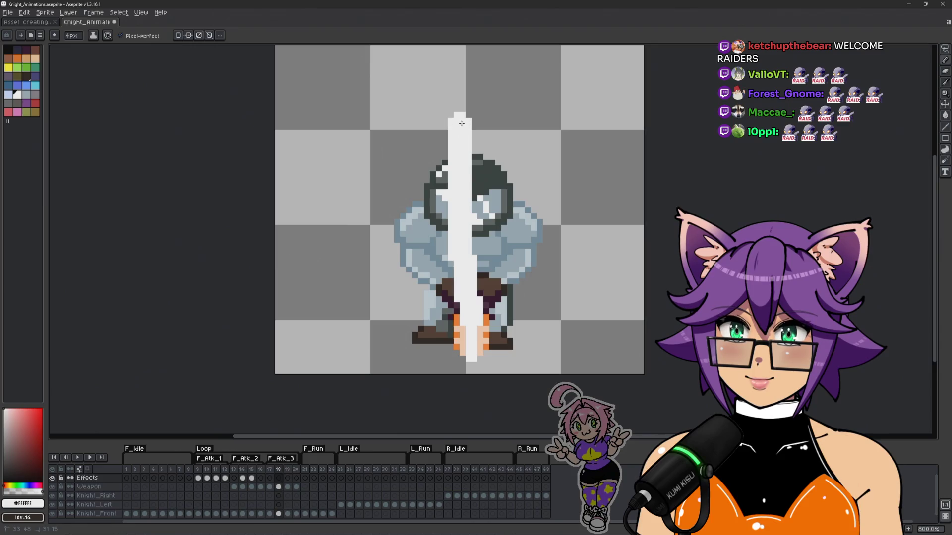
{"action": "scroll", "coordinate": [530, 217], "scroll_direction": "down", "scroll_amount": 4}
{"action": "scroll", "coordinate": [524, 214], "scroll_direction": "up", "scroll_amount": 4}
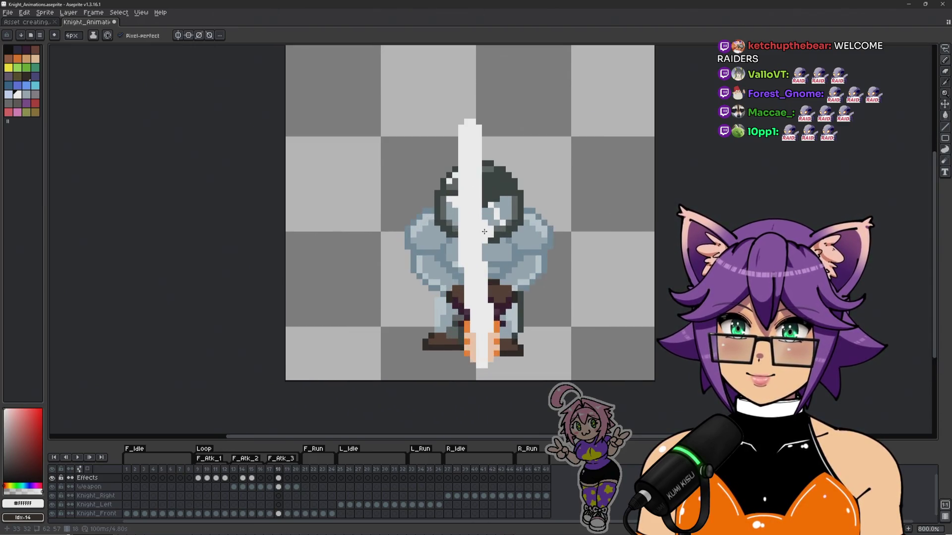
{"action": "key", "text": "Left"}
{"action": "key", "text": "Right"}
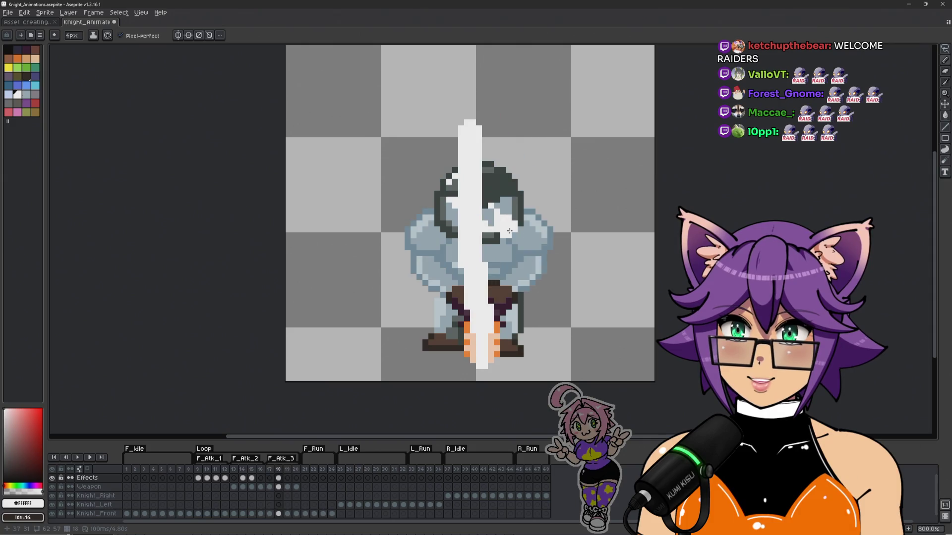
{"action": "key", "text": "Left"}
{"action": "key", "text": "Right"}
{"action": "scroll", "coordinate": [477, 134], "scroll_direction": "up", "scroll_amount": 1}
{"action": "scroll", "coordinate": [477, 133], "scroll_direction": "down", "scroll_amount": 1}
{"action": "scroll", "coordinate": [484, 339], "scroll_direction": "up", "scroll_amount": 2}
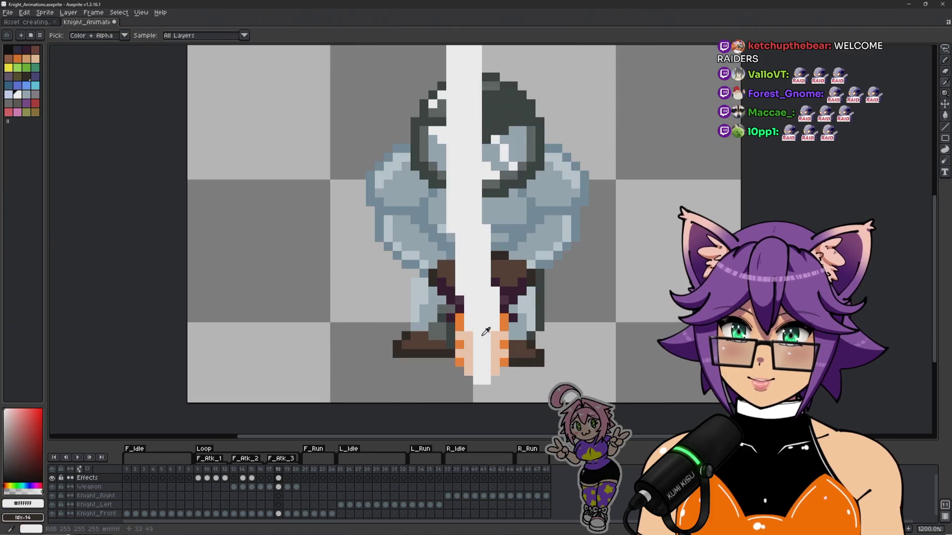
Step: Edge the slash's left side with a thin 1-pixel orange line sampled from the sword
{"action": "left_click", "coordinate": [459, 325], "text": "alt"}
{"action": "left_click_drag", "start_coordinate": [443, 292], "coordinate": [461, 310]}
{"action": "key", "text": "ctrl+z"}
{"action": "key", "text": "minus"}
{"action": "key", "text": "minus"}
{"action": "key", "text": "minus"}
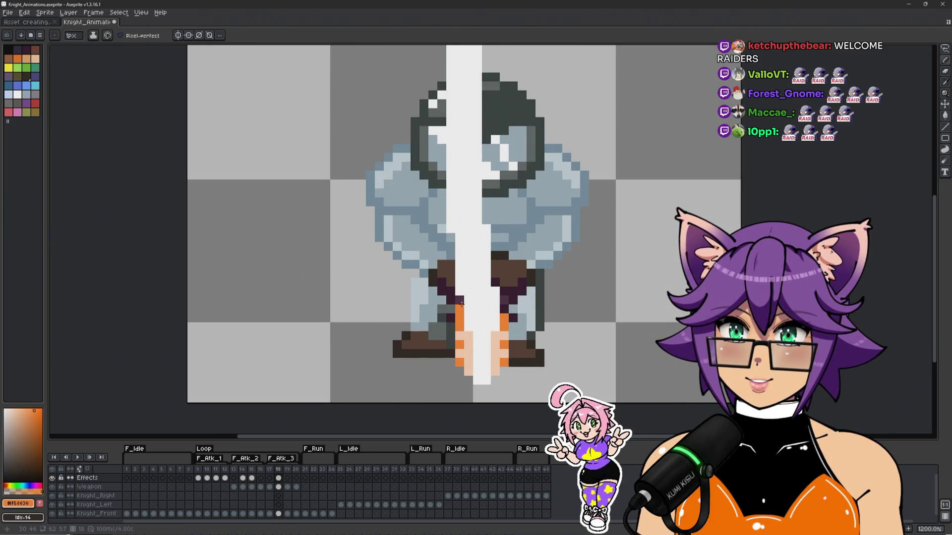
{"action": "left_click", "coordinate": [460, 301]}
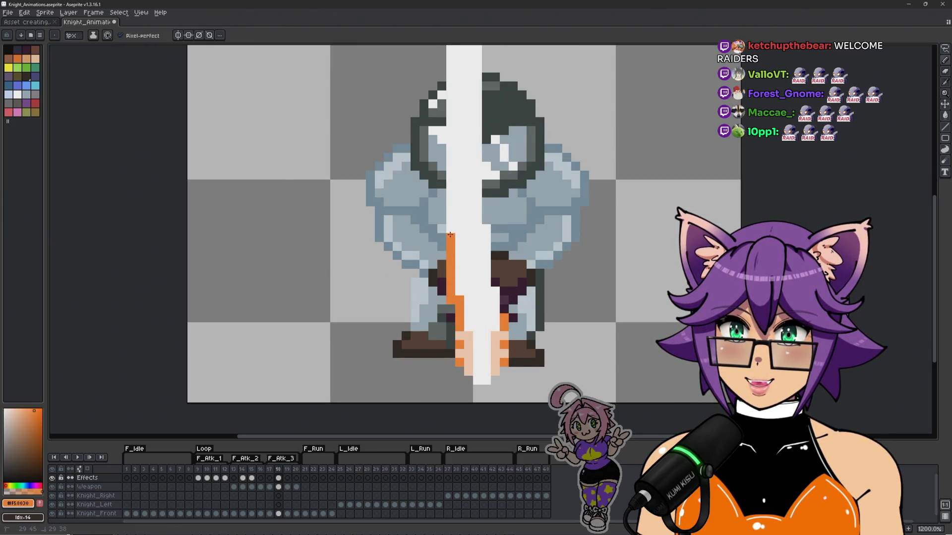
{"action": "key", "text": "ctrl+z"}
{"action": "mouse_move", "coordinate": [451, 301]}
{"action": "left_mouse_down"}
{"action": "mouse_move", "coordinate": [450, 234]}
{"action": "mouse_move", "coordinate": [449, 288]}
{"action": "left_mouse_up"}
{"action": "key", "text": "ctrl+z"}
{"action": "left_click", "coordinate": [447, 257]}
{"action": "mouse_move", "coordinate": [437, 213]}
{"action": "left_mouse_down"}
{"action": "mouse_move", "coordinate": [433, 359]}
{"action": "mouse_move", "coordinate": [434, 199]}
{"action": "left_mouse_up"}
{"action": "scroll", "coordinate": [435, 171], "scroll_direction": "down", "scroll_amount": 4}
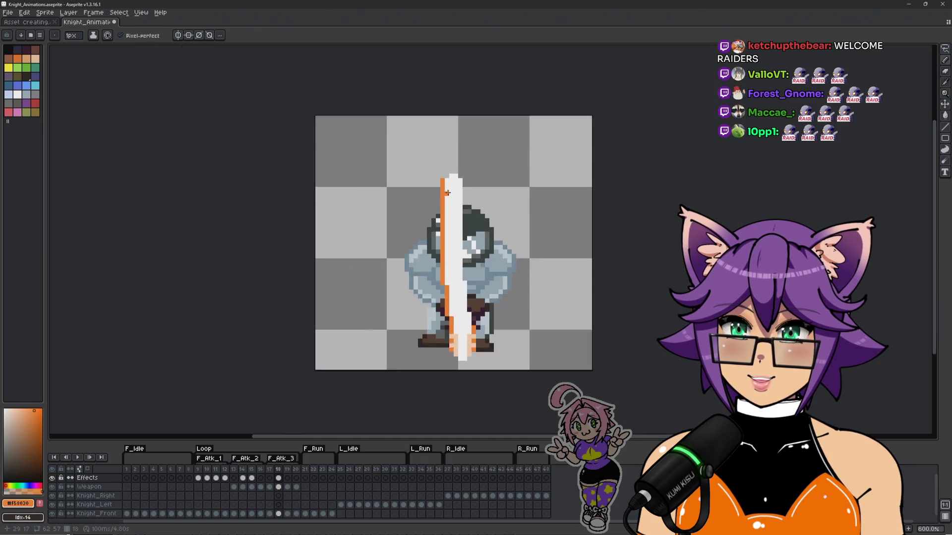
Step: Draw a peach column along the sword's edge, undoing a stray peach pixel at the tip
{"action": "scroll", "coordinate": [437, 244], "scroll_direction": "up", "scroll_amount": 2}
{"action": "scroll", "coordinate": [462, 290], "scroll_direction": "up", "scroll_amount": 3}
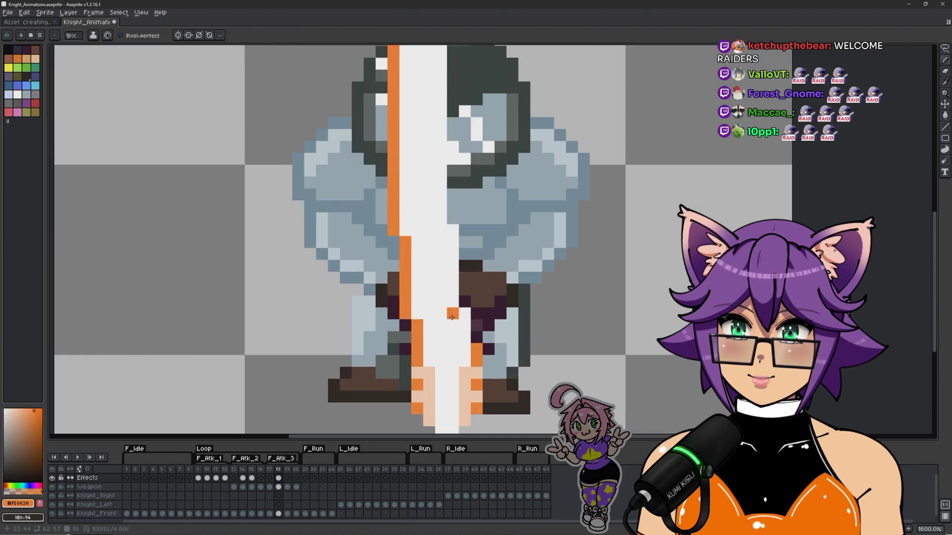
{"action": "left_click", "coordinate": [425, 377], "text": "alt"}
{"action": "mouse_move", "coordinate": [427, 370]}
{"action": "left_mouse_down"}
{"action": "mouse_move", "coordinate": [416, 221]}
{"action": "mouse_move", "coordinate": [418, 342]}
{"action": "left_mouse_up"}
{"action": "left_click_drag", "start_coordinate": [414, 263], "coordinate": [407, 102]}
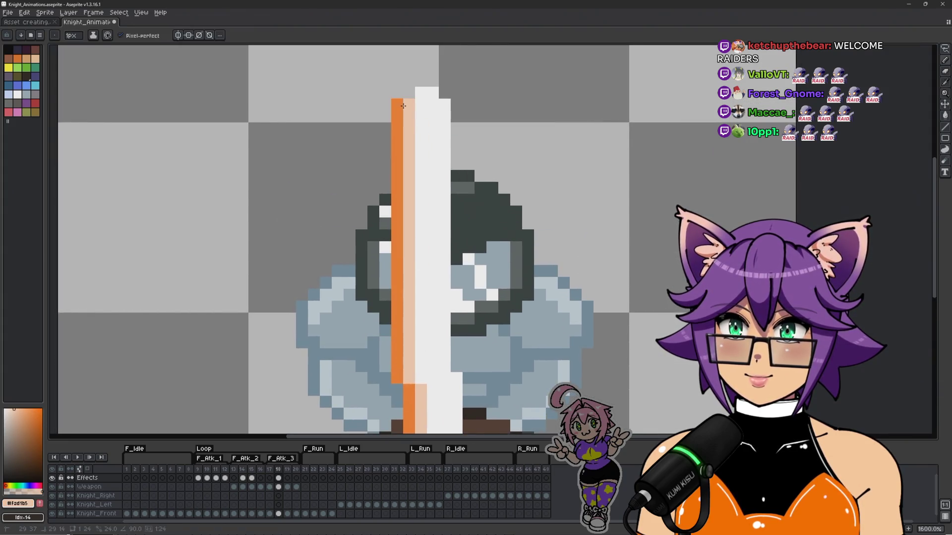
{"action": "scroll", "coordinate": [494, 129], "scroll_direction": "down", "scroll_amount": 1}
{"action": "scroll", "coordinate": [494, 129], "scroll_direction": "down", "scroll_amount": 3}
{"action": "scroll", "coordinate": [447, 142], "scroll_direction": "up", "scroll_amount": 6}
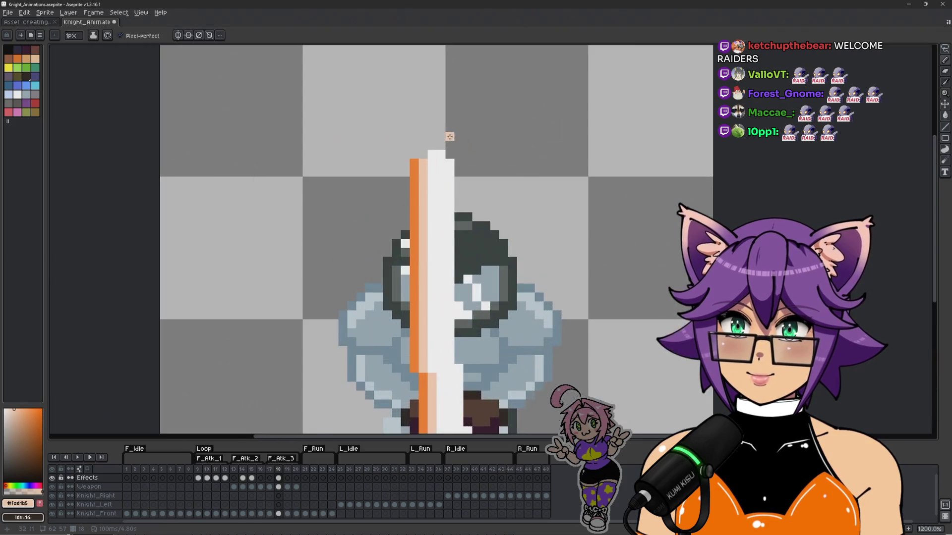
{"action": "left_click", "coordinate": [447, 142]}
{"action": "key", "text": "ctrl+z"}
Step: Erase the old orange tip and extra white pixels from the blade
{"action": "left_click", "coordinate": [499, 111], "text": "alt"}
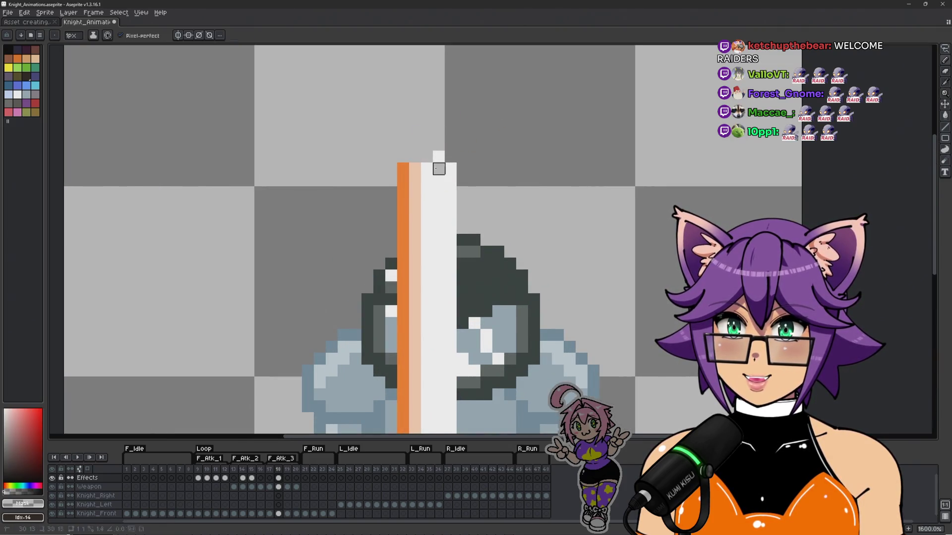
{"action": "left_click", "coordinate": [404, 168], "text": "alt"}
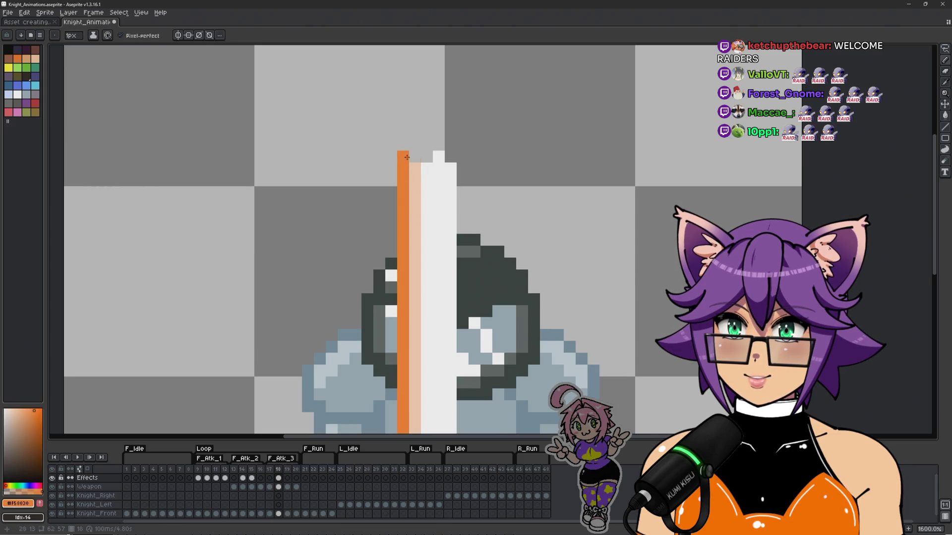
{"action": "left_click", "coordinate": [424, 157], "text": "alt"}
{"action": "mouse_move", "coordinate": [425, 166]}
{"action": "left_mouse_down"}
{"action": "mouse_move", "coordinate": [425, 181]}
{"action": "mouse_move", "coordinate": [437, 166]}
{"action": "mouse_move", "coordinate": [463, 240]}
{"action": "mouse_move", "coordinate": [461, 204]}
{"action": "left_mouse_up"}
{"action": "scroll", "coordinate": [461, 203], "scroll_direction": "down", "scroll_amount": 5}
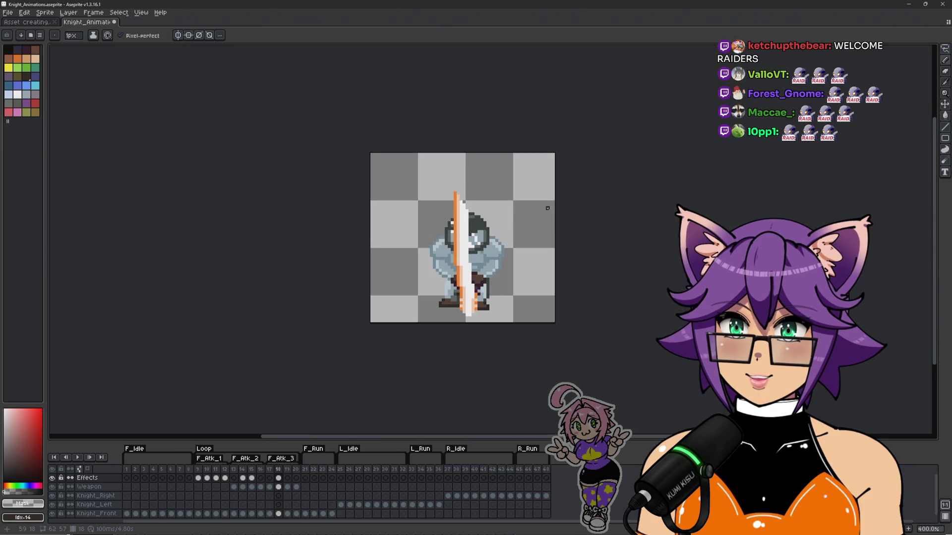
{"action": "left_click_drag", "start_coordinate": [533, 263], "coordinate": [501, 248]}
{"action": "scroll", "coordinate": [460, 229], "scroll_direction": "up", "scroll_amount": 3}
{"action": "scroll", "coordinate": [439, 164], "scroll_direction": "up", "scroll_amount": 3}
Step: Extend the orange edge upward into a pointed tip with a diagonal orange pixel above
{"action": "left_click", "coordinate": [366, 171], "text": "alt"}
{"action": "left_click", "coordinate": [382, 148]}
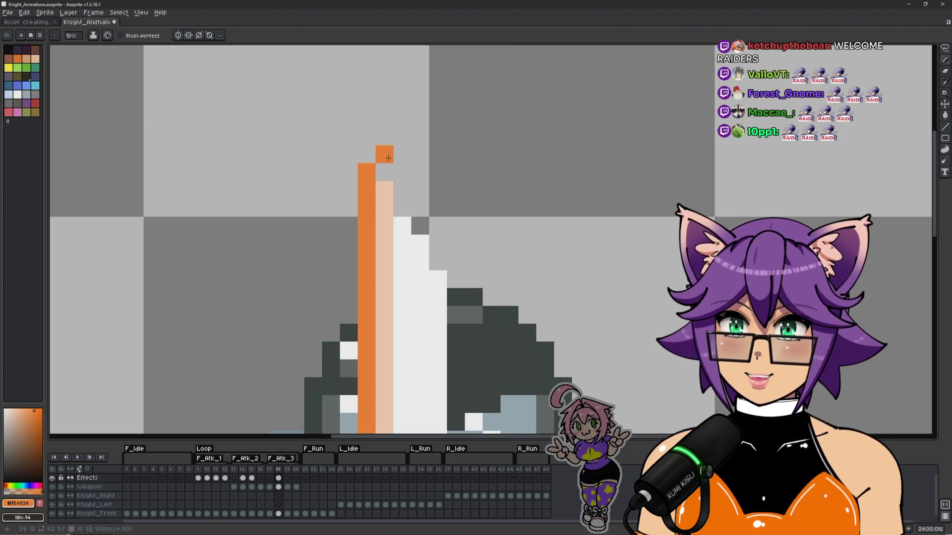
{"action": "key", "text": "ctrl+z"}
{"action": "left_click", "coordinate": [367, 154]}
{"action": "left_click", "coordinate": [384, 136]}
{"action": "left_click", "coordinate": [385, 154]}
{"action": "left_click", "coordinate": [402, 118]}
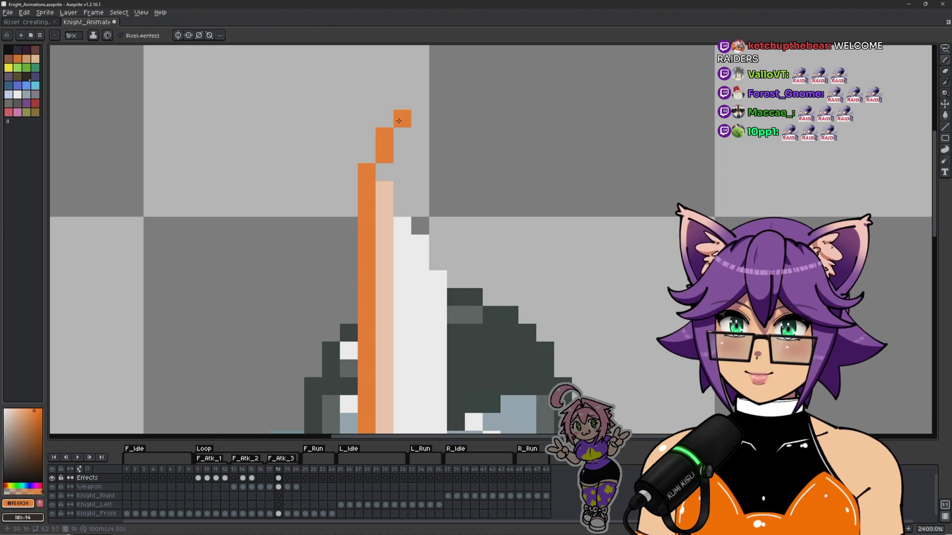
{"action": "scroll", "coordinate": [473, 102], "scroll_direction": "down", "scroll_amount": 3}
{"action": "scroll", "coordinate": [474, 117], "scroll_direction": "up", "scroll_amount": 2}
Step: Add peach pixels right of the orange tip and fill white pixels below the curved tip
{"action": "left_click", "coordinate": [416, 166], "text": "alt"}
{"action": "left_click", "coordinate": [424, 143]}
{"action": "left_click", "coordinate": [425, 131]}
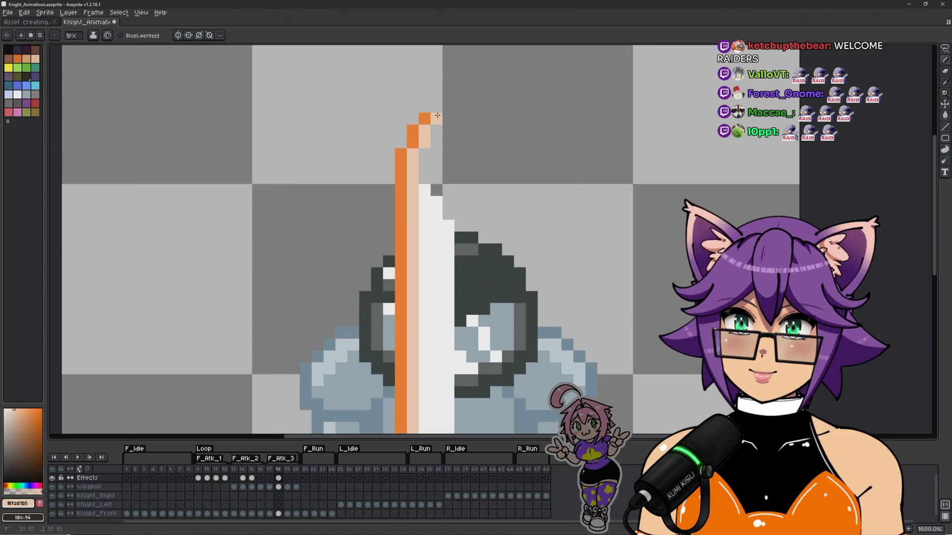
{"action": "left_click", "coordinate": [425, 190], "text": "alt"}
{"action": "left_click", "coordinate": [438, 127]}
{"action": "left_click", "coordinate": [425, 155]}
{"action": "left_click", "coordinate": [425, 166]}
{"action": "left_click", "coordinate": [425, 179]}
{"action": "left_click", "coordinate": [437, 155]}
{"action": "scroll", "coordinate": [496, 307], "scroll_direction": "down", "scroll_amount": 4}
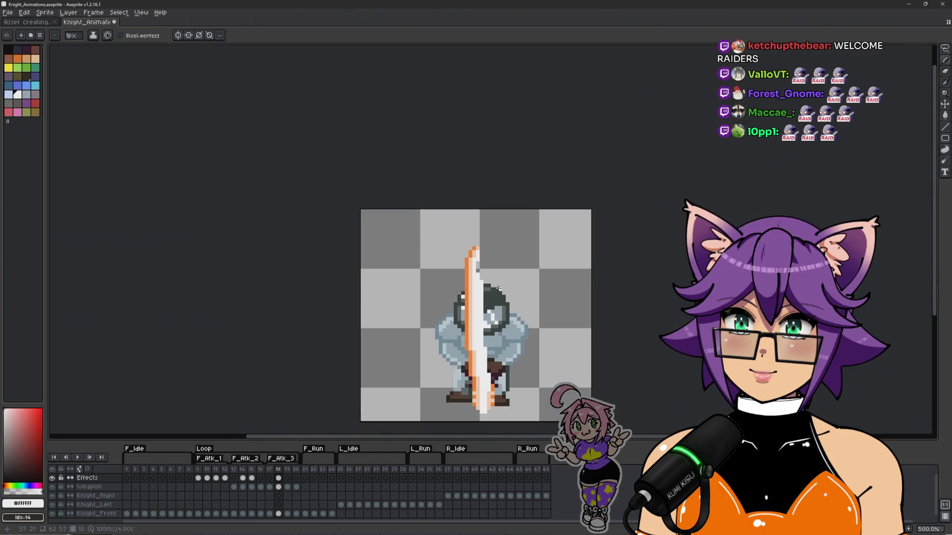
{"action": "scroll", "coordinate": [506, 246], "scroll_direction": "up", "scroll_amount": 4}
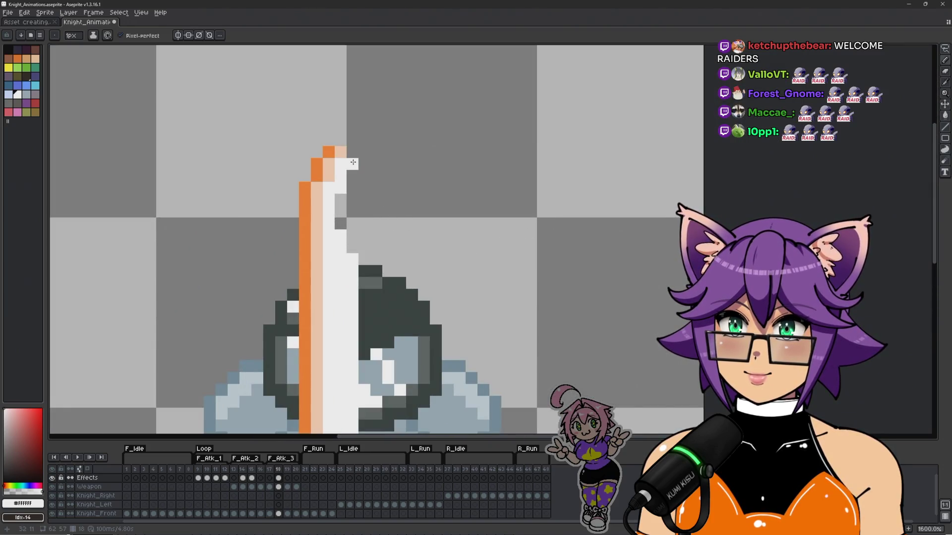
Step: Paint the grey gap beside the blade white and touch up nearby white pixels
{"action": "left_click_drag", "start_coordinate": [340, 198], "coordinate": [340, 224]}
{"action": "left_click", "coordinate": [352, 246]}
{"action": "left_click", "coordinate": [352, 235]}
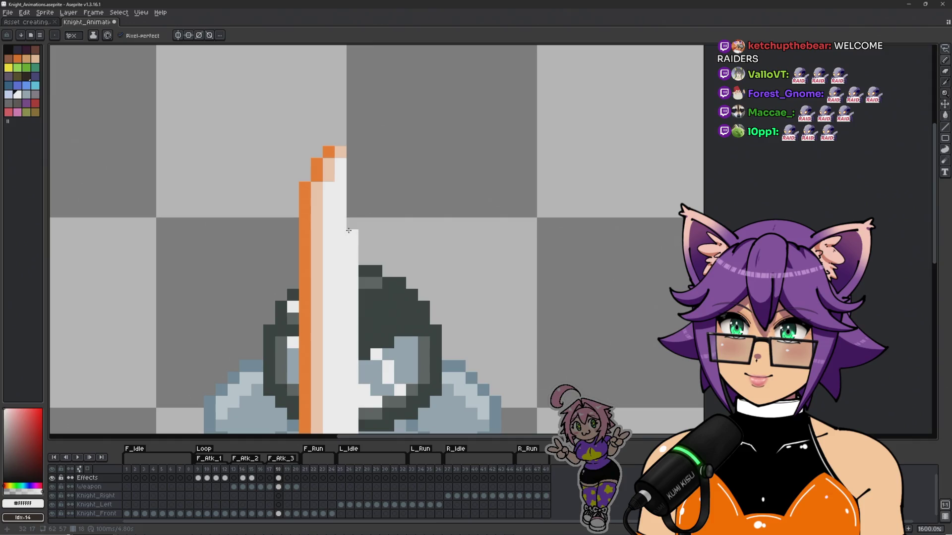
{"action": "scroll", "coordinate": [406, 233], "scroll_direction": "down", "scroll_amount": 5}
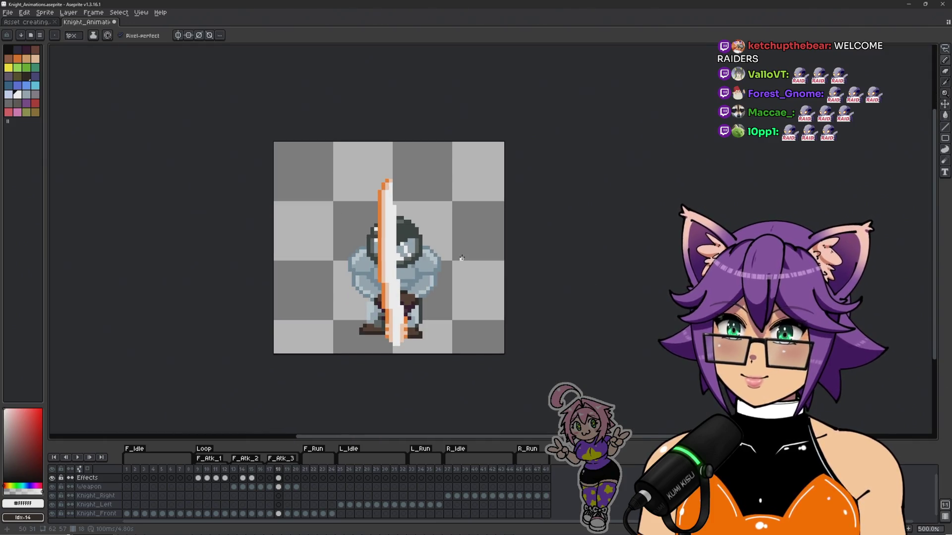
{"action": "scroll", "coordinate": [434, 247], "scroll_direction": "up", "scroll_amount": 5}
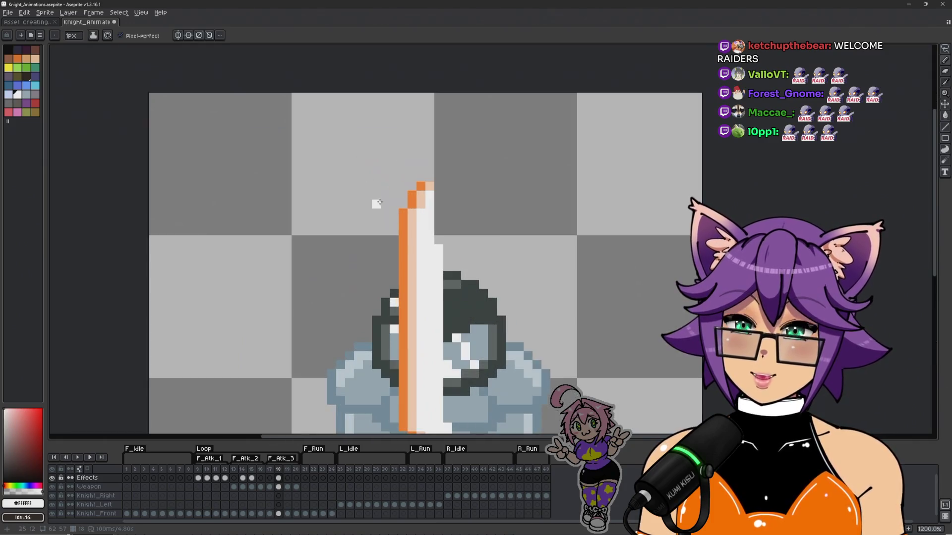
{"action": "scroll", "coordinate": [448, 196], "scroll_direction": "up", "scroll_amount": 2}
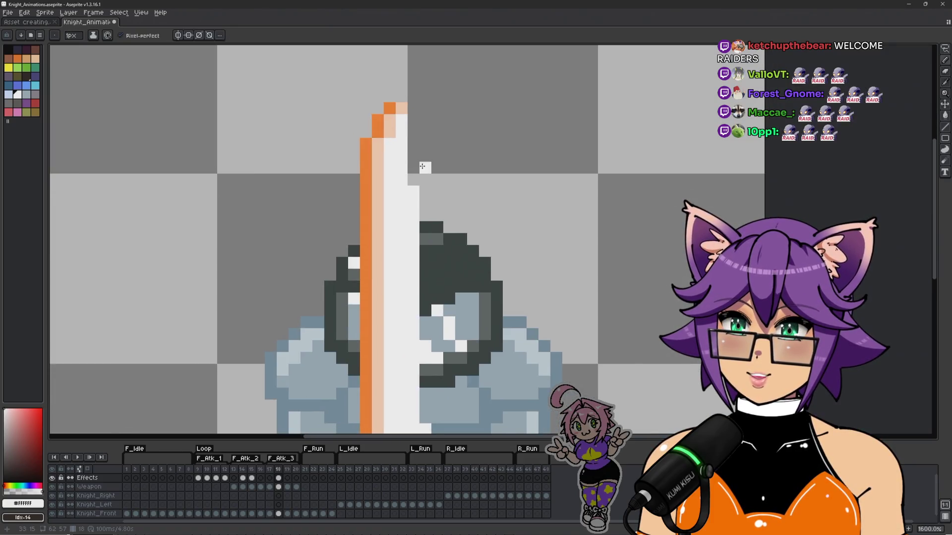
Step: Erase and retouch white pixels along the blade's right edge
{"action": "left_click", "coordinate": [410, 151], "text": "alt"}
{"action": "mouse_move", "coordinate": [410, 151]}
{"action": "left_mouse_down"}
{"action": "mouse_move", "coordinate": [389, 218]}
{"action": "mouse_move", "coordinate": [403, 227]}
{"action": "mouse_move", "coordinate": [394, 251]}
{"action": "mouse_move", "coordinate": [391, 240]}
{"action": "left_mouse_up"}
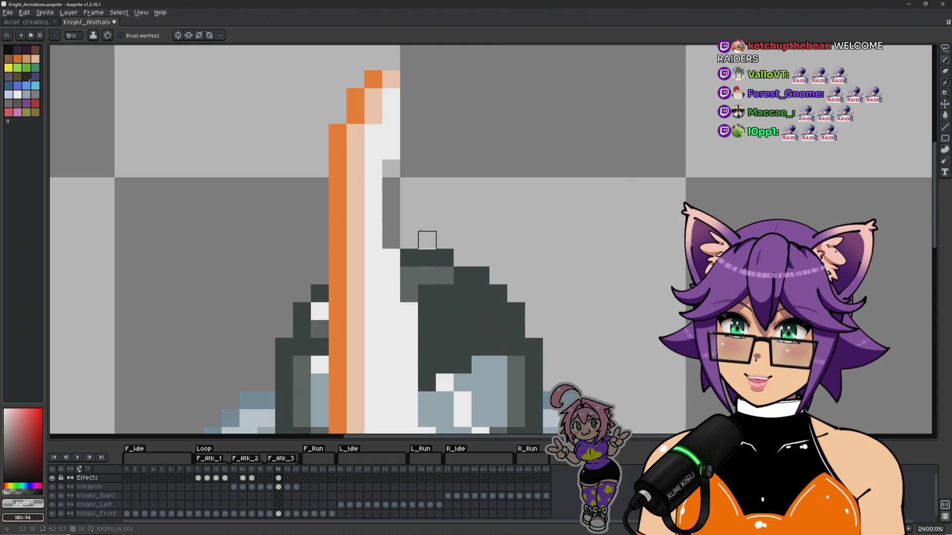
{"action": "scroll", "coordinate": [446, 233], "scroll_direction": "down", "scroll_amount": 6}
{"action": "scroll", "coordinate": [398, 201], "scroll_direction": "up", "scroll_amount": 1}
{"action": "left_click_drag", "start_coordinate": [416, 189], "coordinate": [427, 266]}
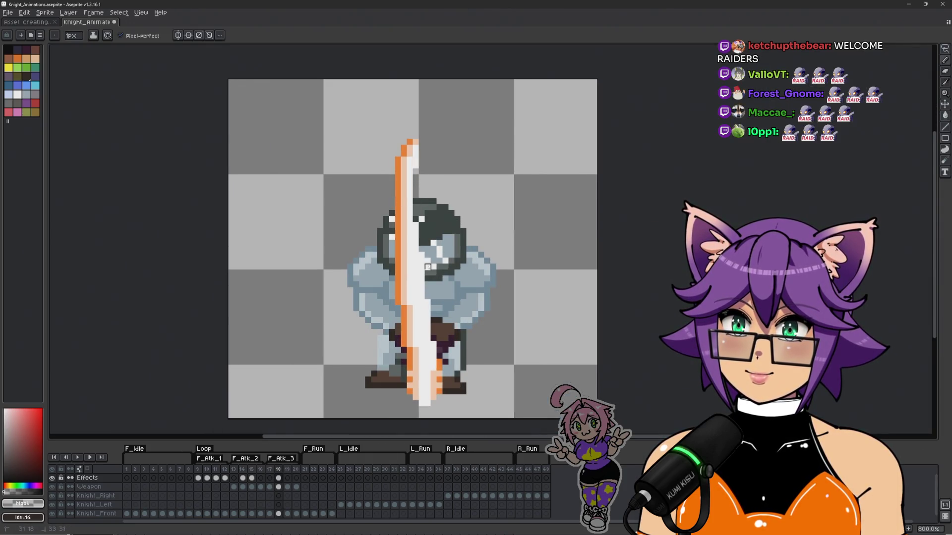
{"action": "scroll", "coordinate": [446, 213], "scroll_direction": "up", "scroll_amount": 3}
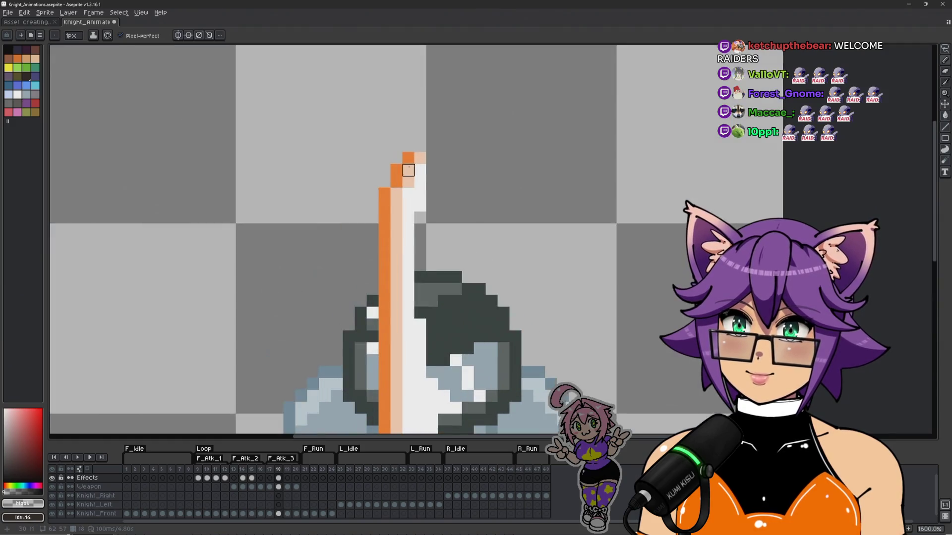
Step: Add an orange spark pixel near the blade
{"action": "left_click", "coordinate": [408, 158], "text": "alt"}
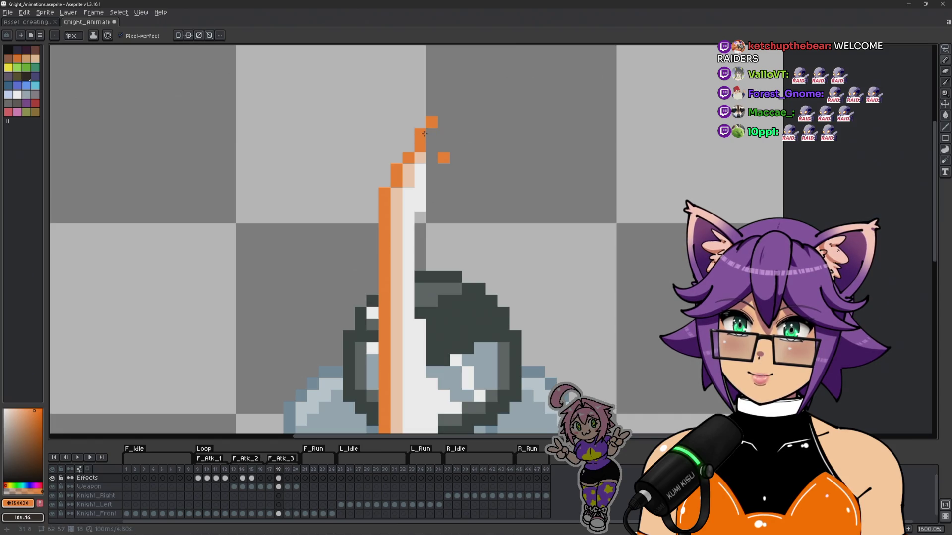
{"action": "left_click_drag", "start_coordinate": [347, 242], "coordinate": [347, 158]}
{"action": "scroll", "coordinate": [366, 139], "scroll_direction": "down", "scroll_amount": 3}
{"action": "left_click", "coordinate": [367, 139]}
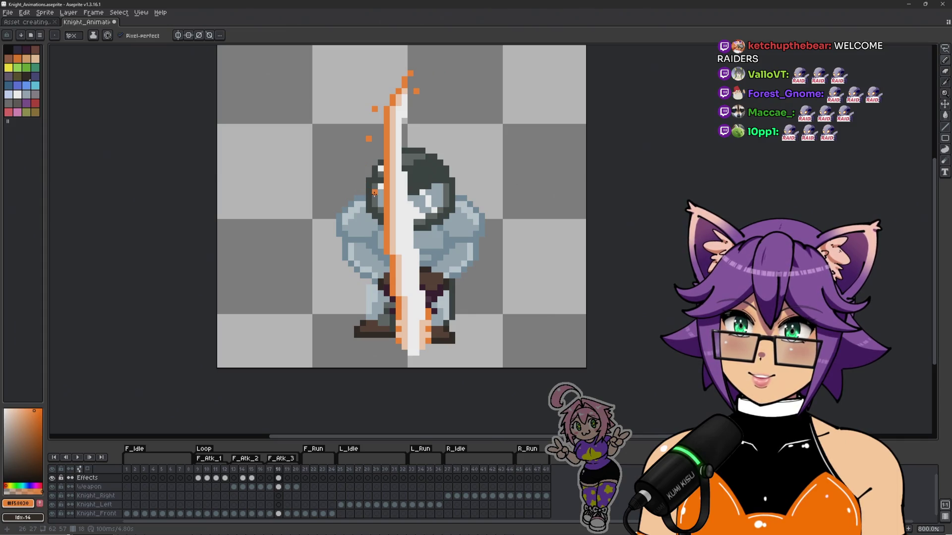
{"action": "scroll", "coordinate": [387, 204], "scroll_direction": "down", "scroll_amount": 2}
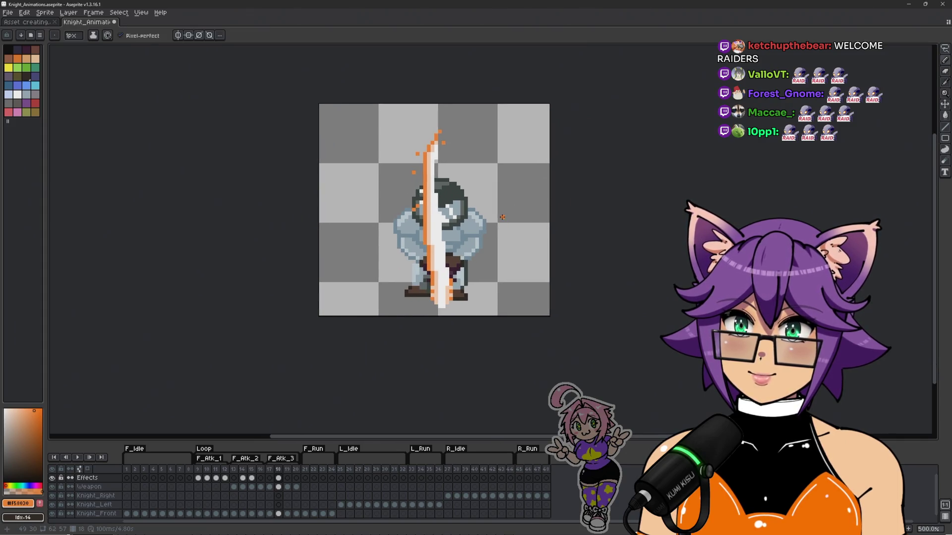
Step: Compare frame 18 against frame 17, then advance to frame 19
{"action": "key", "text": "Left"}
{"action": "key", "text": "Right"}
{"action": "key", "text": "Left"}
{"action": "key", "text": "Right"}
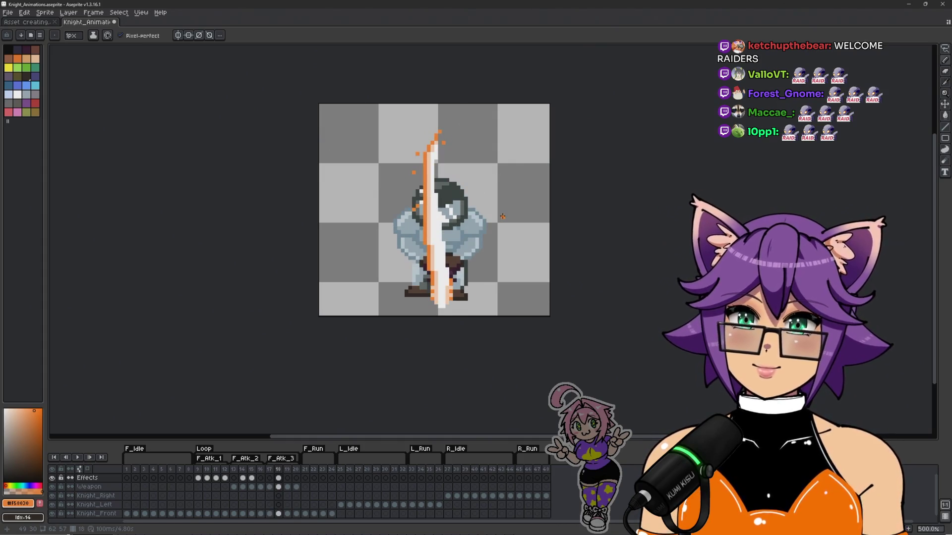
{"action": "key", "text": "Right"}
{"action": "scroll", "coordinate": [455, 268], "scroll_direction": "up", "scroll_amount": 2}
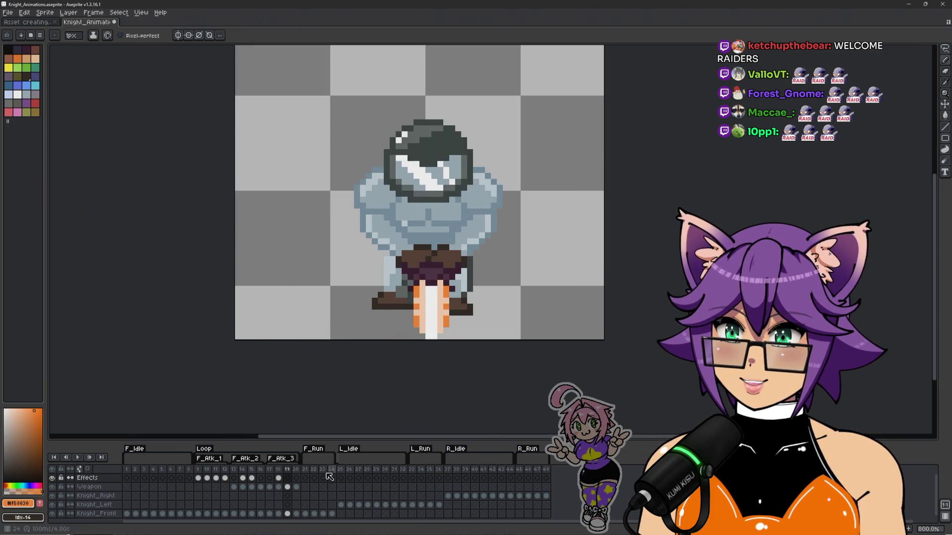